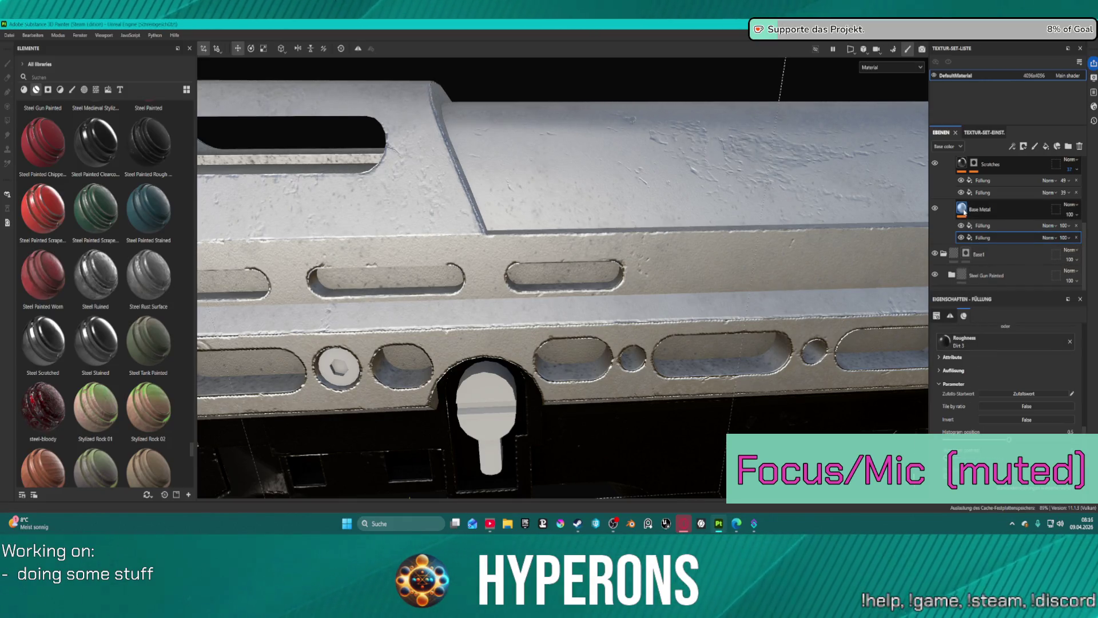
- Lower the Base Metal dirt-spot grunge histogram position to about 0.62
{"action": "left_click", "coordinate": [982, 209]}
{"action": "scroll", "scroll_direction": "down", "scroll_amount": 3}
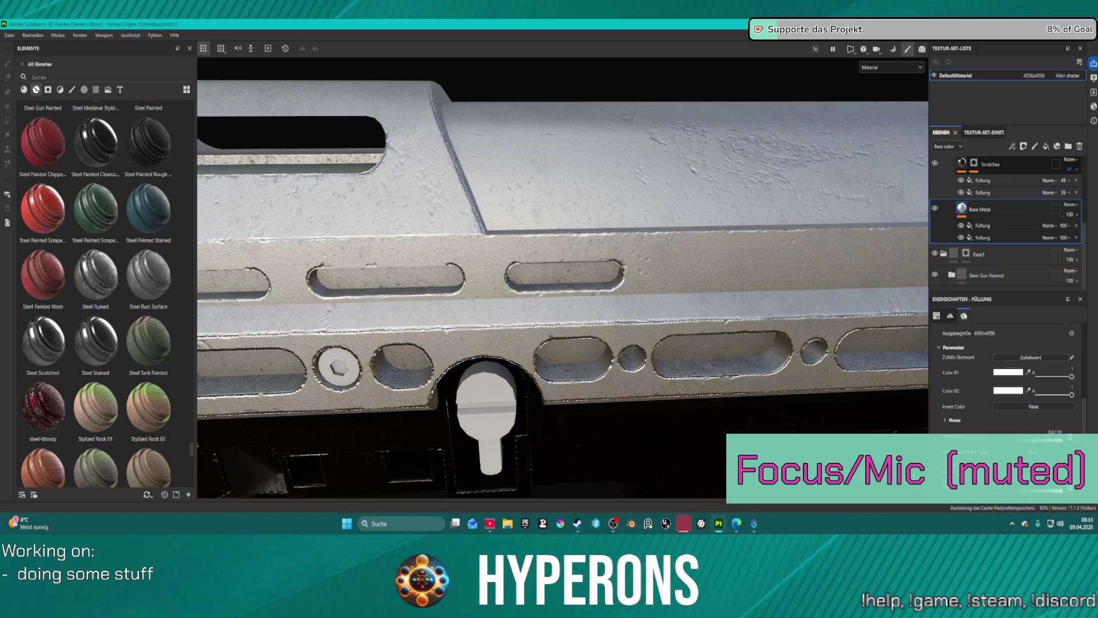
{"action": "scroll", "scroll_direction": "up", "scroll_amount": 3}
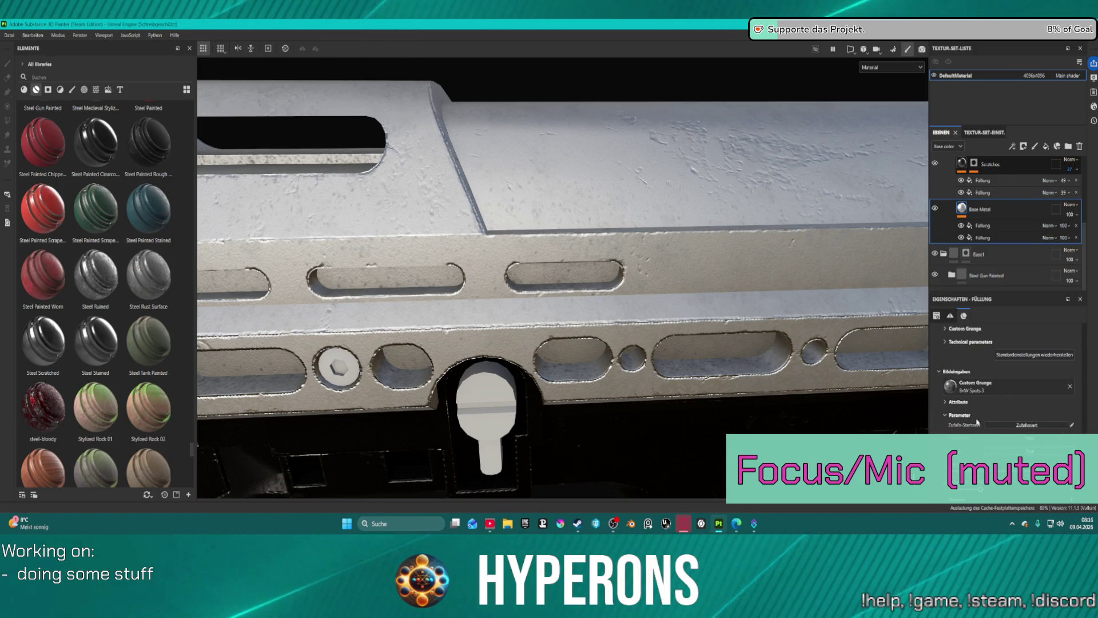
{"action": "scroll", "scroll_direction": "down", "scroll_amount": 3}
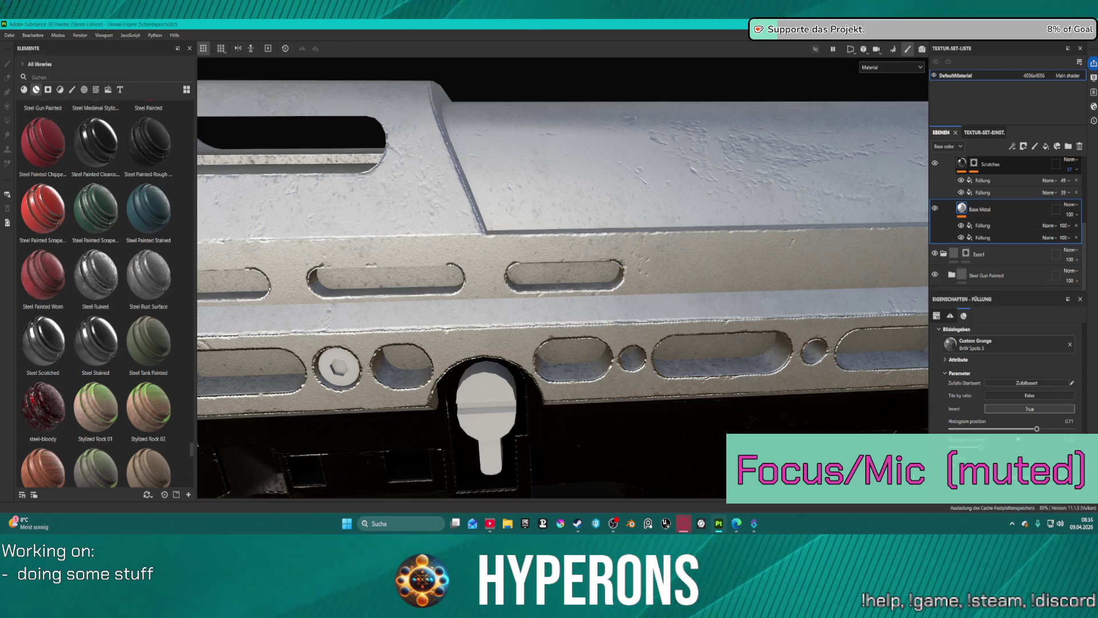
{"action": "left_click_drag", "start_coordinate": [1036, 429], "coordinate": [1027, 429]}
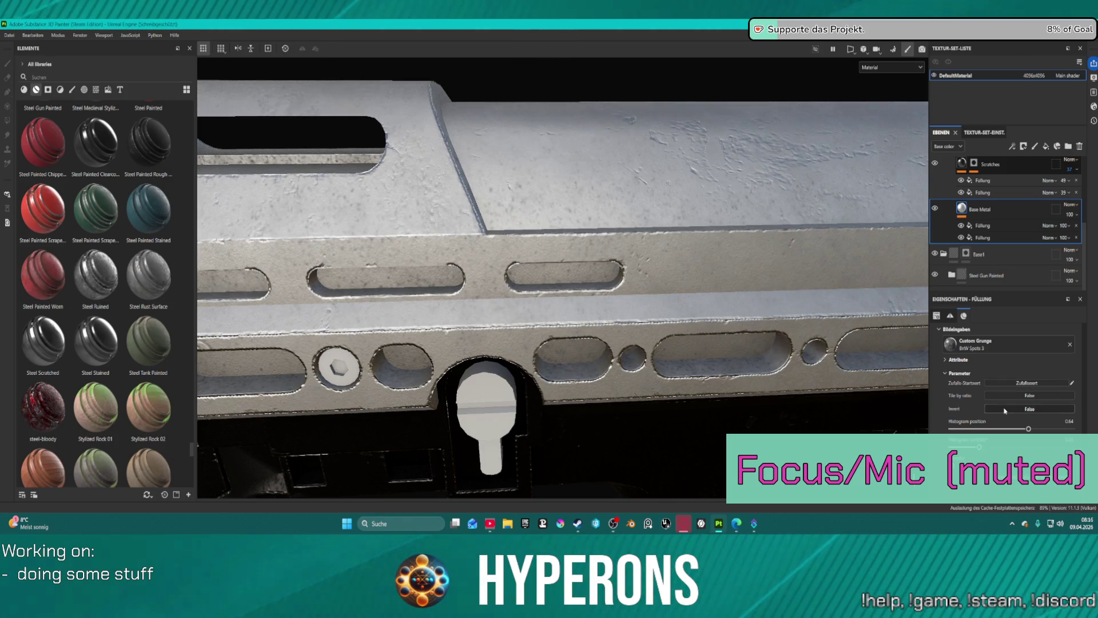
- Raise the Moisture Noise roughness fill's histogram position to 0.6, leaving Invert off
{"action": "left_click", "coordinate": [988, 227]}
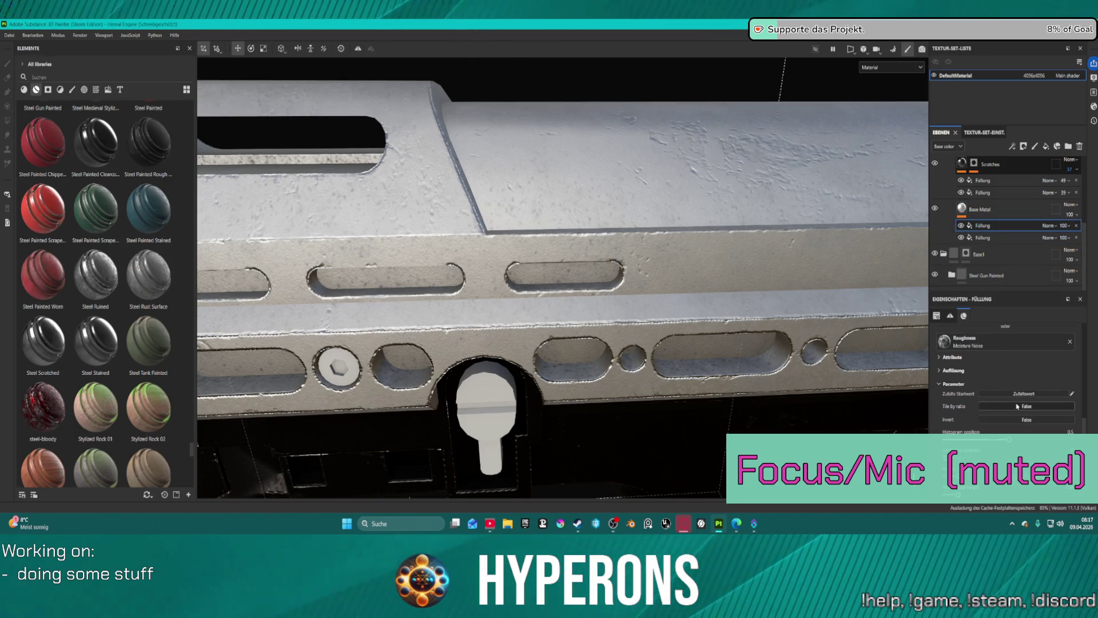
{"action": "scroll", "scroll_direction": "down", "scroll_amount": 3}
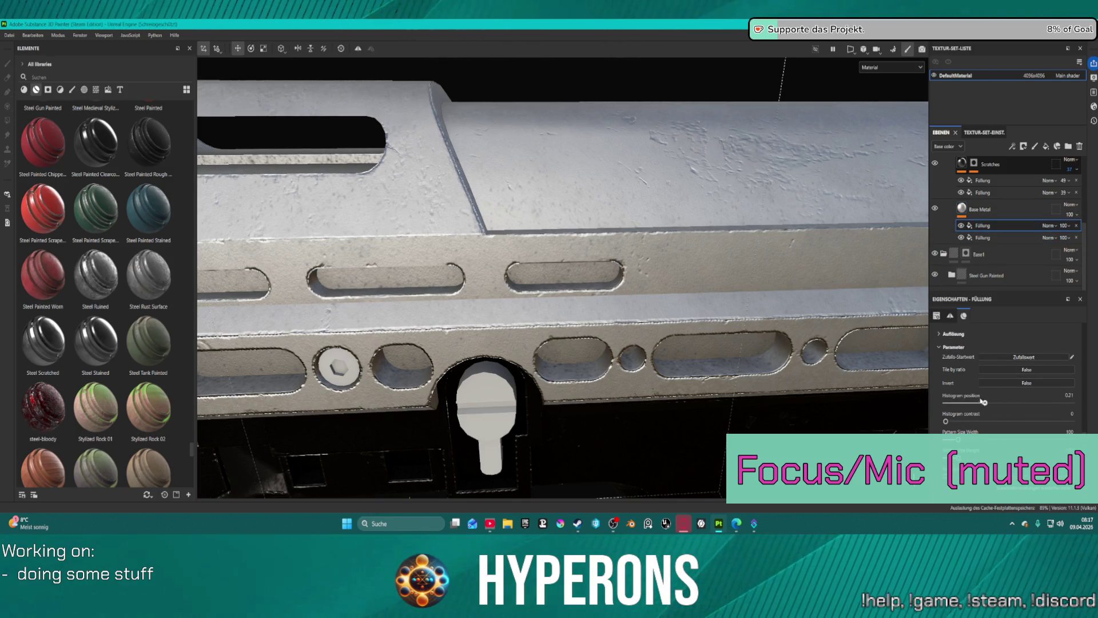
{"action": "left_click_drag", "start_coordinate": [987, 403], "coordinate": [1022, 403]}
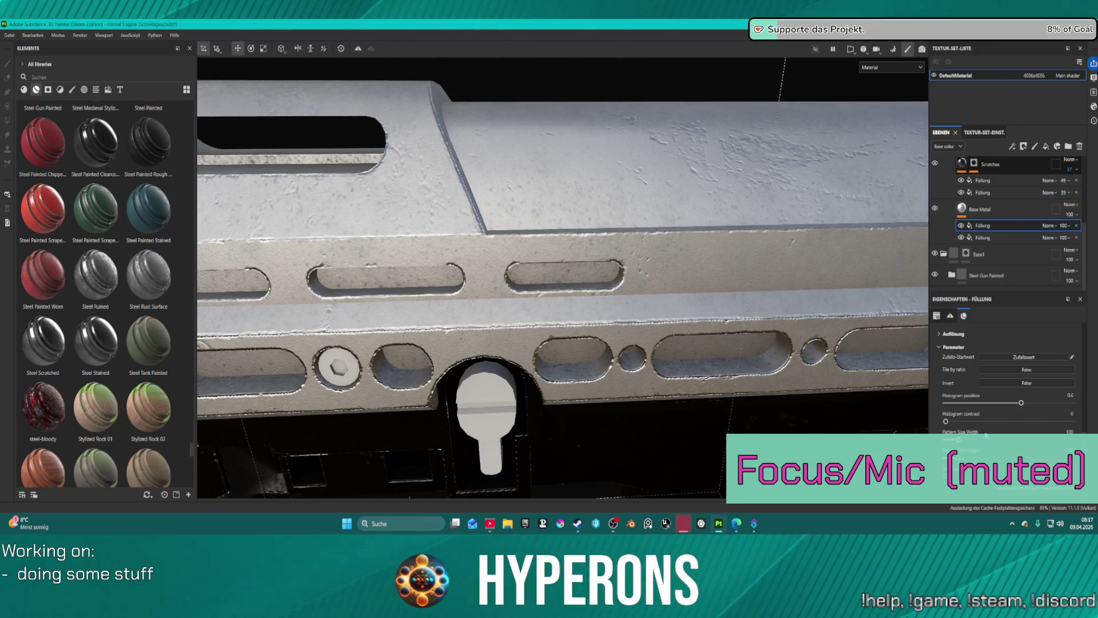
{"action": "left_click", "coordinate": [1001, 383]}
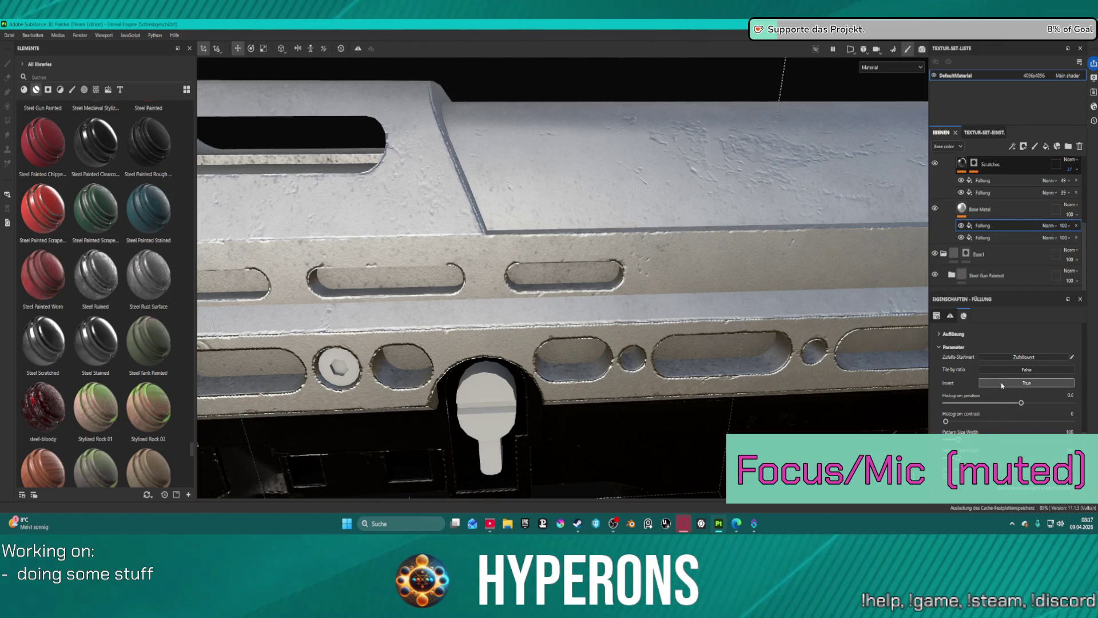
{"action": "left_click", "coordinate": [1002, 384]}
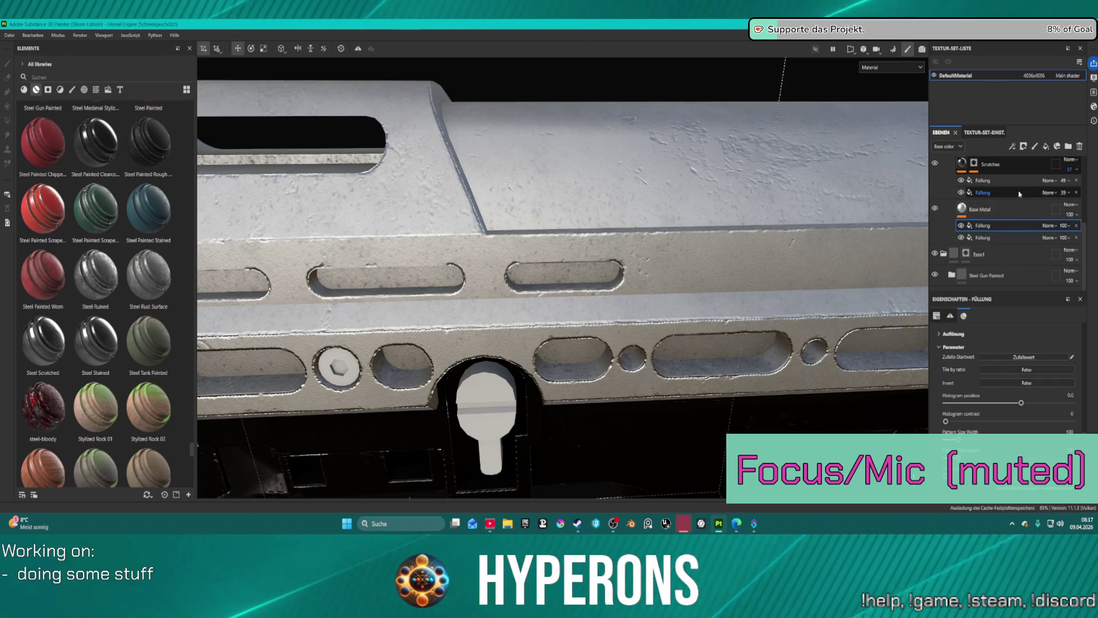
- Test and revert Invert on the Scratches Dirt 3 roughness fill, then select the Moisture Noise height fill
{"action": "left_click", "coordinate": [1020, 194]}
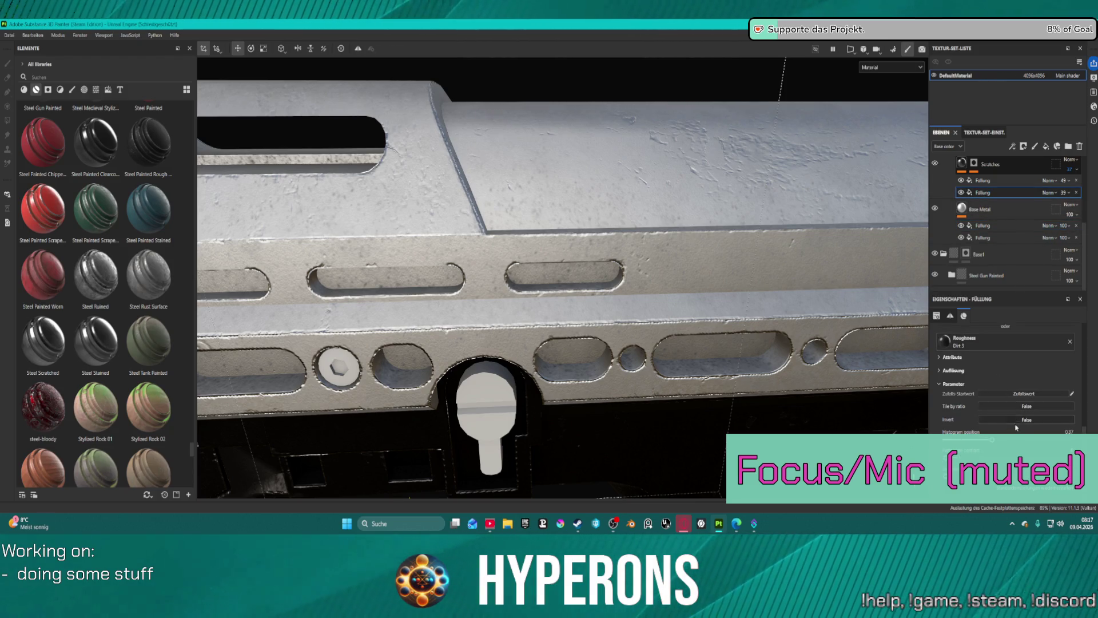
{"action": "left_click", "coordinate": [1013, 418]}
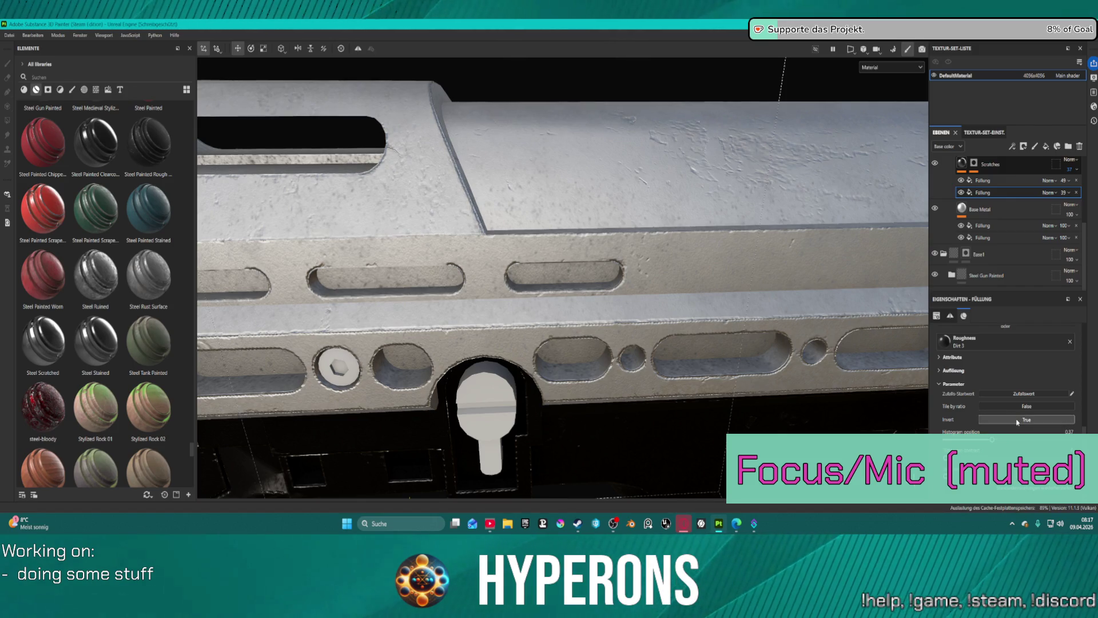
{"action": "left_click", "coordinate": [1014, 417]}
{"action": "left_click", "coordinate": [1018, 180]}
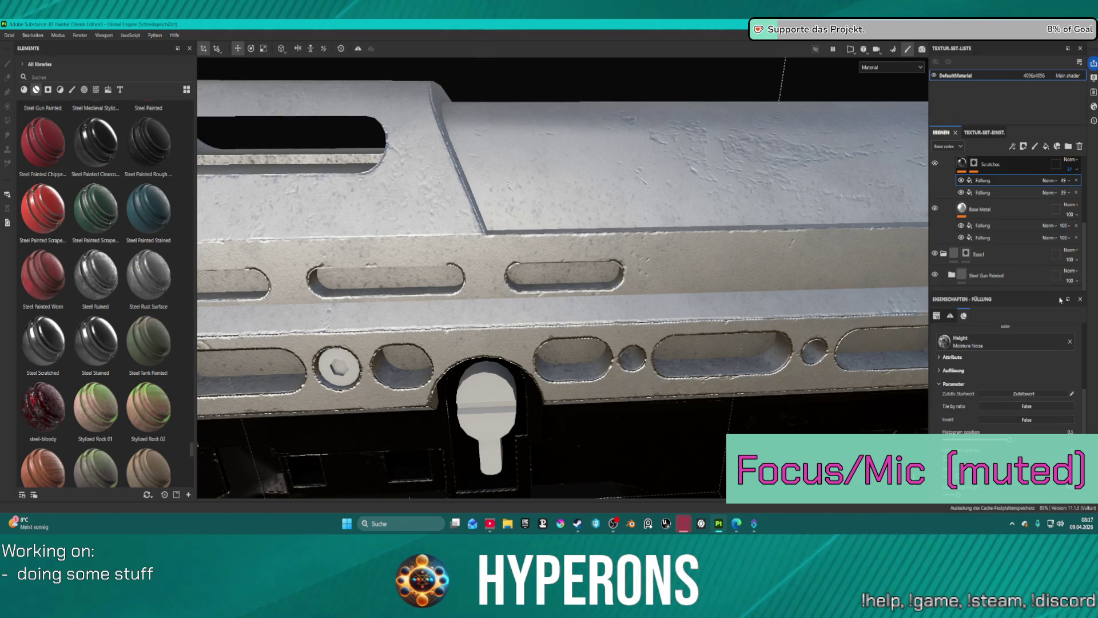
- Set the Scratches layer's Custom Grunge Invert to True
{"action": "left_click", "coordinate": [1013, 163]}
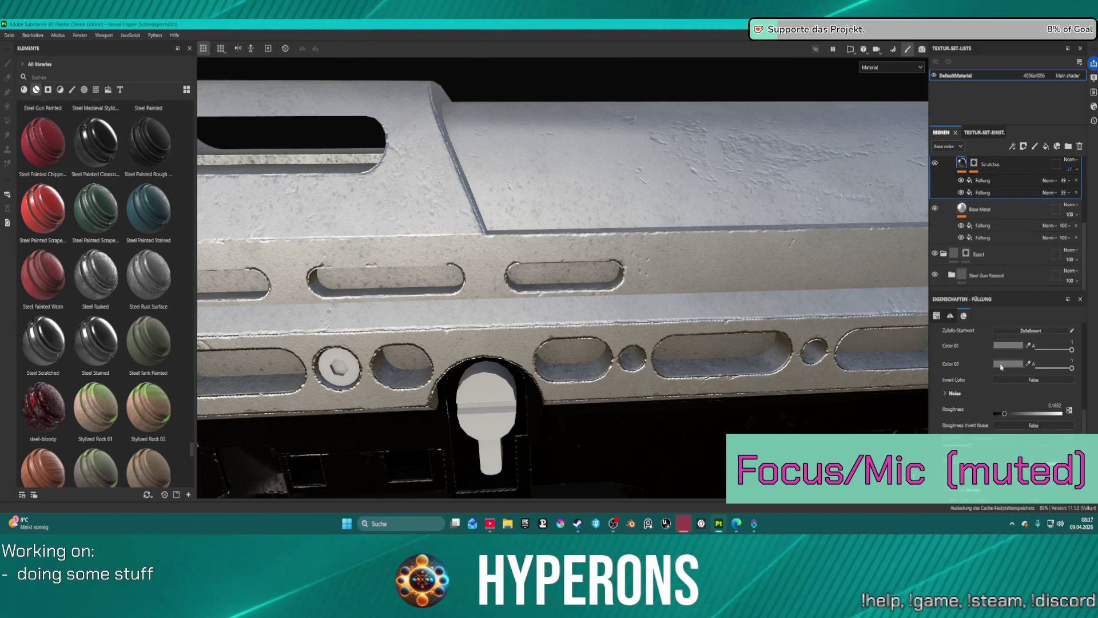
{"action": "scroll", "scroll_direction": "down", "scroll_amount": 3}
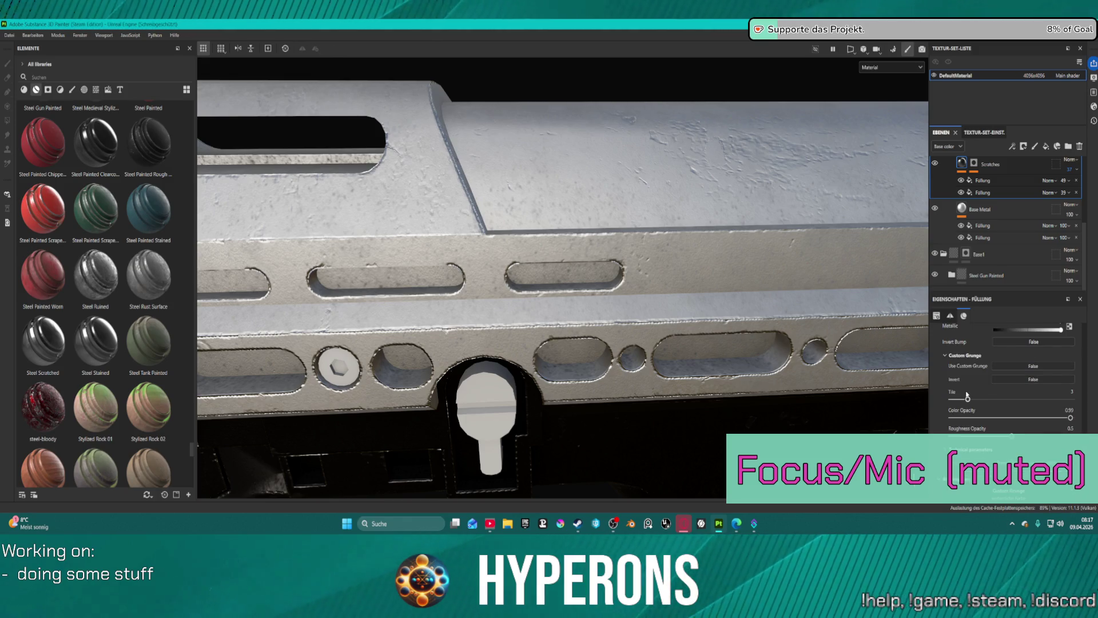
{"action": "left_click", "coordinate": [1030, 380]}
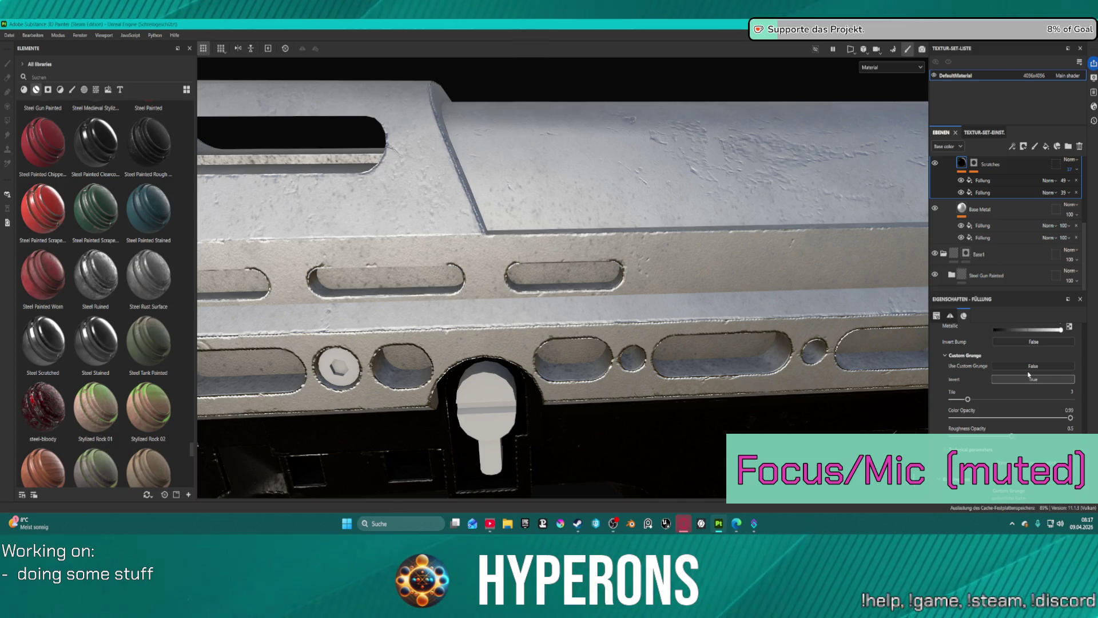
- Set the Scratches White Noise to tile 3 with a level of 0.72
{"action": "scroll", "scroll_direction": "up", "scroll_amount": 3}
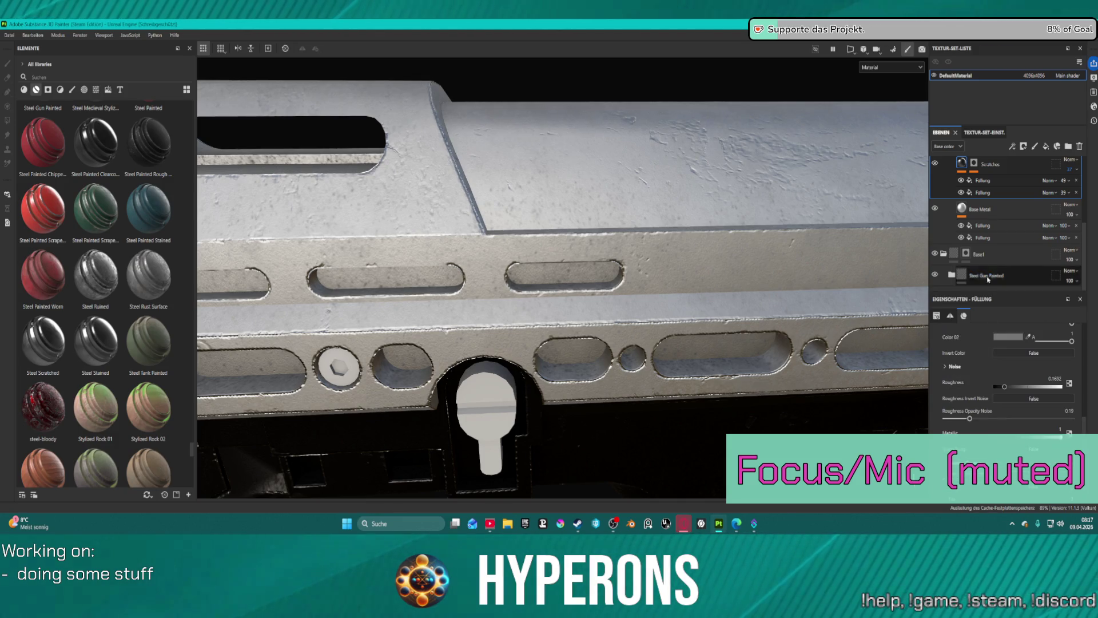
{"action": "scroll", "scroll_direction": "up", "scroll_amount": 3}
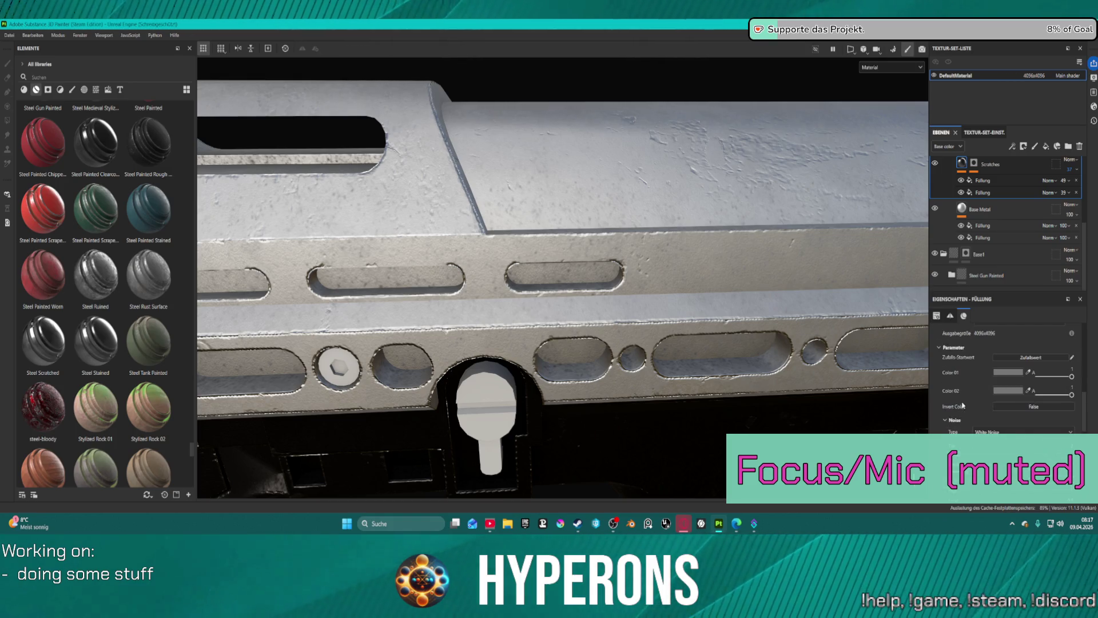
{"action": "left_click", "coordinate": [946, 421]}
{"action": "scroll", "scroll_direction": "down", "scroll_amount": 3}
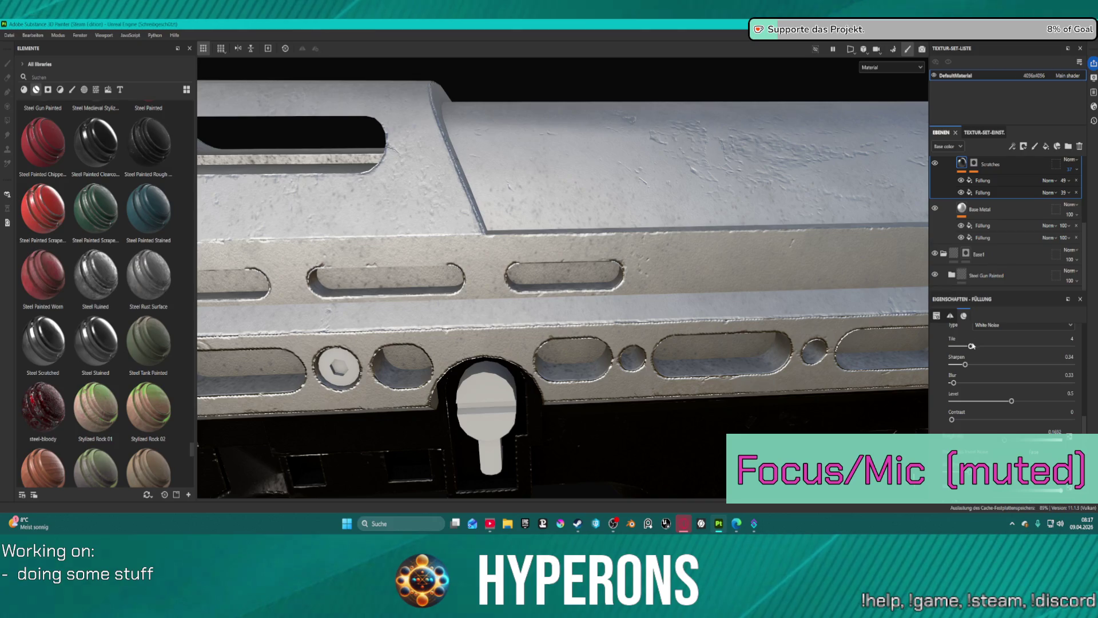
{"action": "left_click_drag", "start_coordinate": [972, 346], "coordinate": [964, 346]}
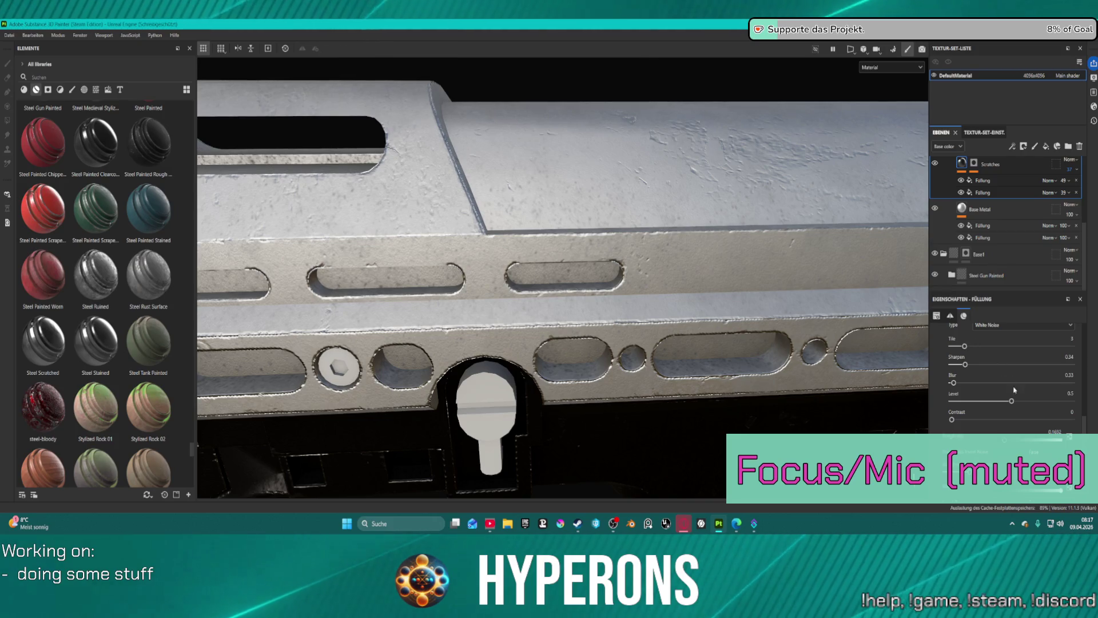
{"action": "left_click_drag", "start_coordinate": [1012, 402], "coordinate": [1040, 389]}
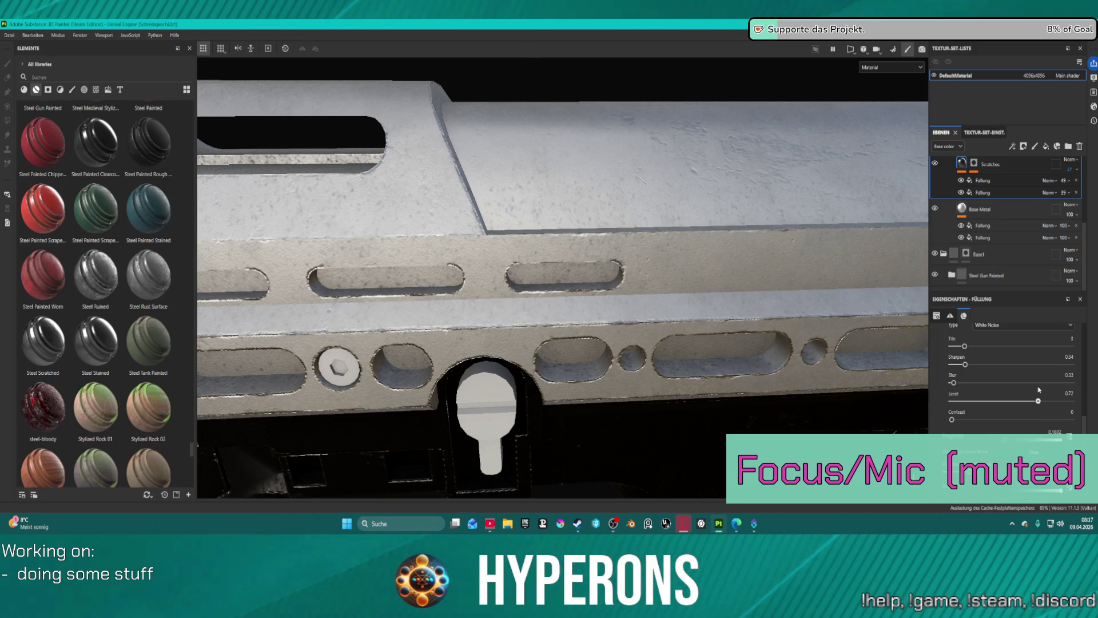
- Raise the Scratches noise tiling from 3 to 6
{"action": "scroll", "scroll_direction": "down", "scroll_amount": 3}
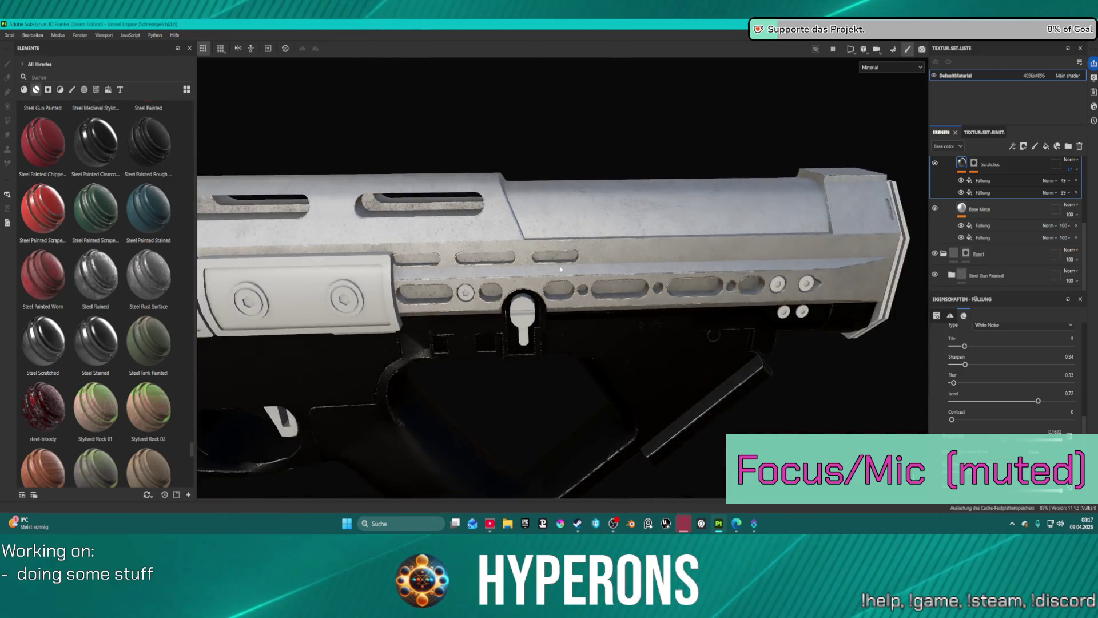
{"action": "scroll", "scroll_direction": "up", "scroll_amount": 3}
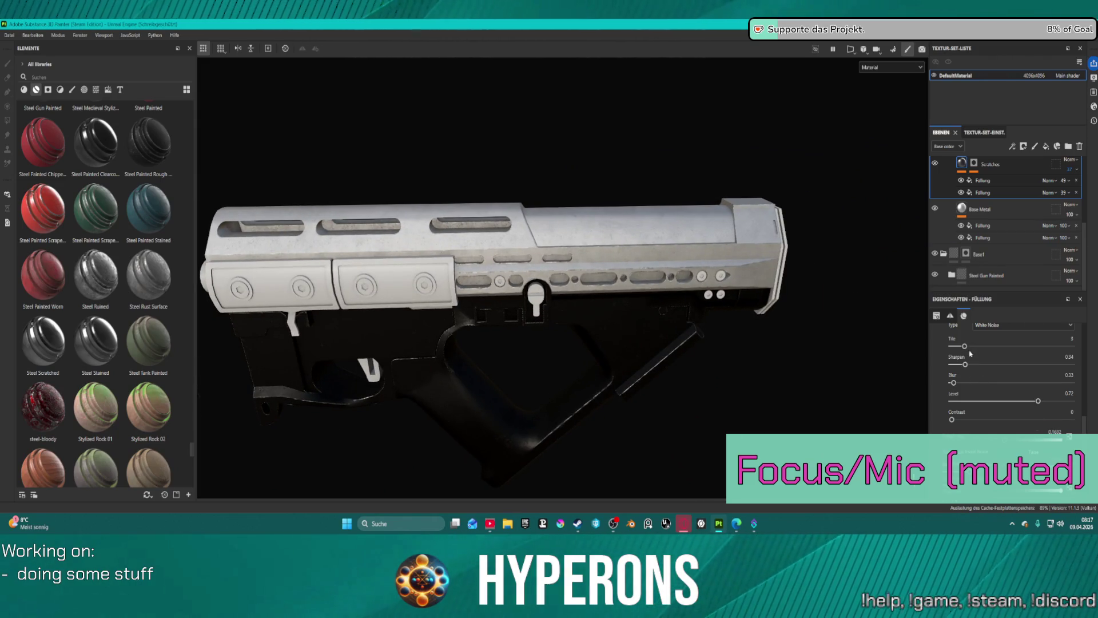
{"action": "scroll", "scroll_direction": "up", "scroll_amount": 3}
{"action": "scroll", "scroll_direction": "up", "scroll_amount": 3}
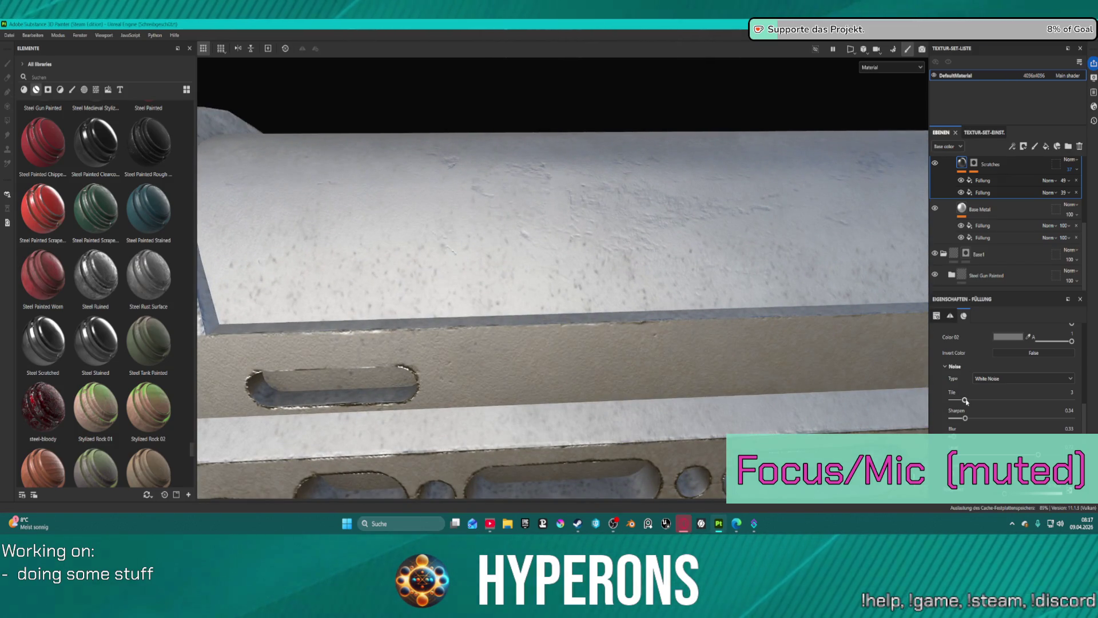
{"action": "left_click_drag", "start_coordinate": [965, 402], "coordinate": [984, 399]}
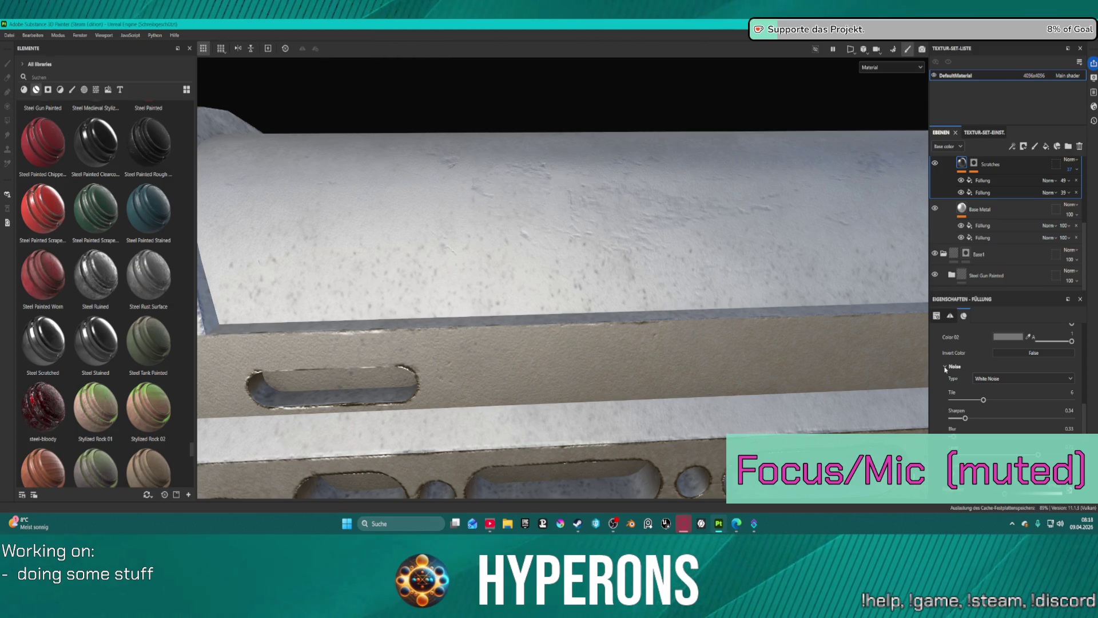
- Expand the channel mapping settings, then zoom out to the full gun
{"action": "scroll", "scroll_direction": "down", "scroll_amount": 3}
{"action": "scroll", "scroll_direction": "down", "scroll_amount": 3}
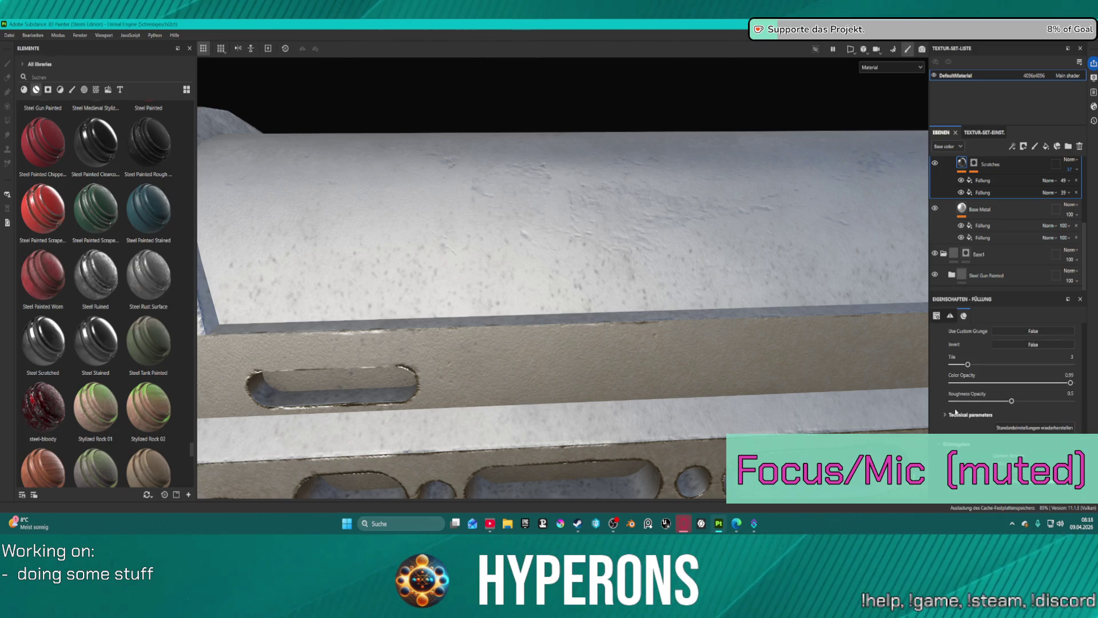
{"action": "scroll", "scroll_direction": "down", "scroll_amount": 3}
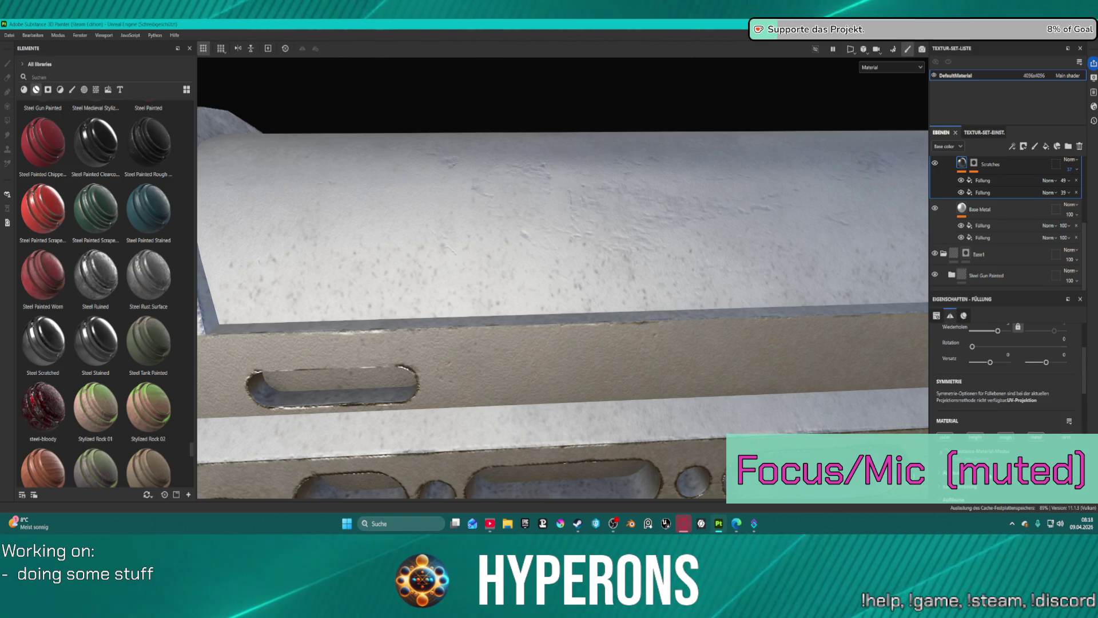
{"action": "scroll", "scroll_direction": "down", "scroll_amount": 3}
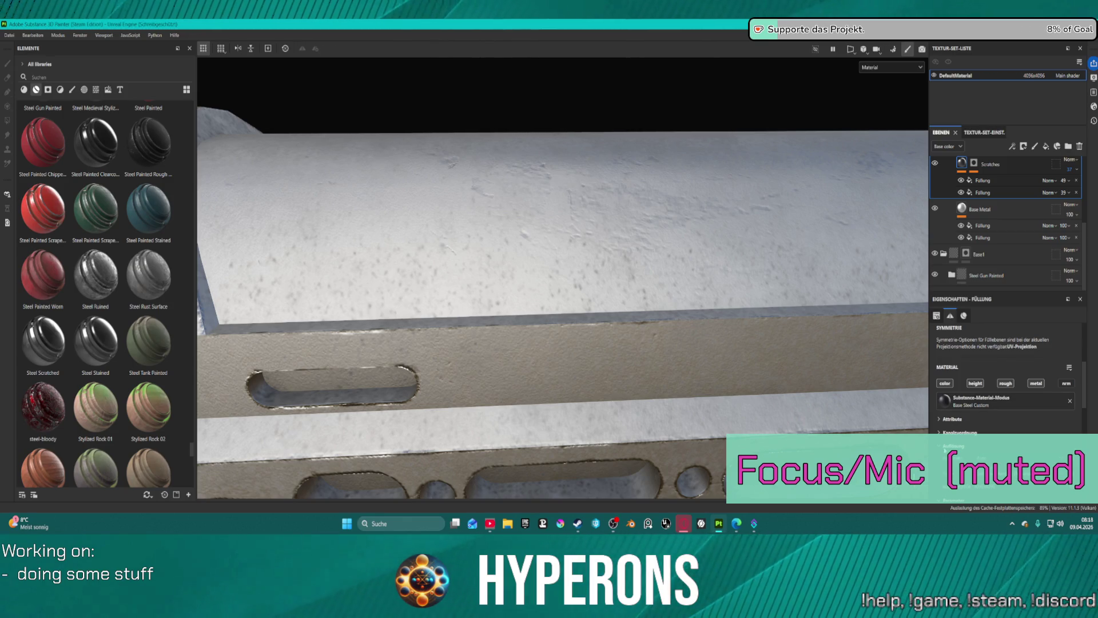
{"action": "left_click", "coordinate": [940, 433]}
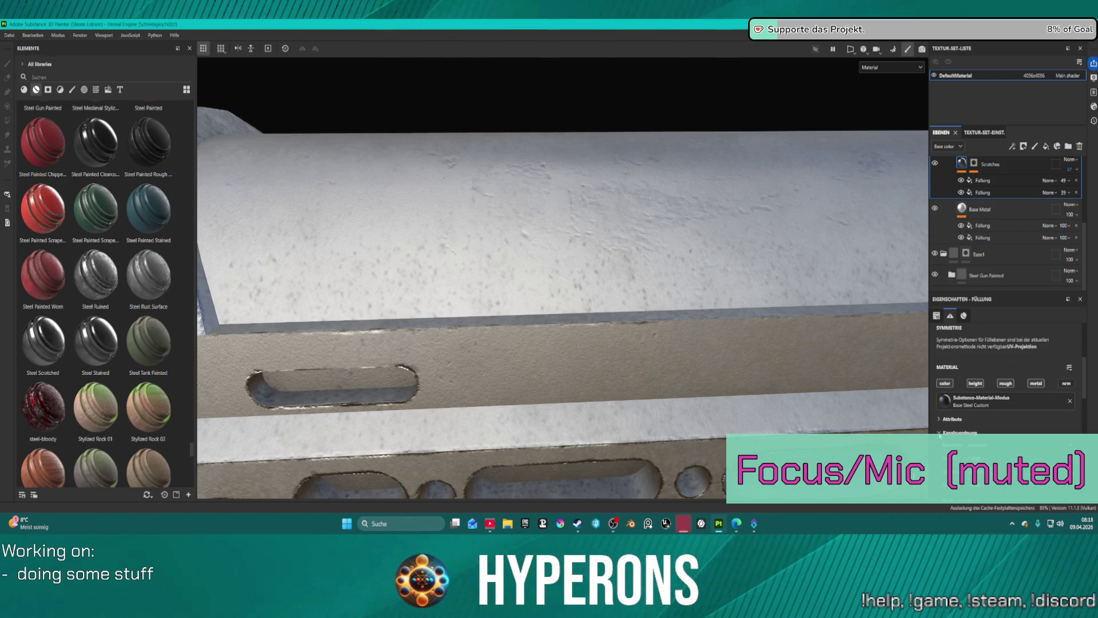
{"action": "scroll", "scroll_direction": "down", "scroll_amount": 3}
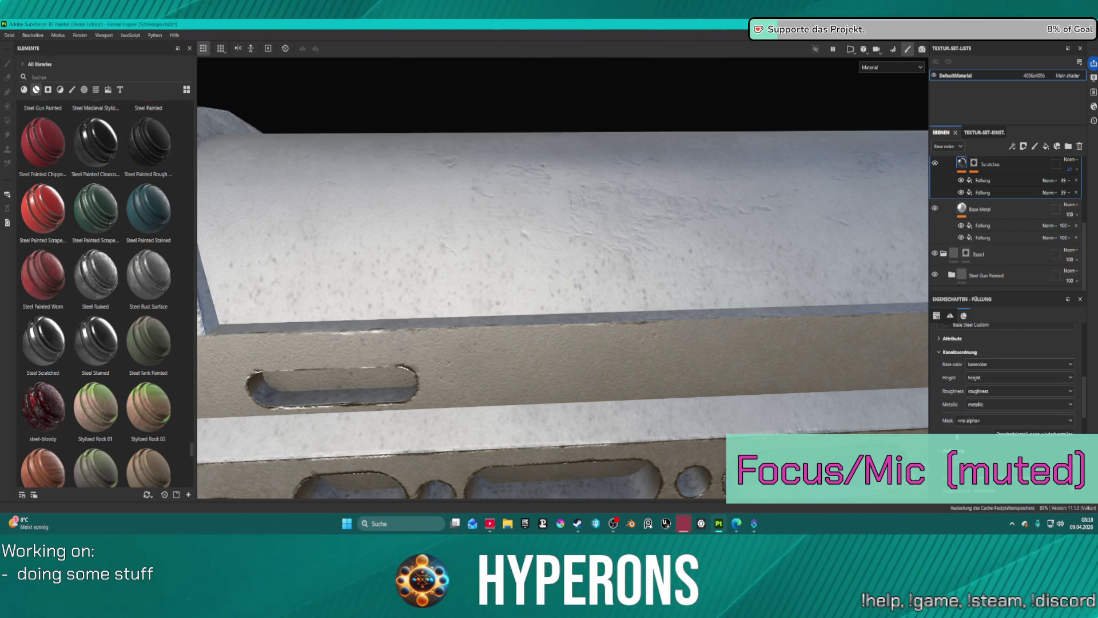
{"action": "scroll", "scroll_direction": "down", "scroll_amount": 3}
{"action": "scroll", "scroll_direction": "down", "scroll_amount": 3}
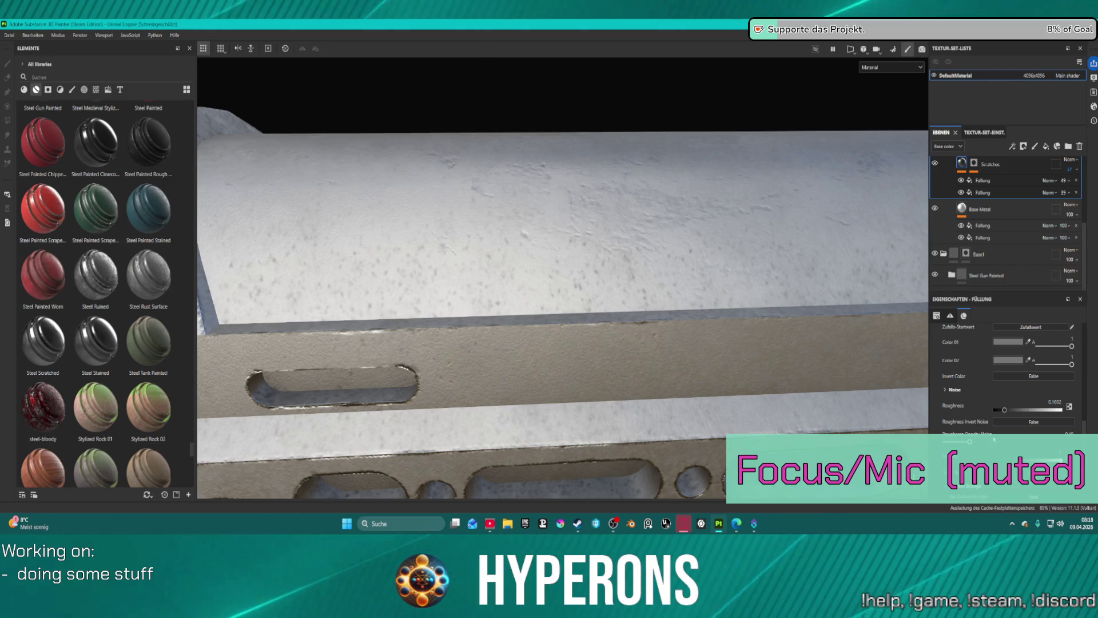
{"action": "scroll", "scroll_direction": "down", "scroll_amount": 3}
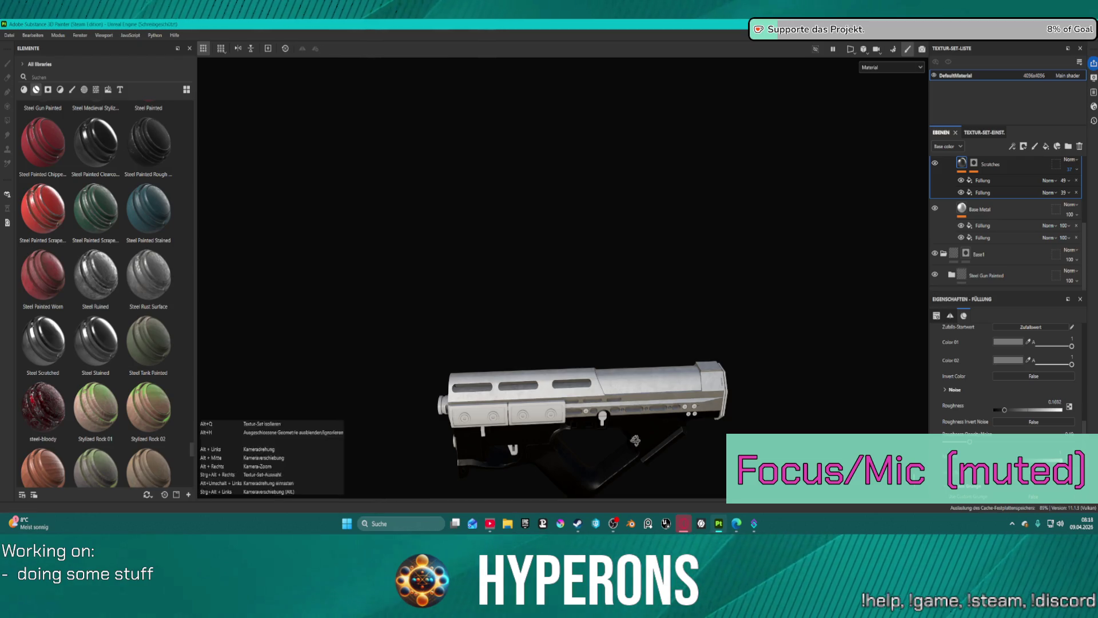
- Orbit and zoom in to a close side-on view of the gun's body and barrel
{"action": "left_click_drag", "start_coordinate": [635, 441], "coordinate": [645, 418]}
{"action": "scroll", "scroll_direction": "up", "scroll_amount": 3}
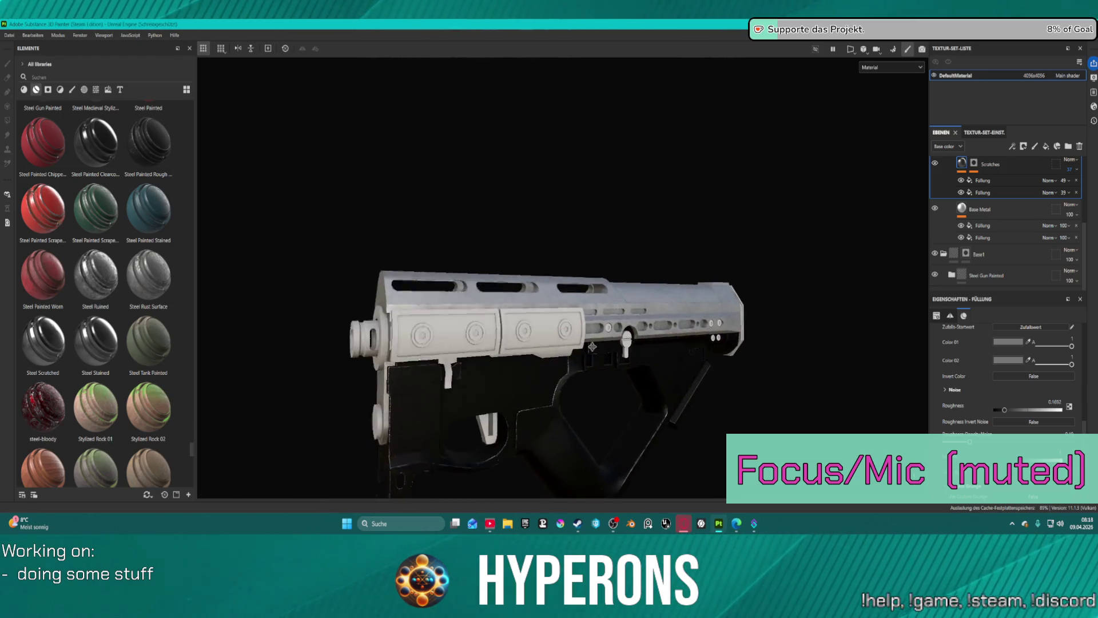
{"action": "left_click_drag", "start_coordinate": [591, 267], "coordinate": [309, 415]}
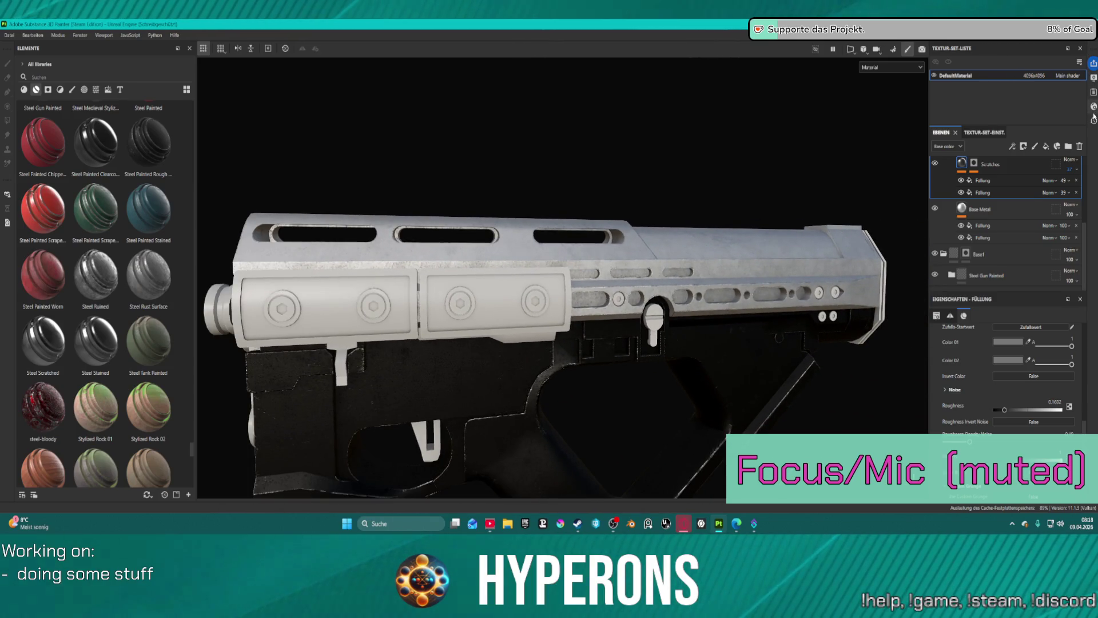
- Switch the viewer's environment map to Studio Tomoco
{"action": "left_click", "coordinate": [1094, 107]}
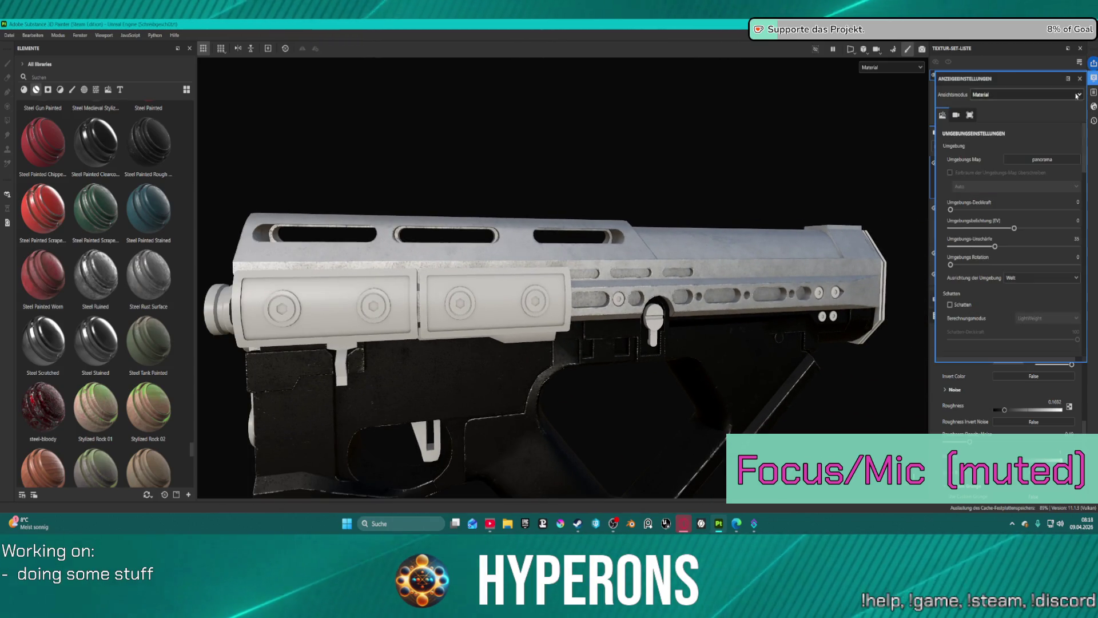
{"action": "left_click", "coordinate": [1042, 159]}
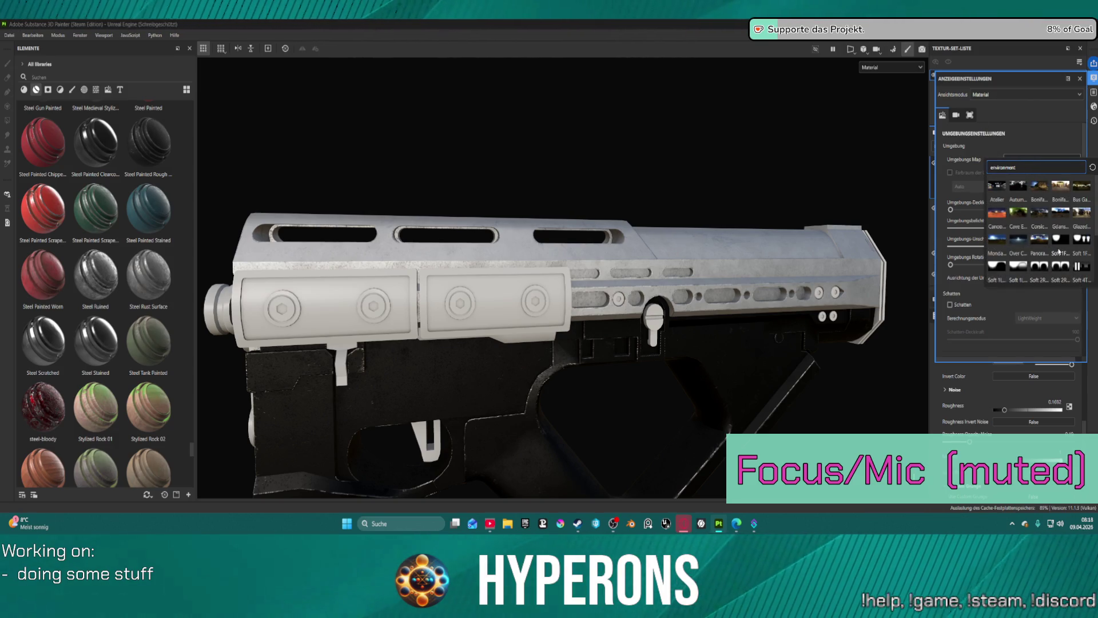
{"action": "scroll", "scroll_direction": "down", "scroll_amount": 3}
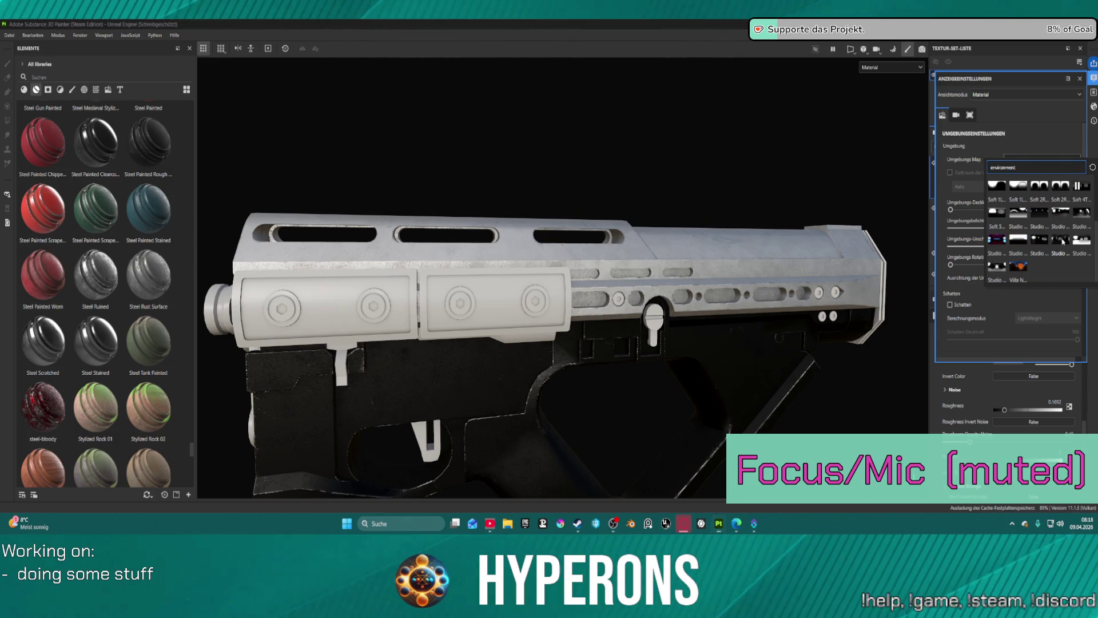
{"action": "left_click", "coordinate": [1062, 241]}
{"action": "scroll", "scroll_direction": "down", "scroll_amount": 3}
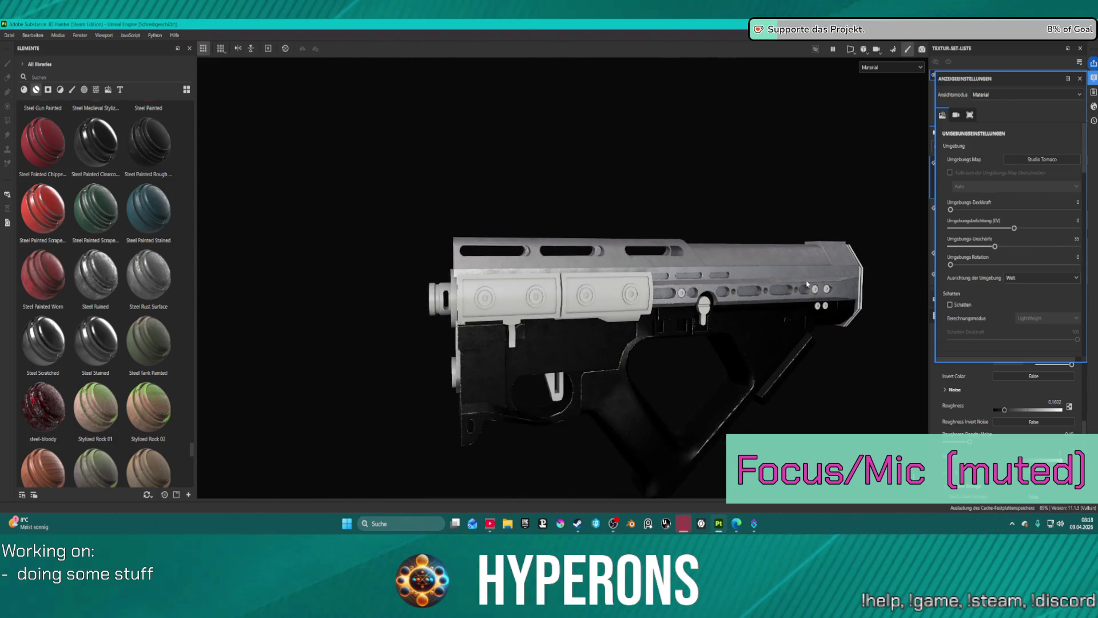
{"action": "scroll", "scroll_direction": "up", "scroll_amount": 3}
- Rotate the environment lighting around the gun to a rotation of 32
{"action": "key", "text": "ctrl"}
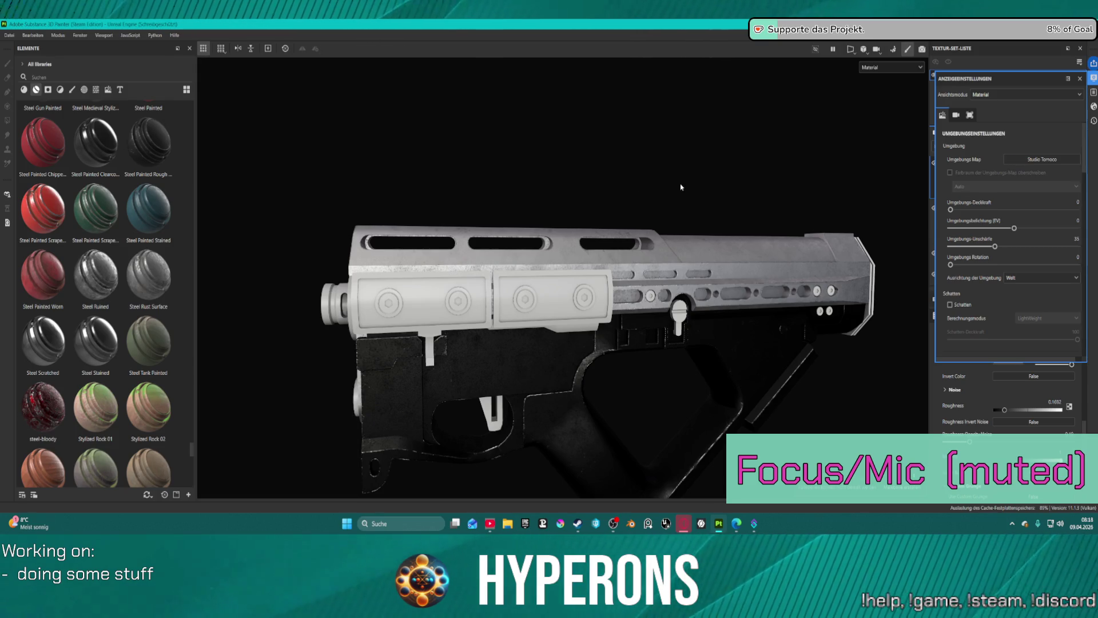
{"action": "key", "text": "ctrl"}
{"action": "key", "text": "shift"}
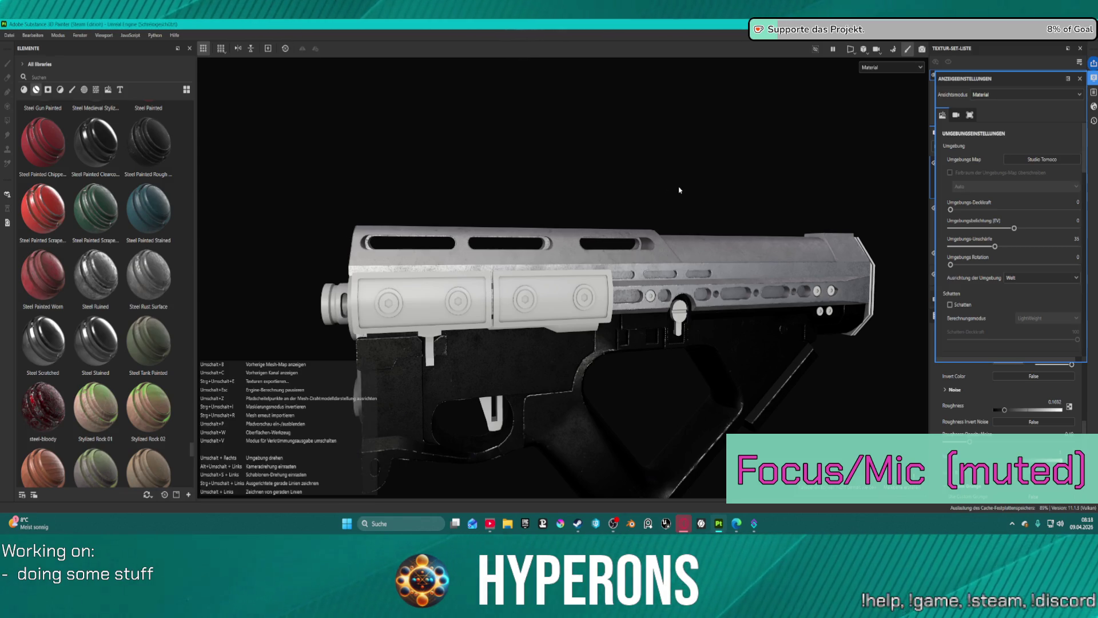
{"action": "left_click_drag", "start_coordinate": [666, 187], "coordinate": [650, 164]}
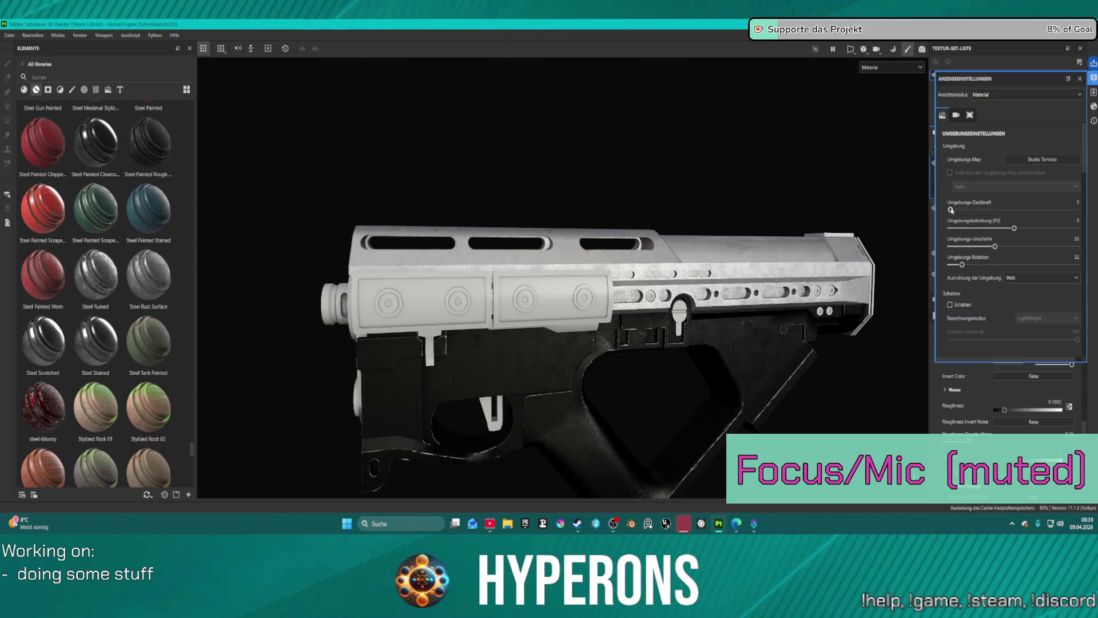
- Raise environment opacity to show the backdrop and set environment rotation to 54
{"action": "left_click_drag", "start_coordinate": [952, 210], "coordinate": [993, 209]}
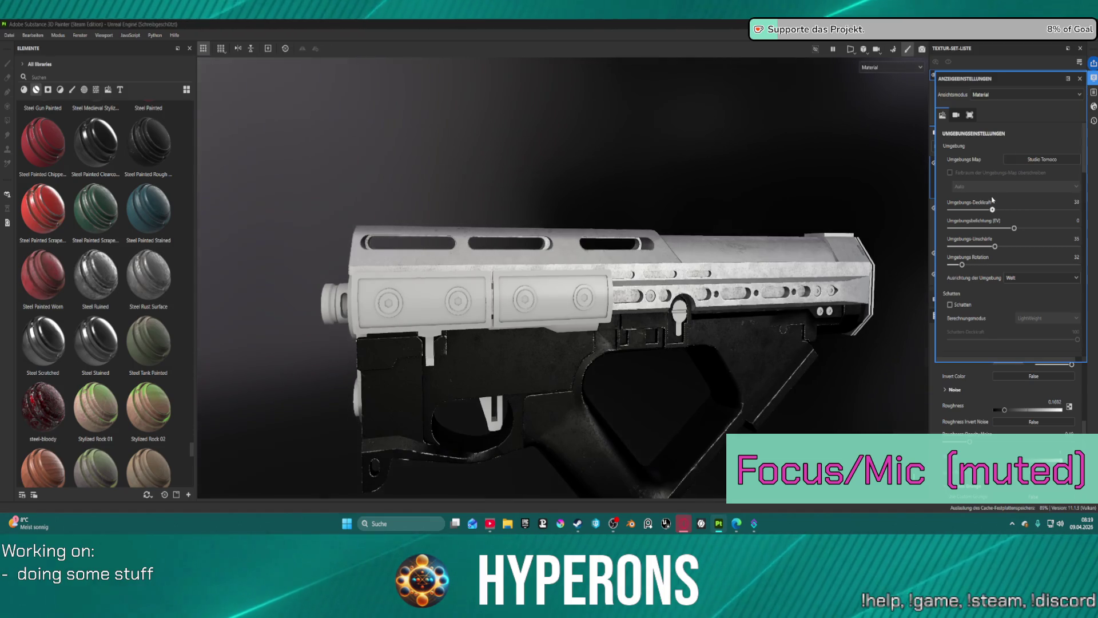
{"action": "left_click", "coordinate": [761, 302]}
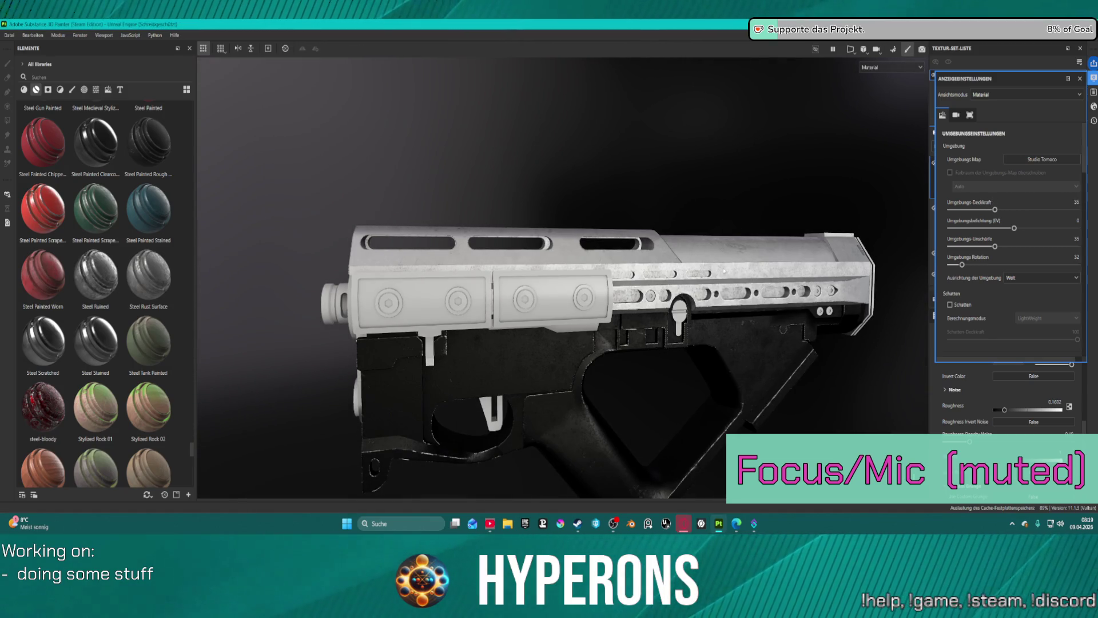
{"action": "left_click_drag", "start_coordinate": [724, 271], "coordinate": [592, 175]}
{"action": "scroll", "scroll_direction": "up", "scroll_amount": 3}
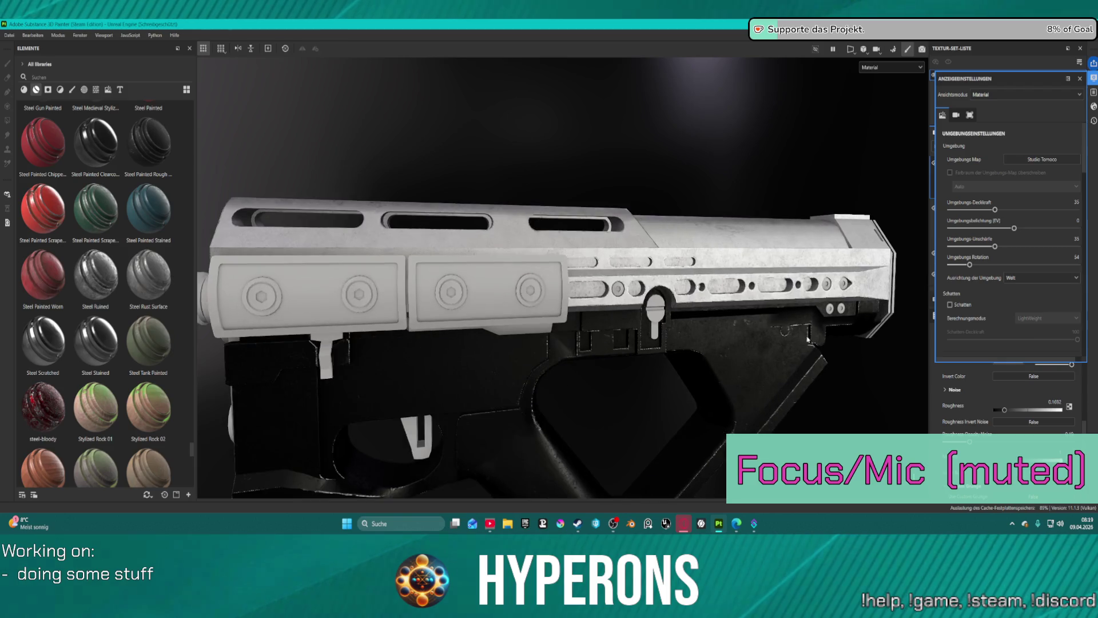
{"action": "scroll", "scroll_direction": "up", "scroll_amount": 3}
{"action": "scroll", "scroll_direction": "down", "scroll_amount": 3}
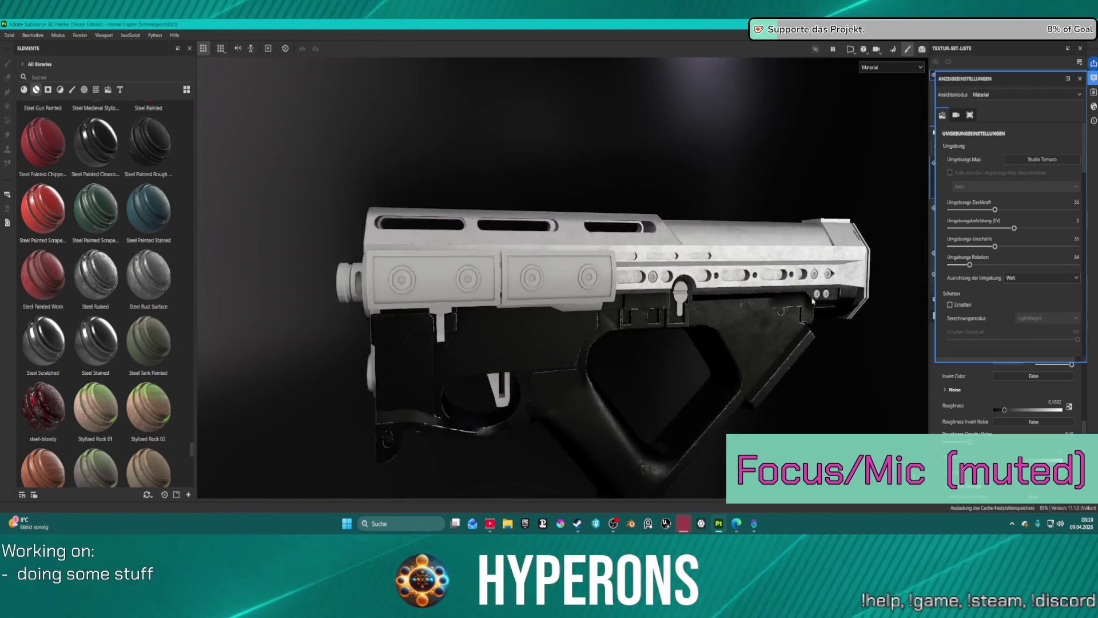
{"action": "scroll", "scroll_direction": "up", "scroll_amount": 3}
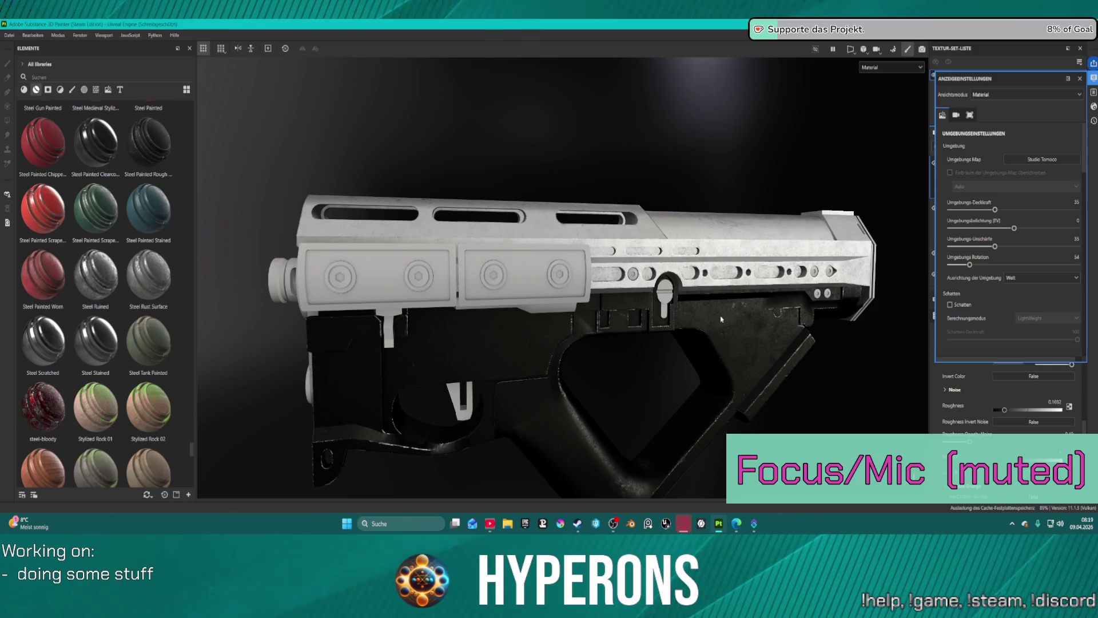
{"action": "scroll", "scroll_direction": "down", "scroll_amount": 3}
{"action": "scroll", "scroll_direction": "up", "scroll_amount": 3}
{"action": "scroll", "scroll_direction": "up", "scroll_amount": 3}
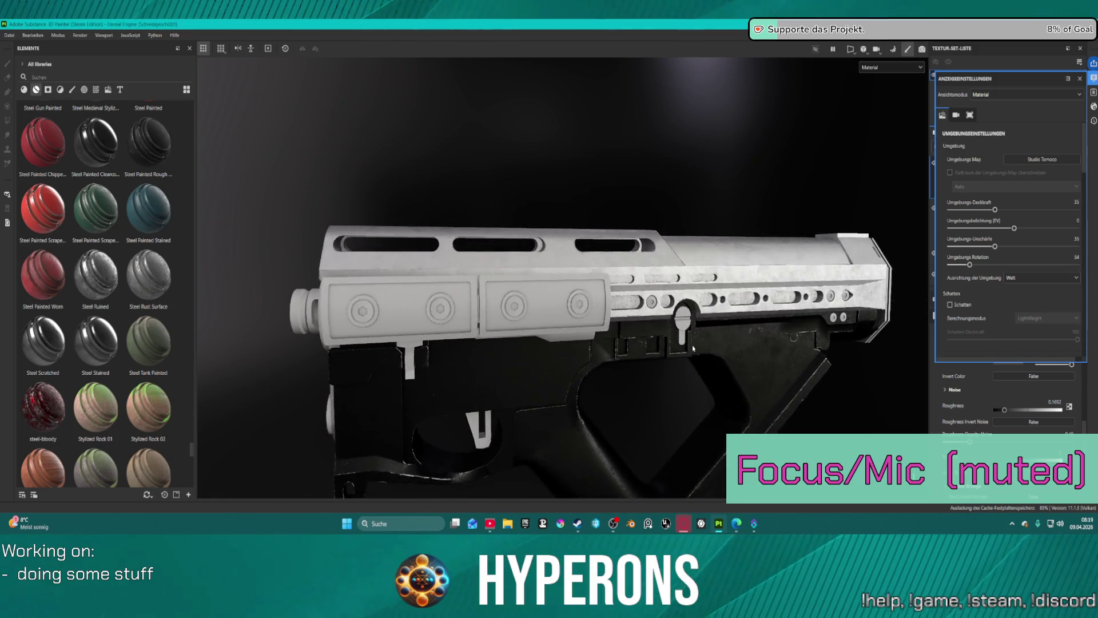
{"action": "scroll", "scroll_direction": "up", "scroll_amount": 3}
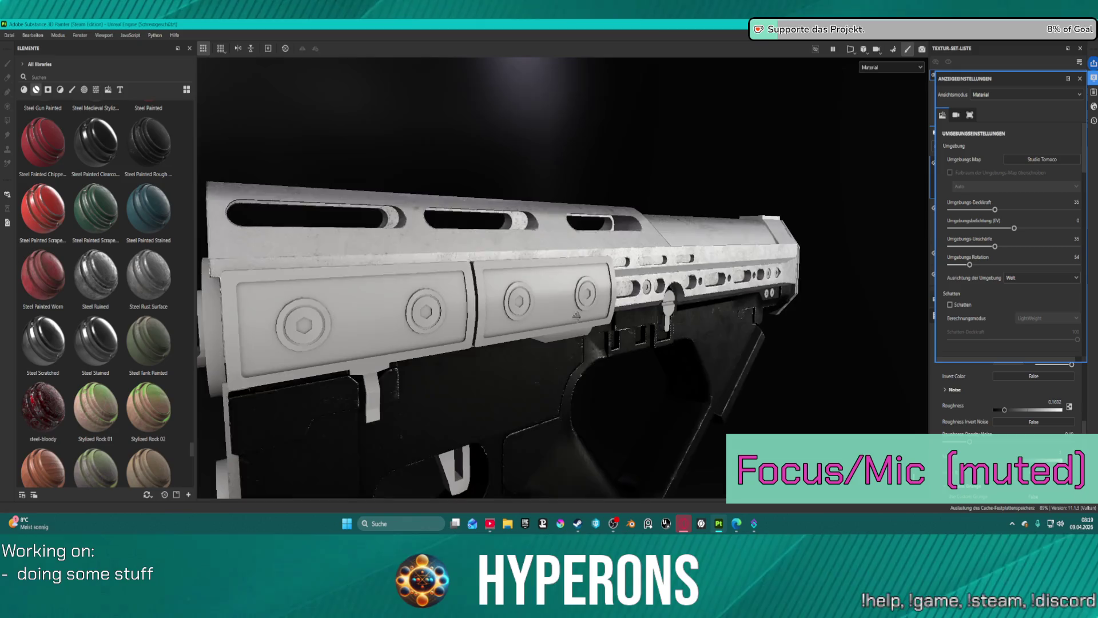
- Orbit to a close side-on view of the gun and close the display settings
{"action": "left_click_drag", "start_coordinate": [501, 313], "coordinate": [676, 247]}
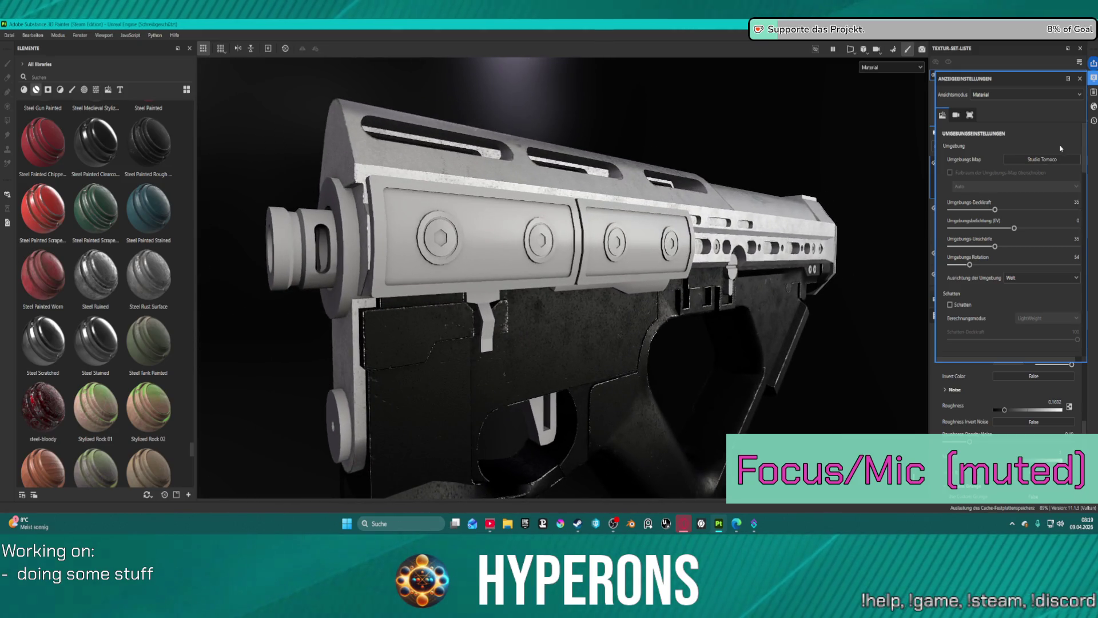
{"action": "left_click_drag", "start_coordinate": [779, 200], "coordinate": [812, 217]}
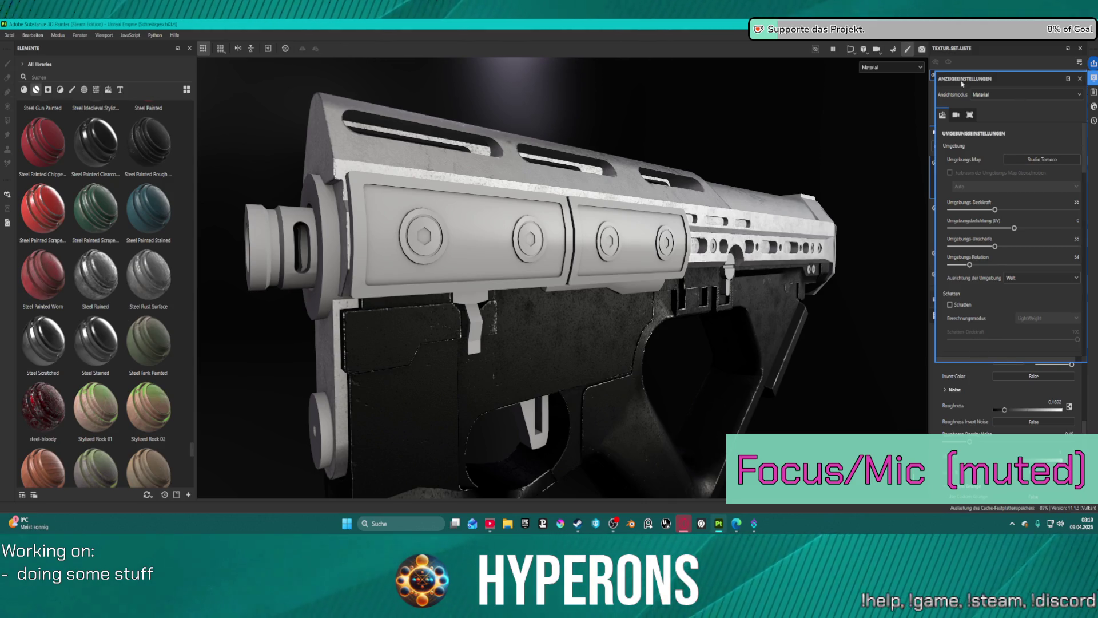
{"action": "left_click", "coordinate": [1080, 79]}
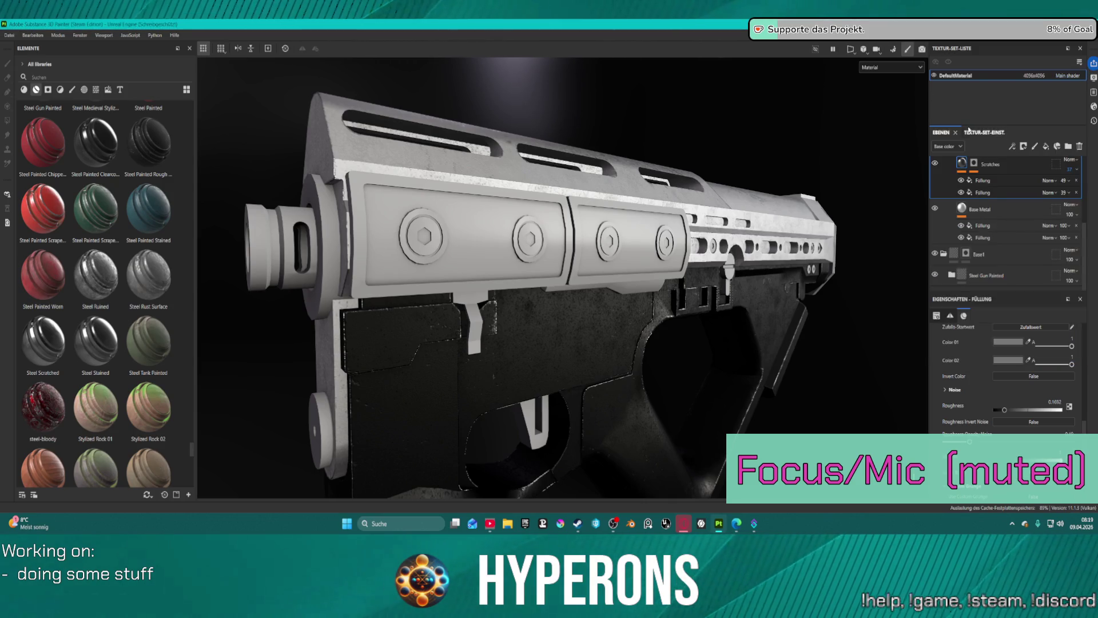
- Paste a copy of the Steel Gun Painted folder and place it just below Base3
{"action": "scroll", "scroll_direction": "up", "scroll_amount": 3}
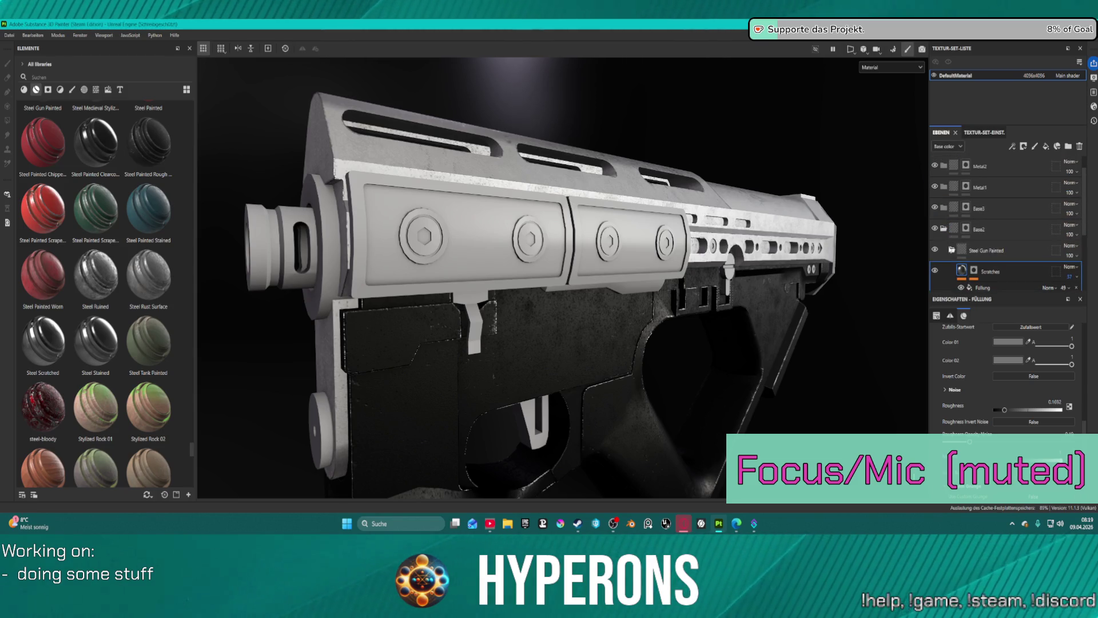
{"action": "left_click", "coordinate": [953, 249]}
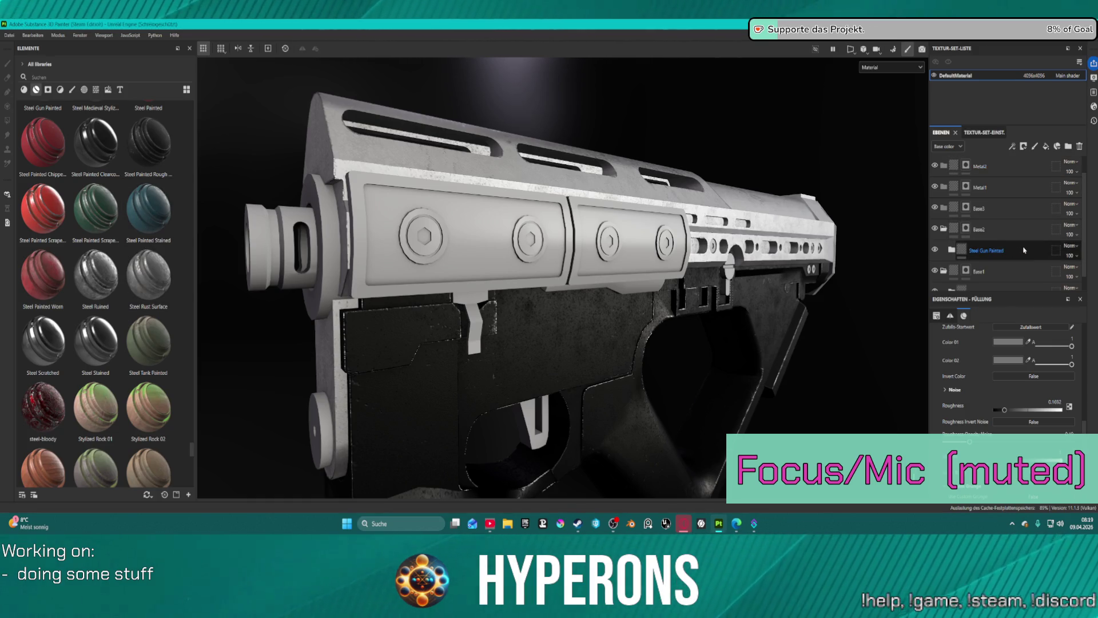
{"action": "left_click", "coordinate": [1025, 250]}
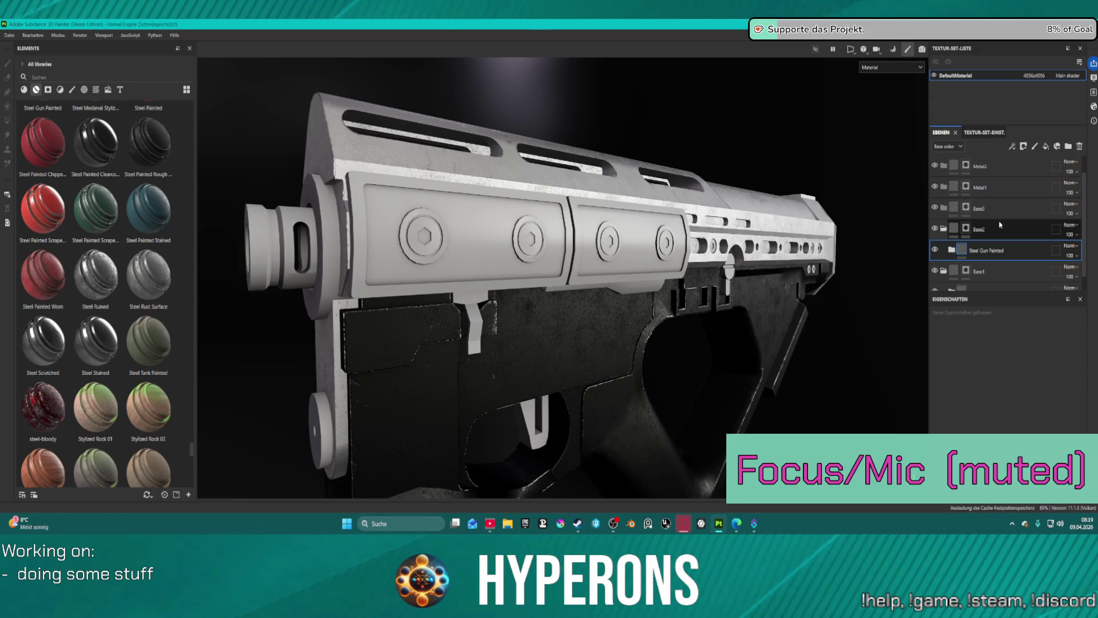
{"action": "left_click", "coordinate": [992, 212]}
{"action": "key", "text": "ctrl+v"}
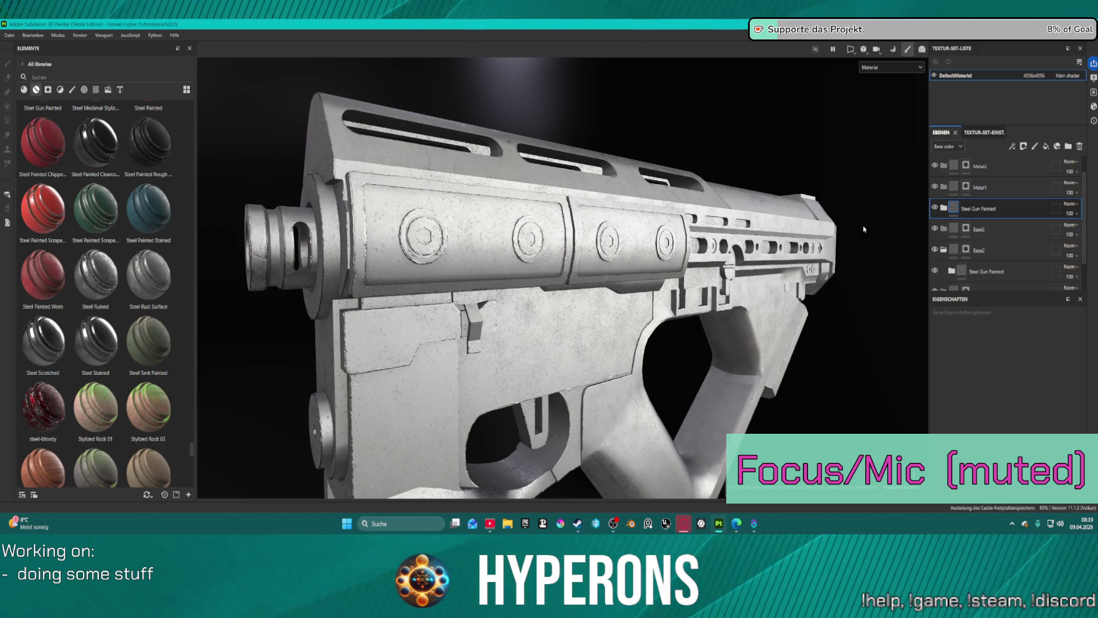
{"action": "left_click_drag", "start_coordinate": [979, 210], "coordinate": [978, 229]}
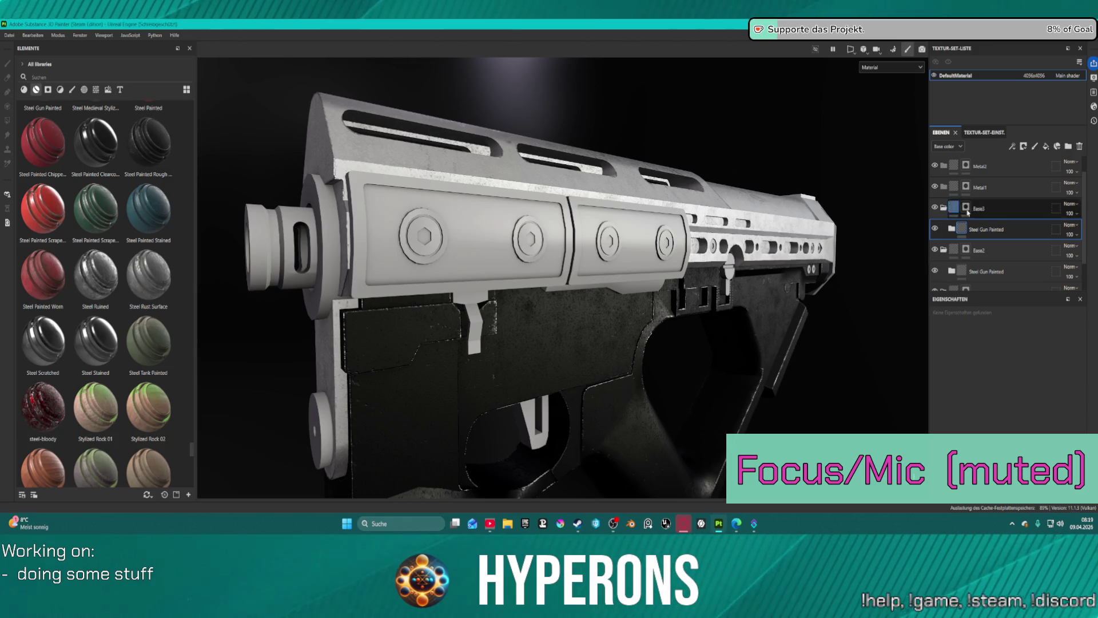
{"action": "left_click", "coordinate": [967, 207]}
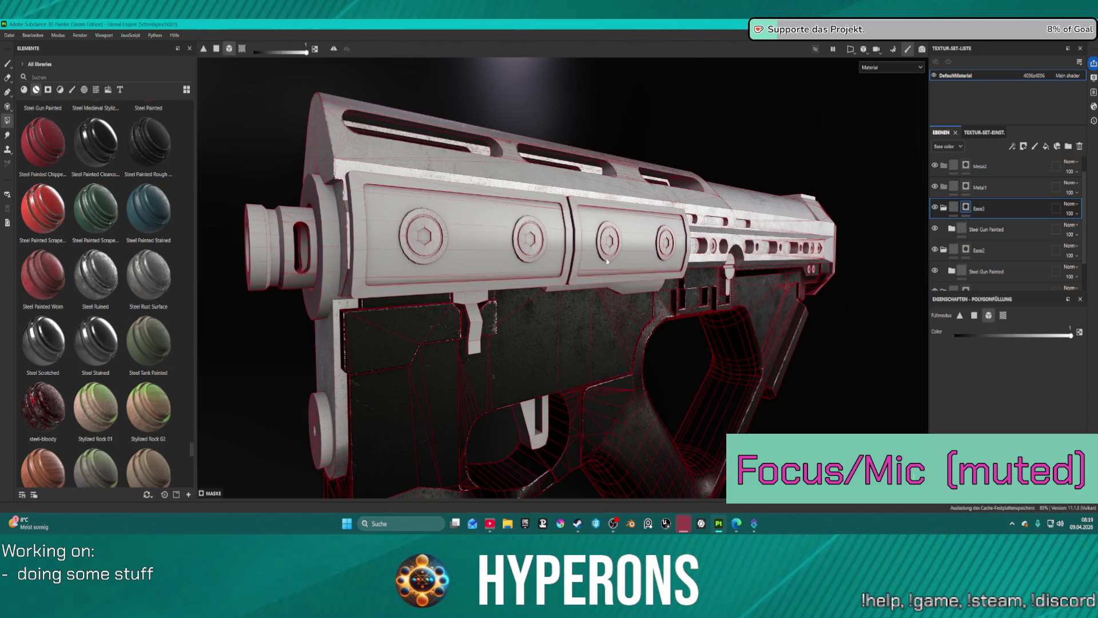
- Polygon-fill the raised side panels on both sides of the gun with worn steel
{"action": "left_click", "coordinate": [594, 269]}
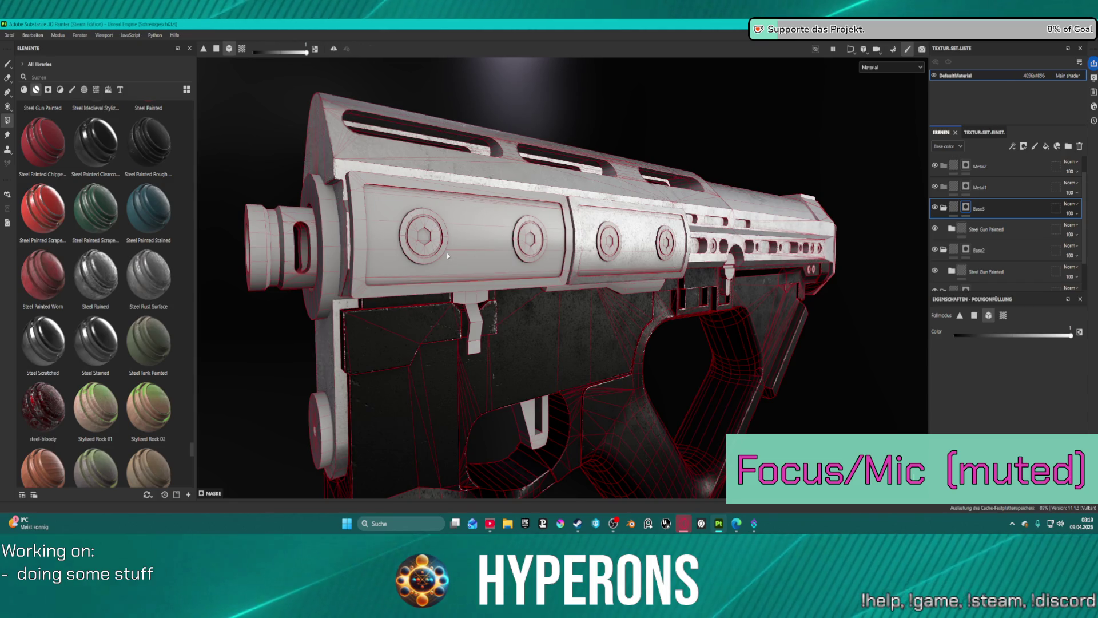
{"action": "left_click", "coordinate": [448, 255]}
{"action": "left_click_drag", "start_coordinate": [541, 242], "coordinate": [755, 231]}
{"action": "left_click", "coordinate": [623, 193]}
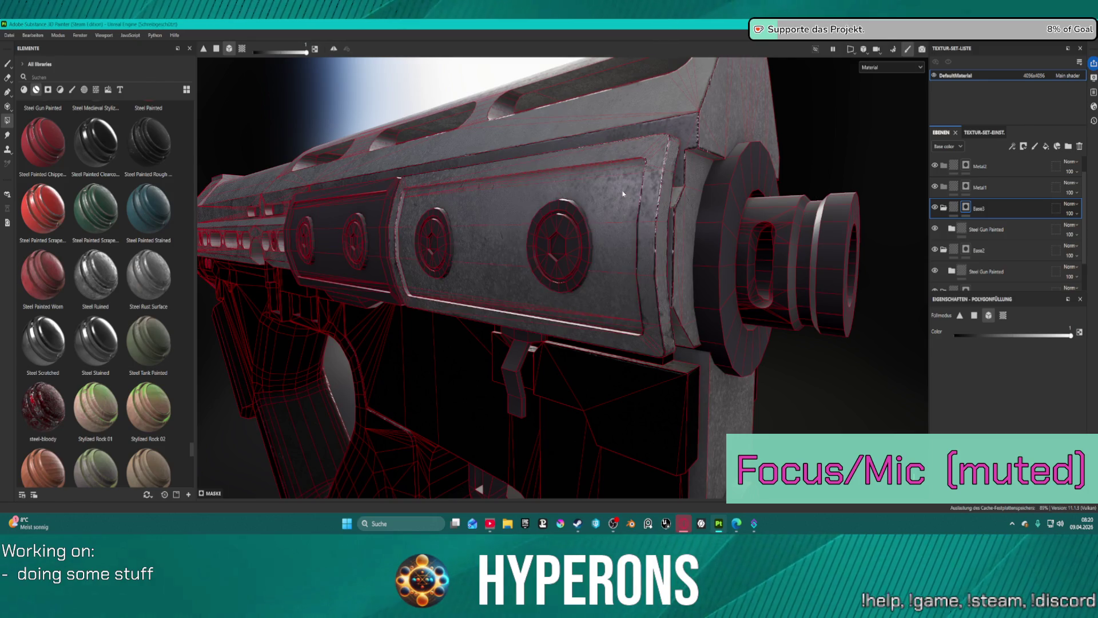
{"action": "left_click", "coordinate": [380, 204]}
{"action": "left_click_drag", "start_coordinate": [831, 167], "coordinate": [515, 177]}
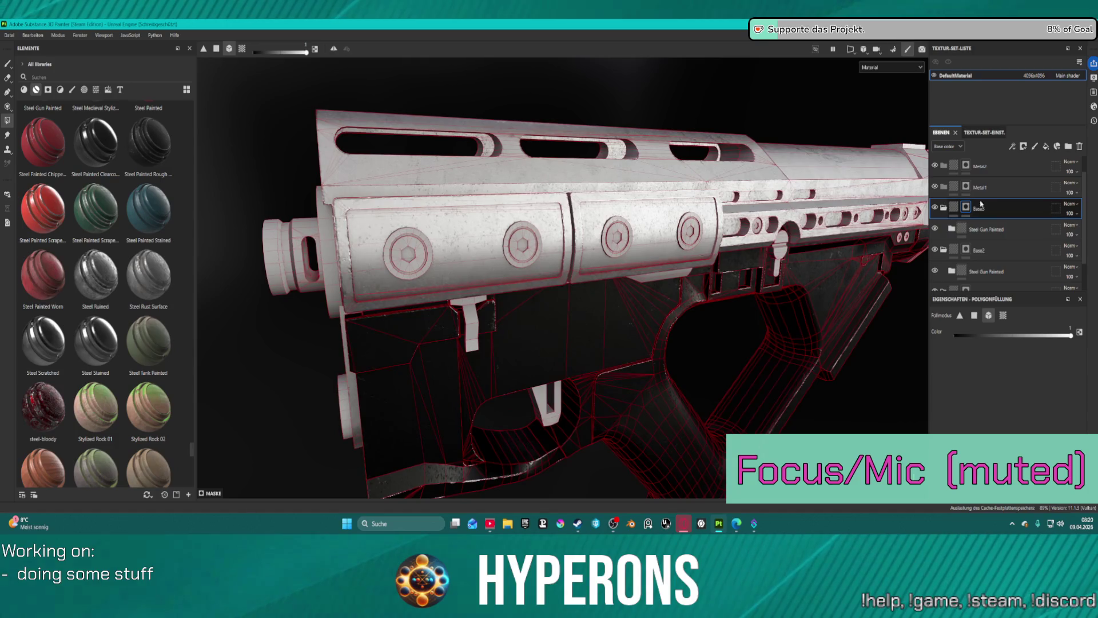
{"action": "left_click", "coordinate": [947, 231]}
- Select the Base Metal fill in Steel Gun Painted and try shifting Color 01 toward purple
{"action": "left_click", "coordinate": [948, 231]}
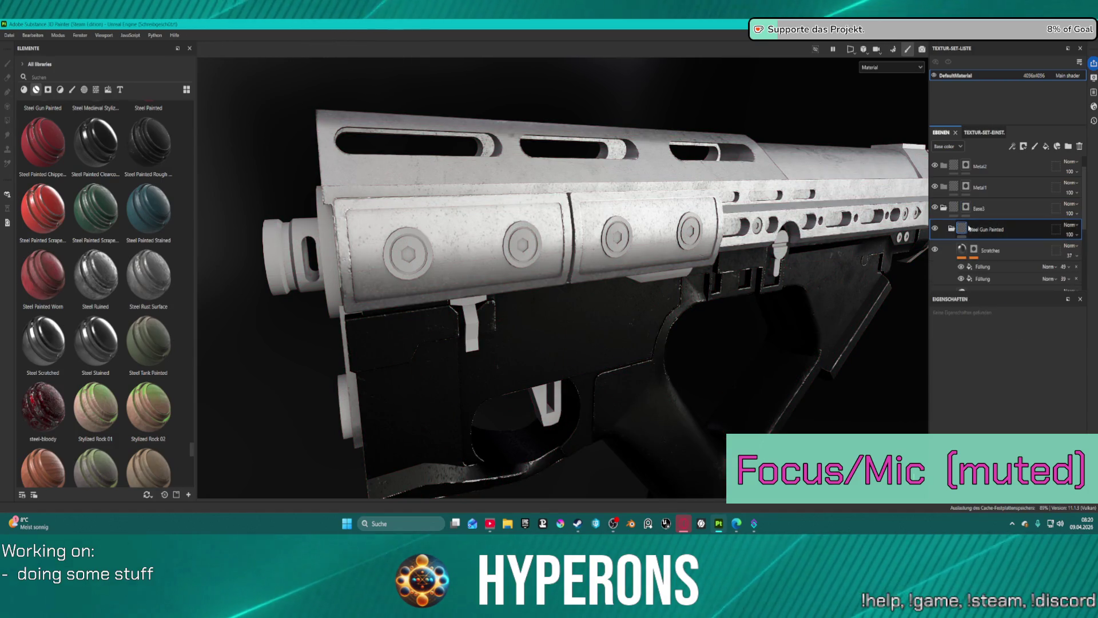
{"action": "scroll", "scroll_direction": "down", "scroll_amount": 3}
{"action": "left_click", "coordinate": [986, 200]}
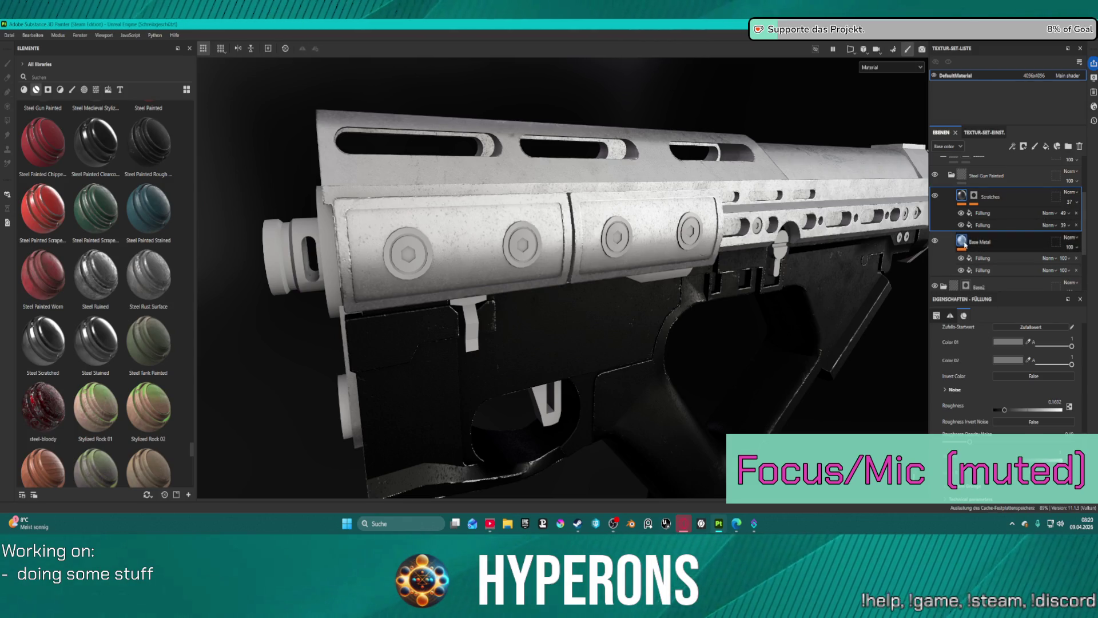
{"action": "left_click", "coordinate": [984, 241]}
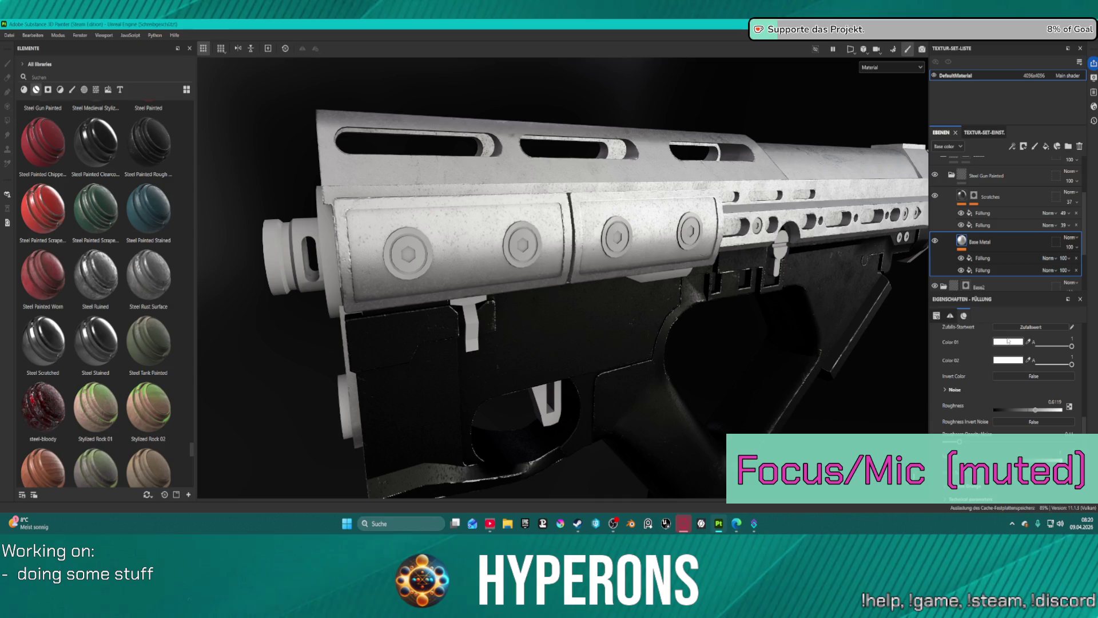
{"action": "left_click", "coordinate": [1009, 341]}
{"action": "left_click", "coordinate": [995, 324]}
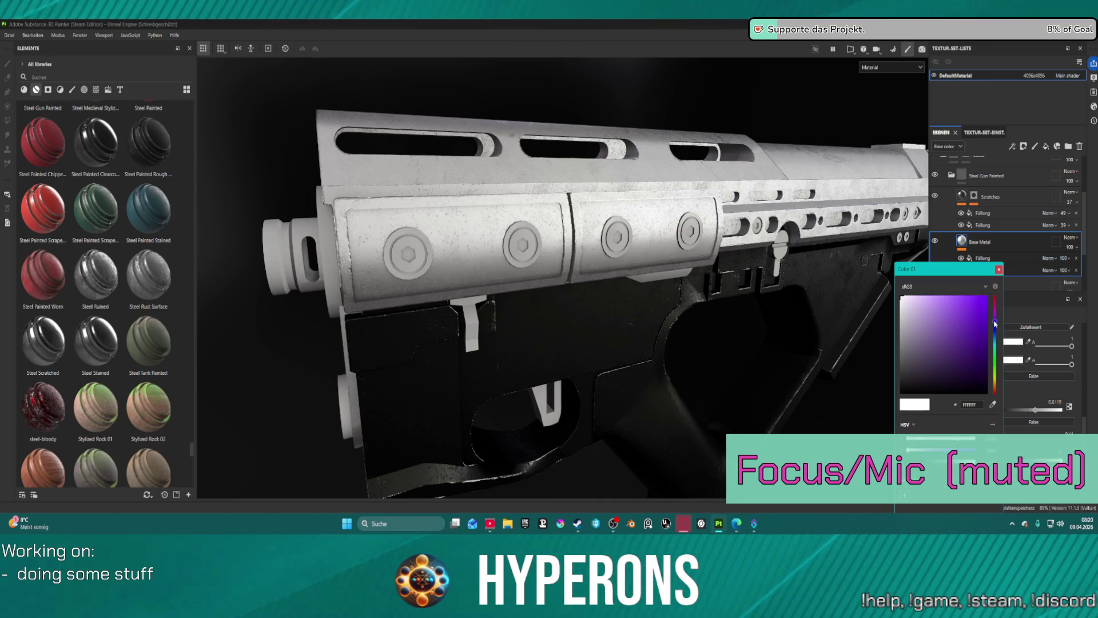
{"action": "left_click", "coordinate": [1032, 313]}
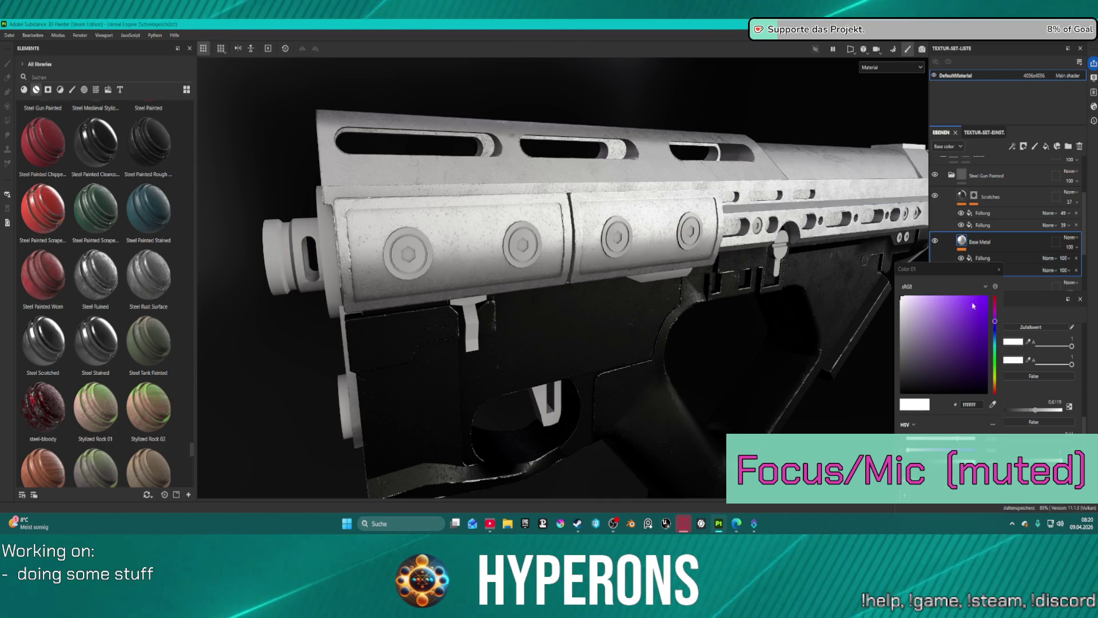
{"action": "left_click_drag", "start_coordinate": [969, 269], "coordinate": [952, 241]}
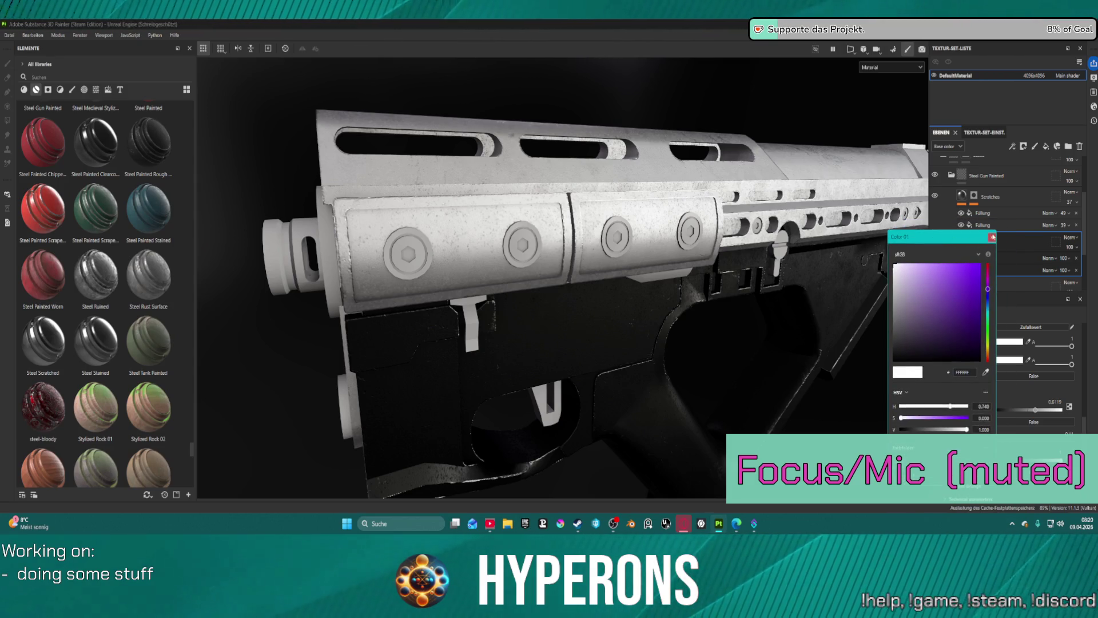
{"action": "left_click", "coordinate": [993, 237]}
- Sweep Base Metal's Color 01 through purple and other hues, settling on a dark copper brown
{"action": "left_click", "coordinate": [998, 345]}
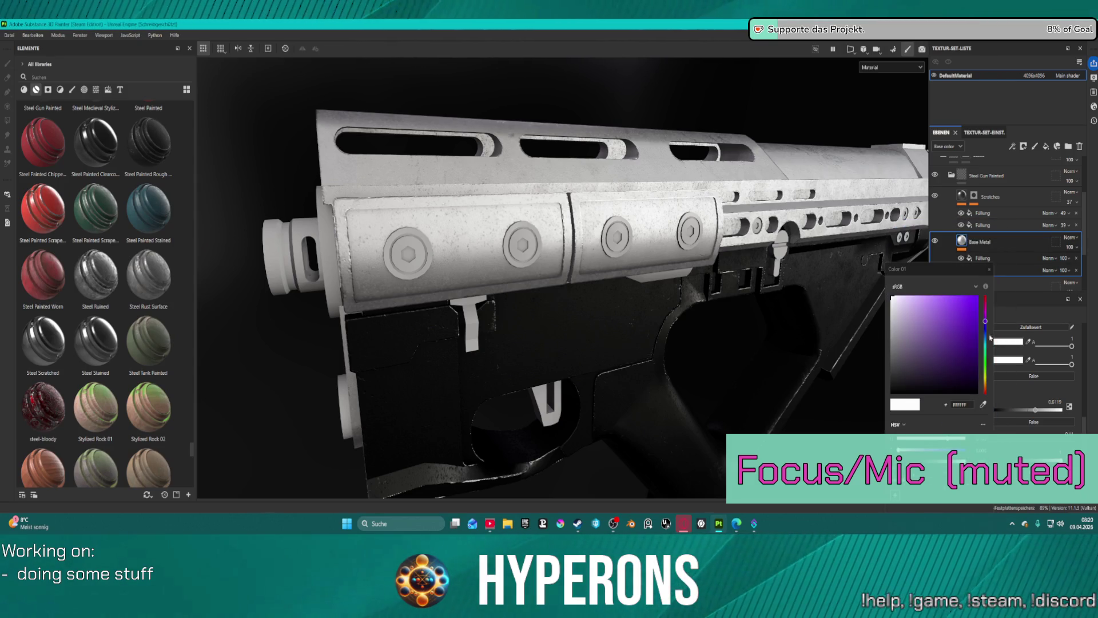
{"action": "left_click", "coordinate": [968, 324]}
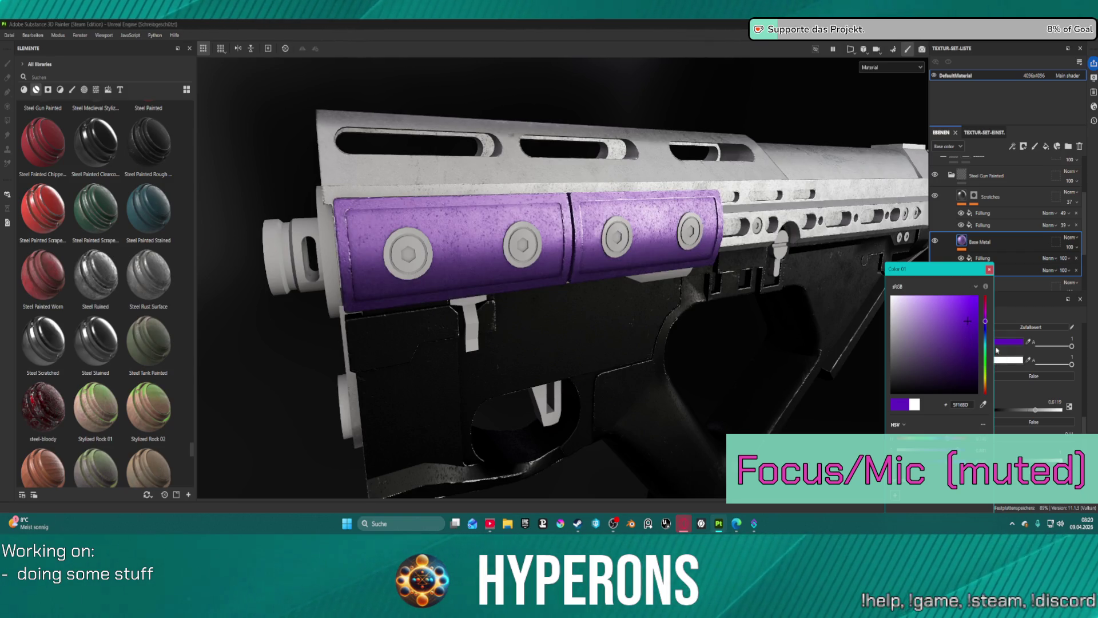
{"action": "left_click_drag", "start_coordinate": [970, 353], "coordinate": [947, 269]}
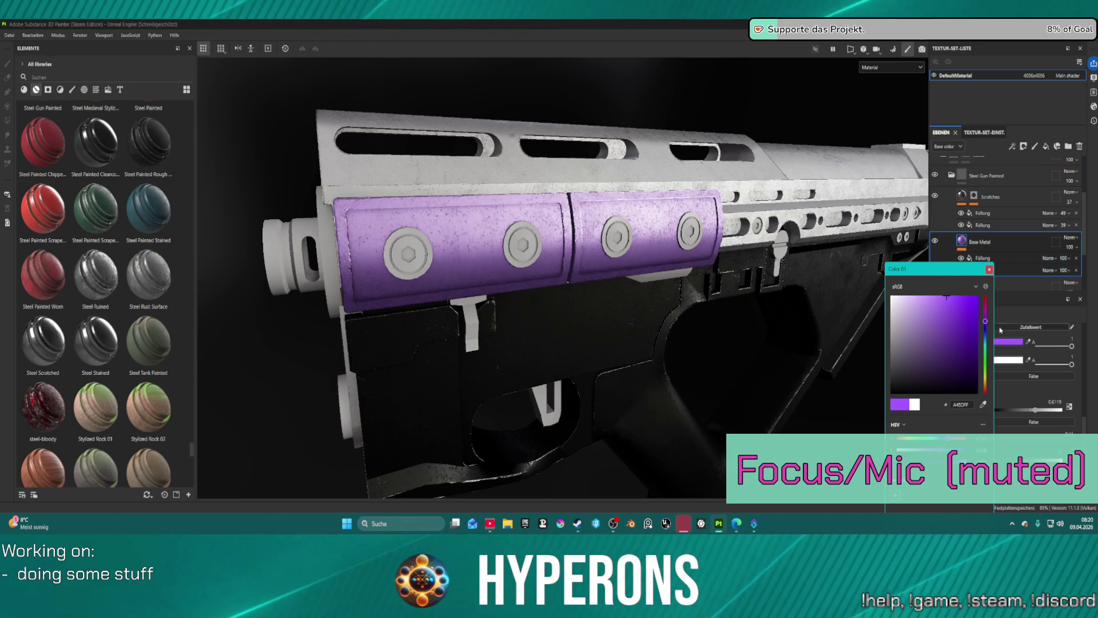
{"action": "left_click_drag", "start_coordinate": [985, 323], "coordinate": [985, 373]}
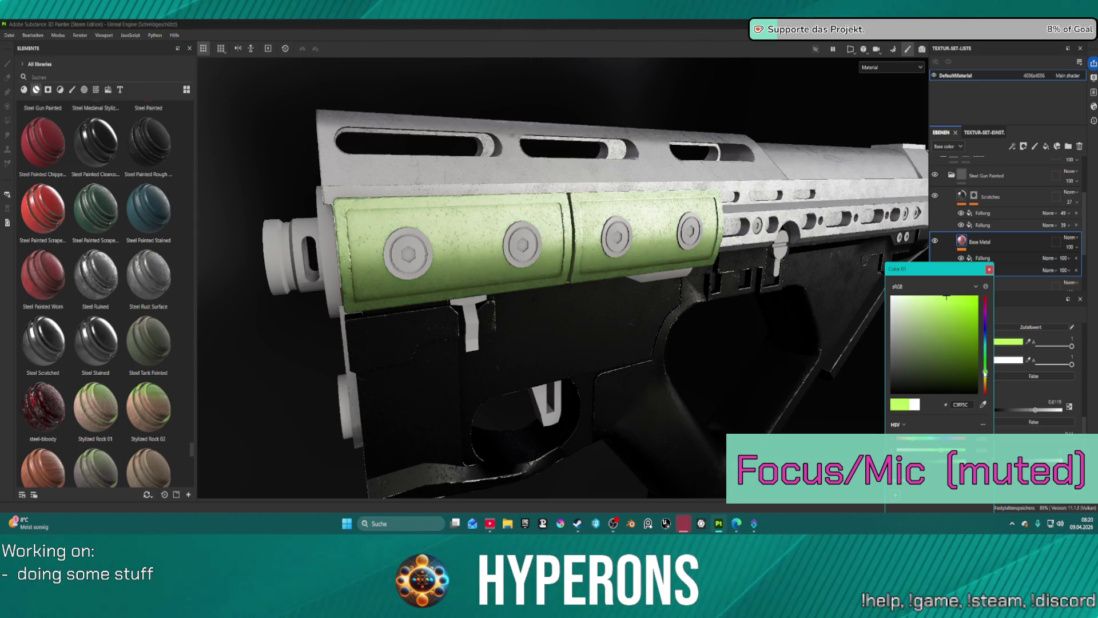
{"action": "left_click_drag", "start_coordinate": [961, 303], "coordinate": [989, 391]}
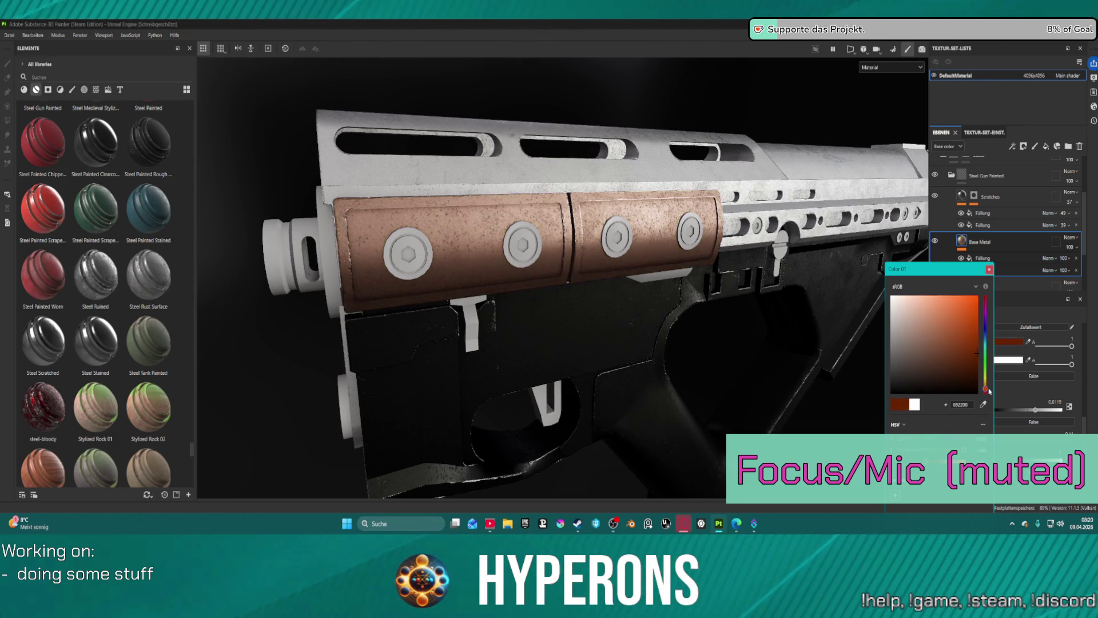
- Set Base Metal's Color 02 to olive green after trying a deep red
{"action": "left_click", "coordinate": [990, 270]}
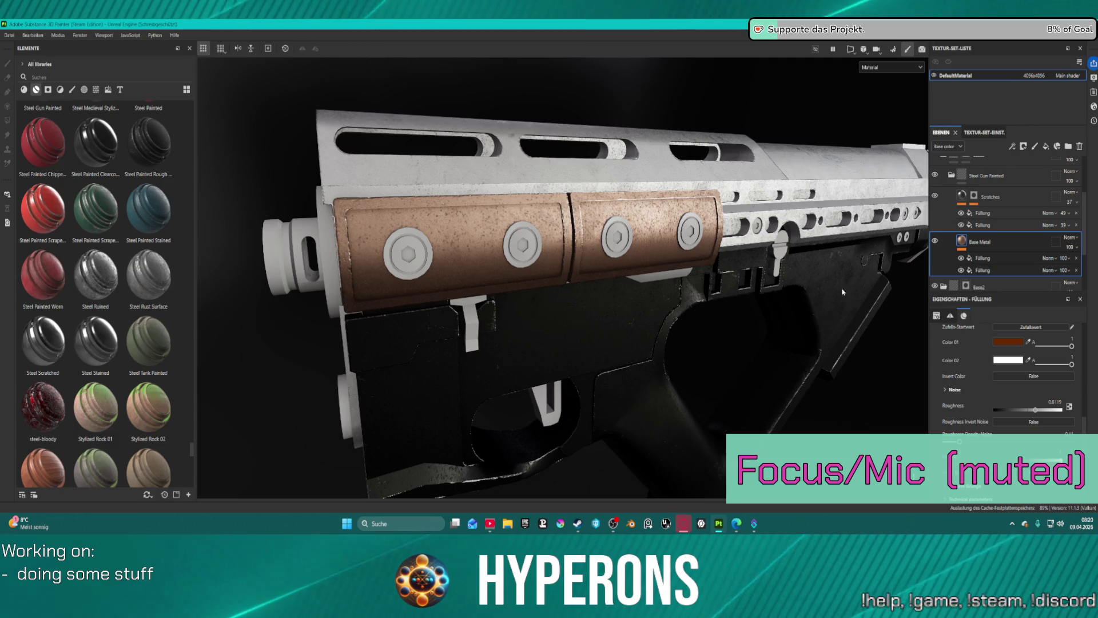
{"action": "left_click_drag", "start_coordinate": [812, 286], "coordinate": [675, 297]}
{"action": "left_click_drag", "start_coordinate": [675, 297], "coordinate": [935, 301]}
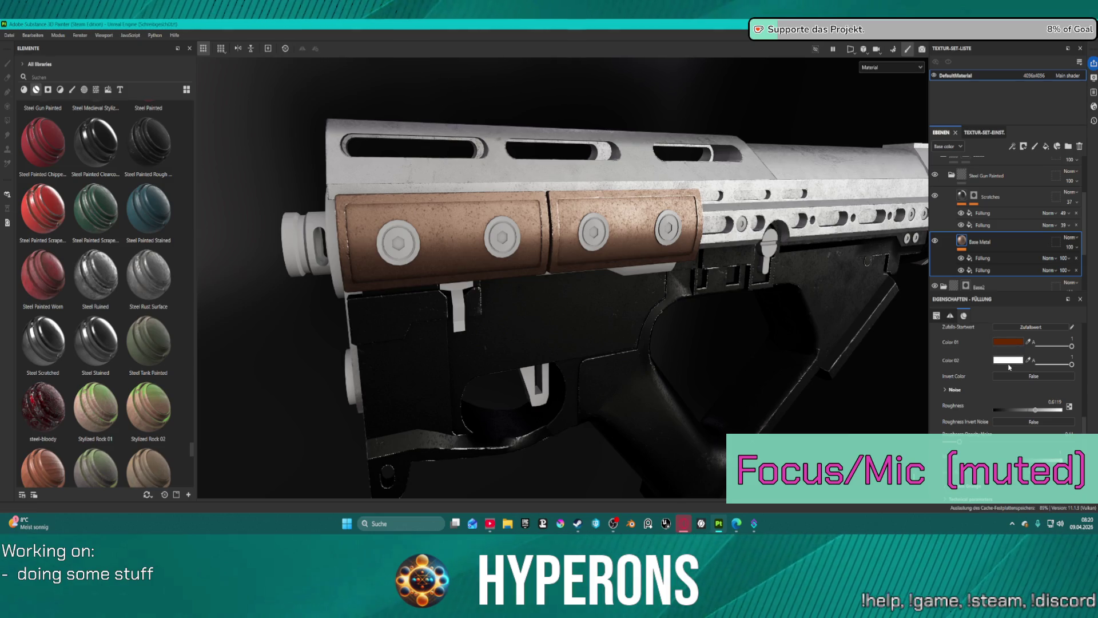
{"action": "left_click", "coordinate": [1007, 362]}
{"action": "left_click_drag", "start_coordinate": [983, 299], "coordinate": [972, 309]}
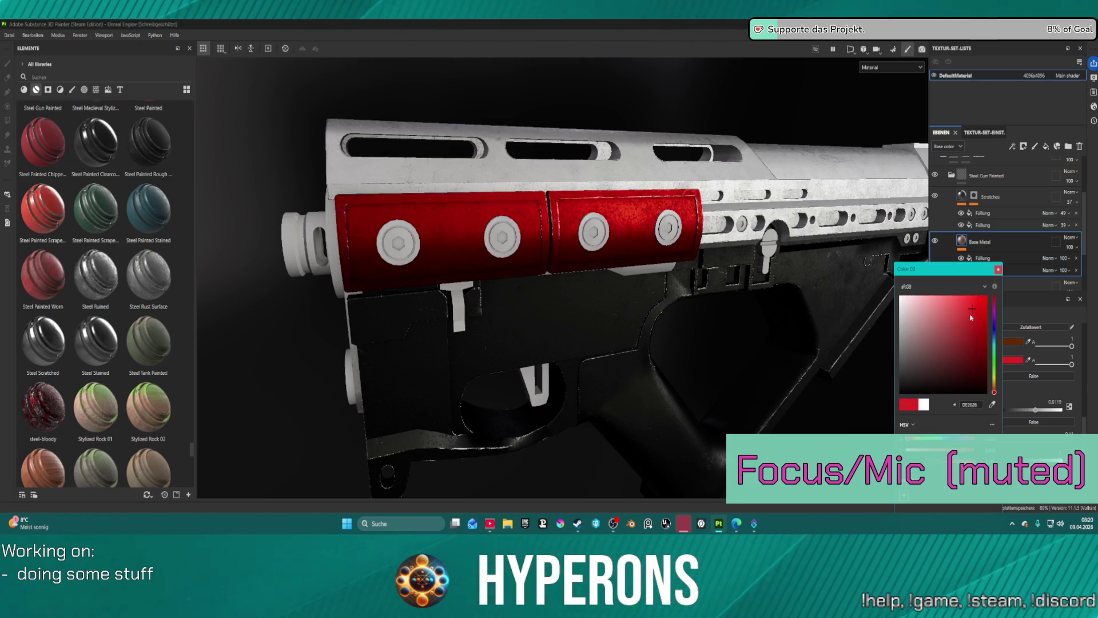
{"action": "left_click_drag", "start_coordinate": [955, 348], "coordinate": [994, 377]}
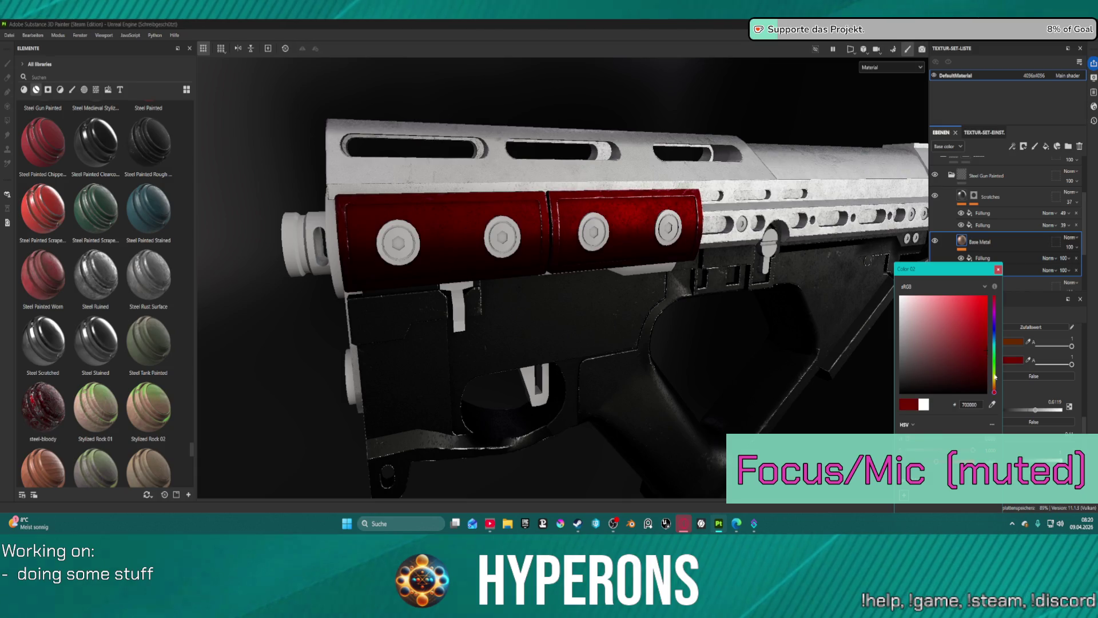
{"action": "left_click", "coordinate": [1013, 312]}
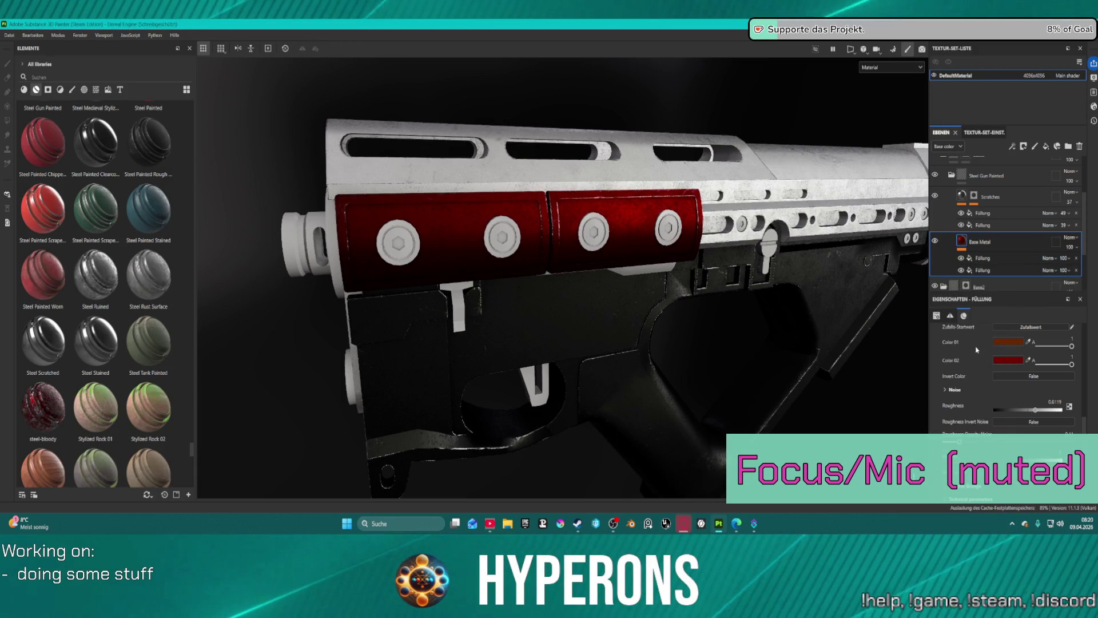
{"action": "left_click", "coordinate": [1006, 363]}
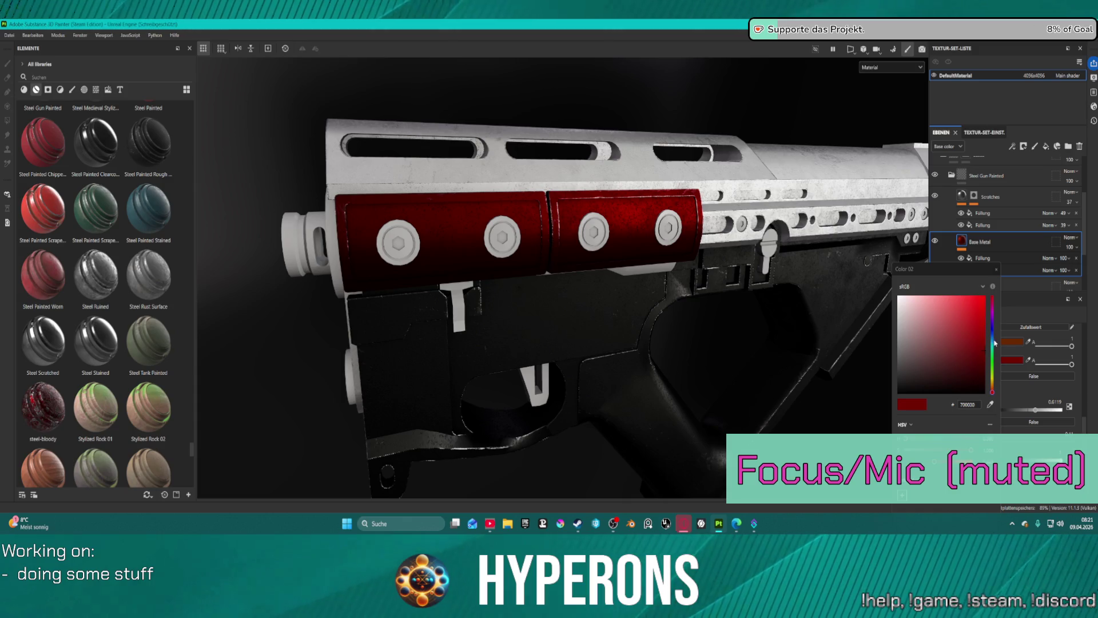
{"action": "left_click_drag", "start_coordinate": [995, 343], "coordinate": [996, 374]}
{"action": "left_click", "coordinate": [1006, 339]}
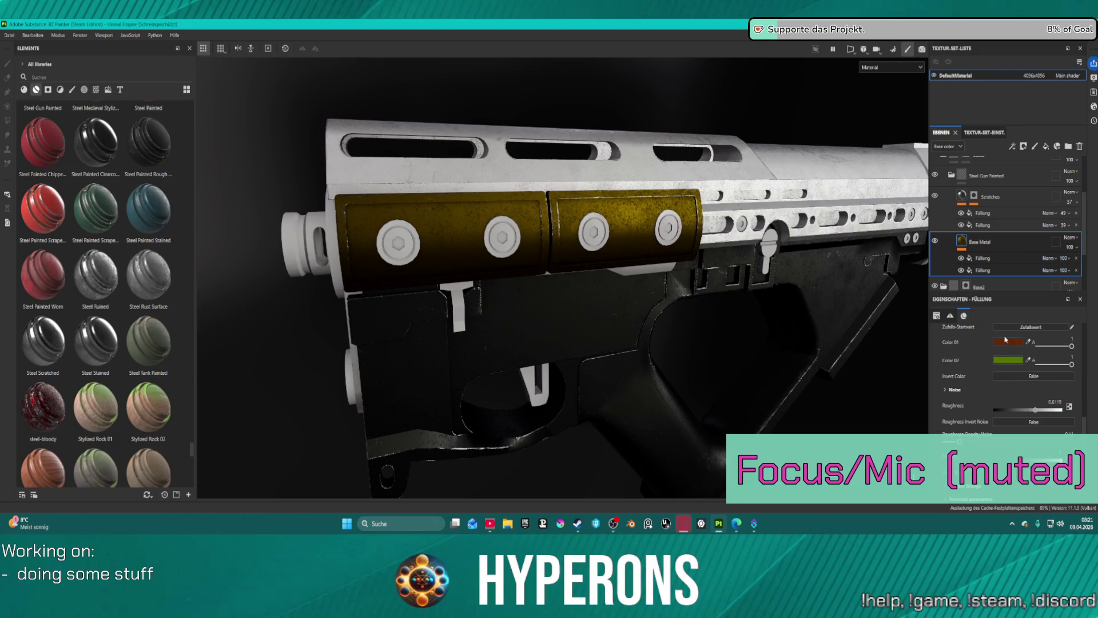
- Set Base Metal's Color 01 to a light purple for the handguard panels
{"action": "left_click", "coordinate": [1002, 344]}
{"action": "left_click_drag", "start_coordinate": [944, 344], "coordinate": [921, 316]}
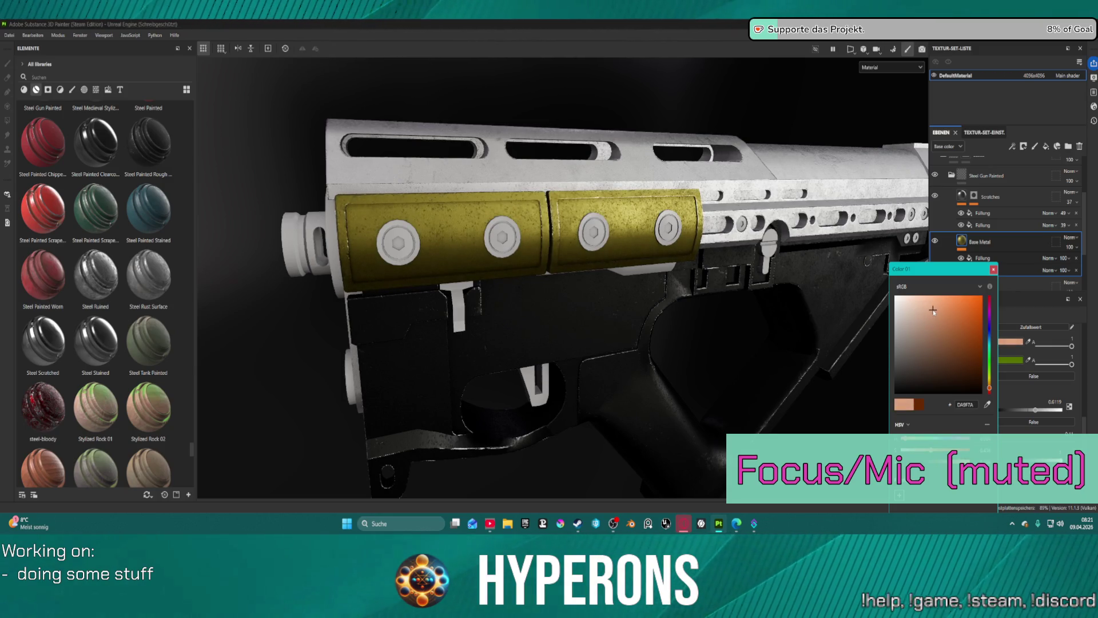
{"action": "left_click_drag", "start_coordinate": [933, 305], "coordinate": [923, 271]}
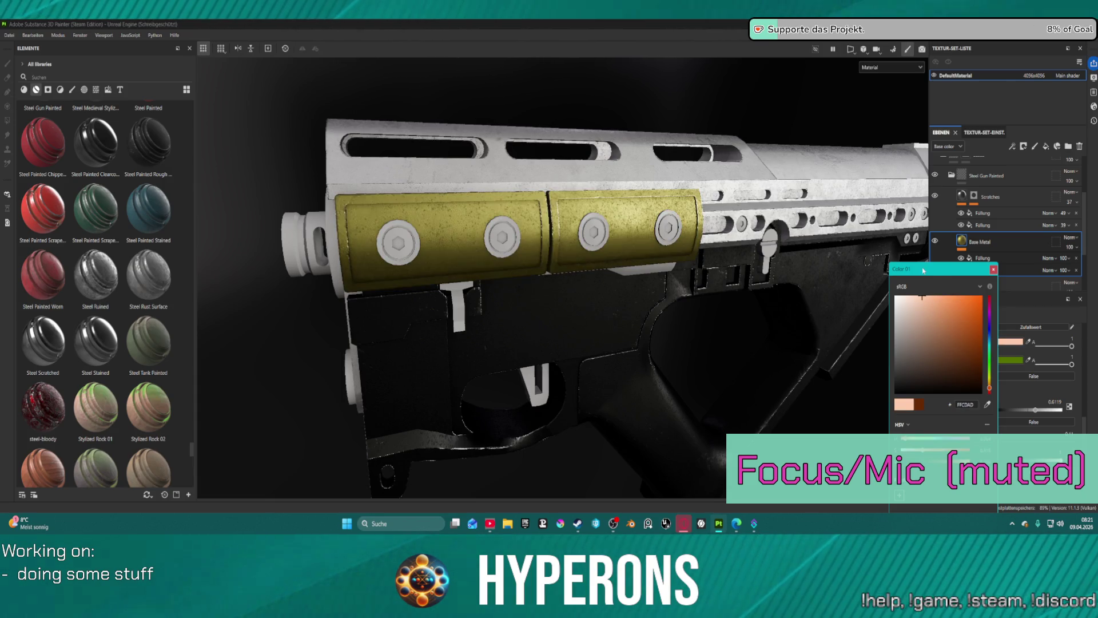
{"action": "left_click_drag", "start_coordinate": [986, 327], "coordinate": [989, 319]}
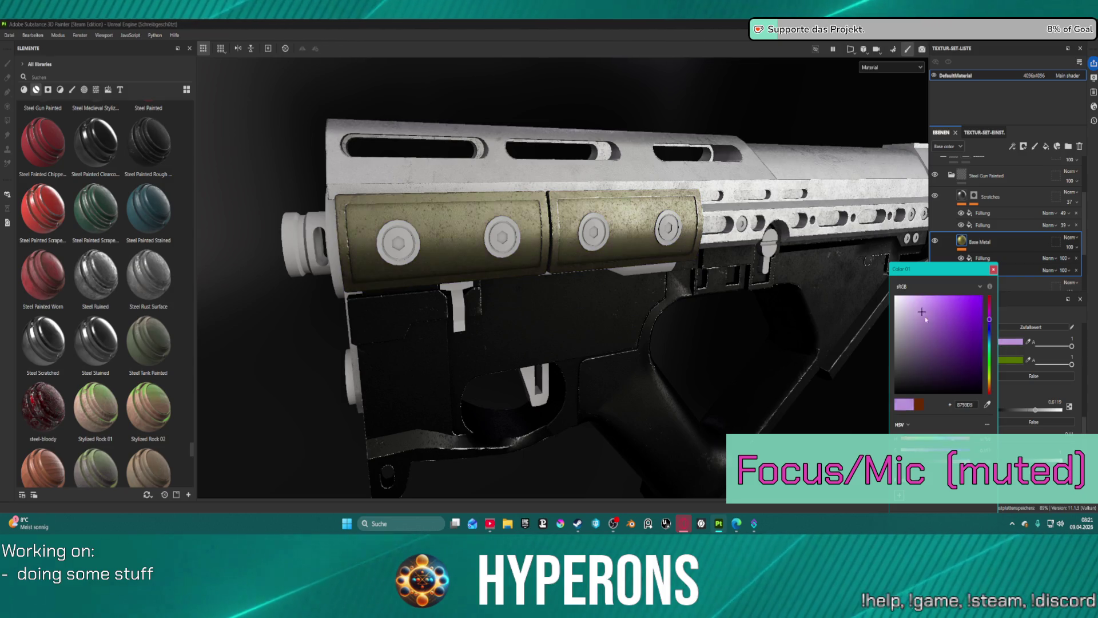
{"action": "left_click", "coordinate": [943, 339]}
{"action": "left_click", "coordinate": [955, 312]}
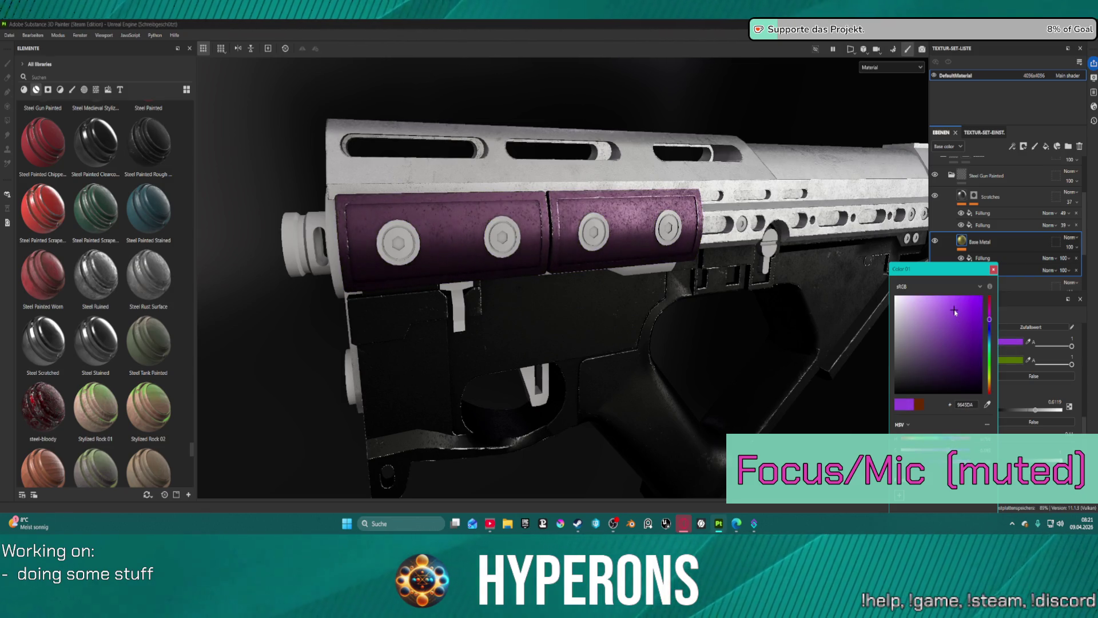
{"action": "left_click_drag", "start_coordinate": [950, 306], "coordinate": [946, 301]}
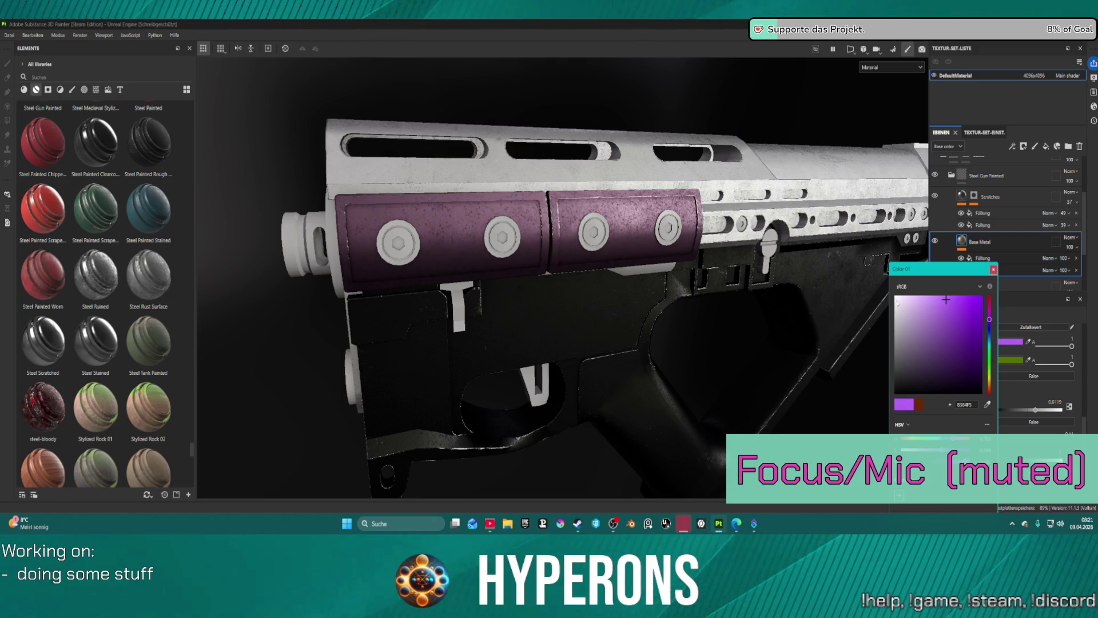
{"action": "scroll", "scroll_direction": "down", "scroll_amount": 3}
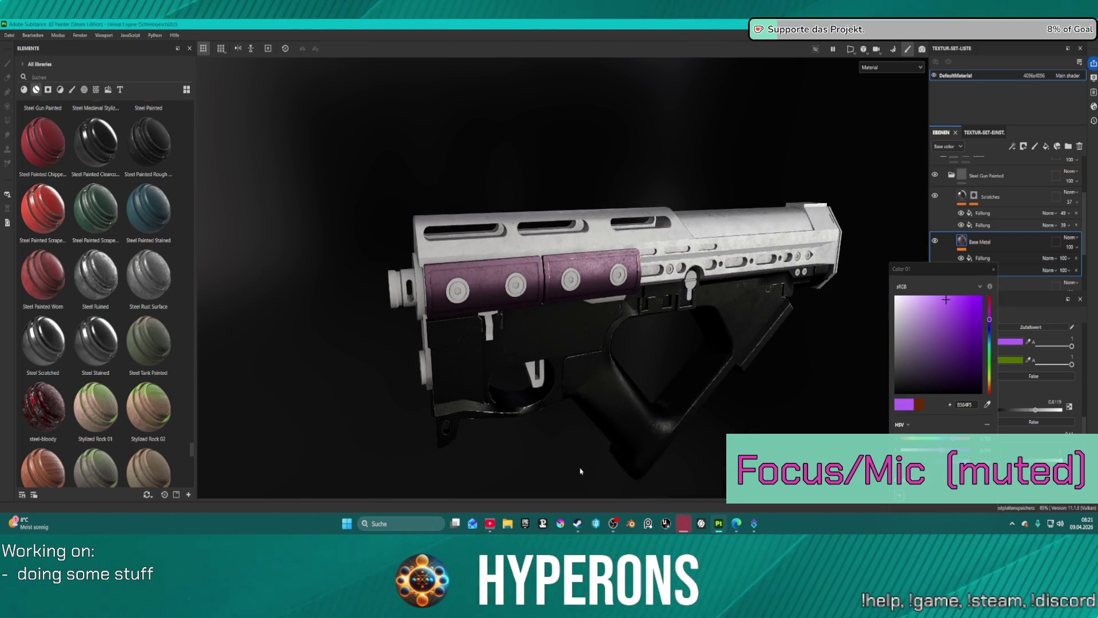
- Orbit around the gun to check the purple handguard, then close the Color 01 picker
{"action": "left_click_drag", "start_coordinate": [581, 470], "coordinate": [628, 417]}
{"action": "scroll", "scroll_direction": "up", "scroll_amount": 3}
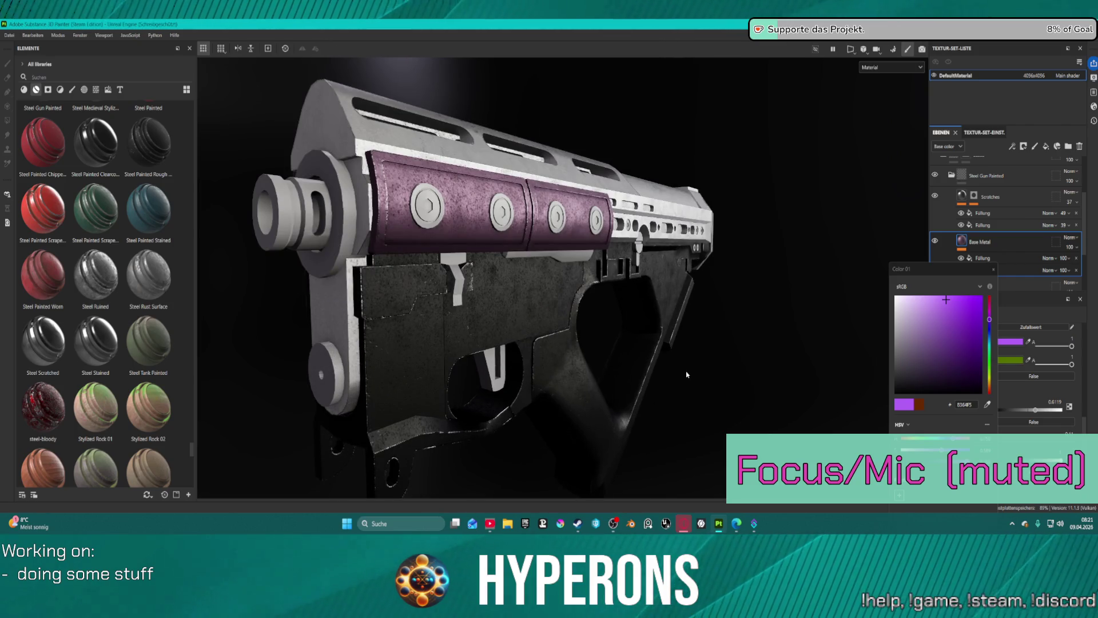
{"action": "left_click_drag", "start_coordinate": [687, 375], "coordinate": [660, 369]}
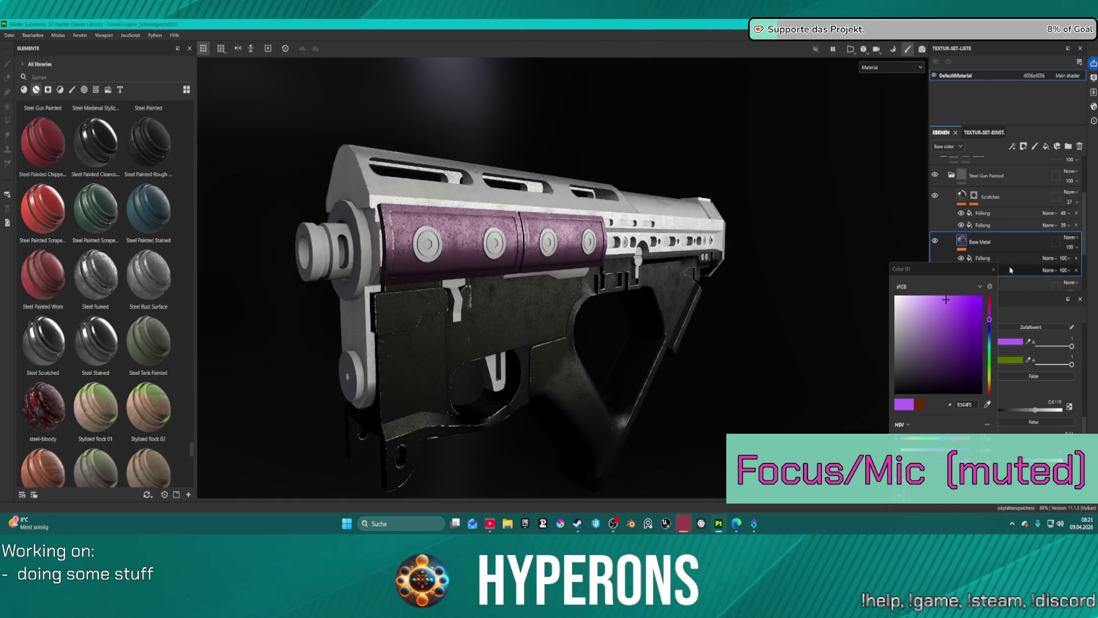
{"action": "left_click", "coordinate": [993, 270]}
{"action": "scroll", "scroll_direction": "up", "scroll_amount": 3}
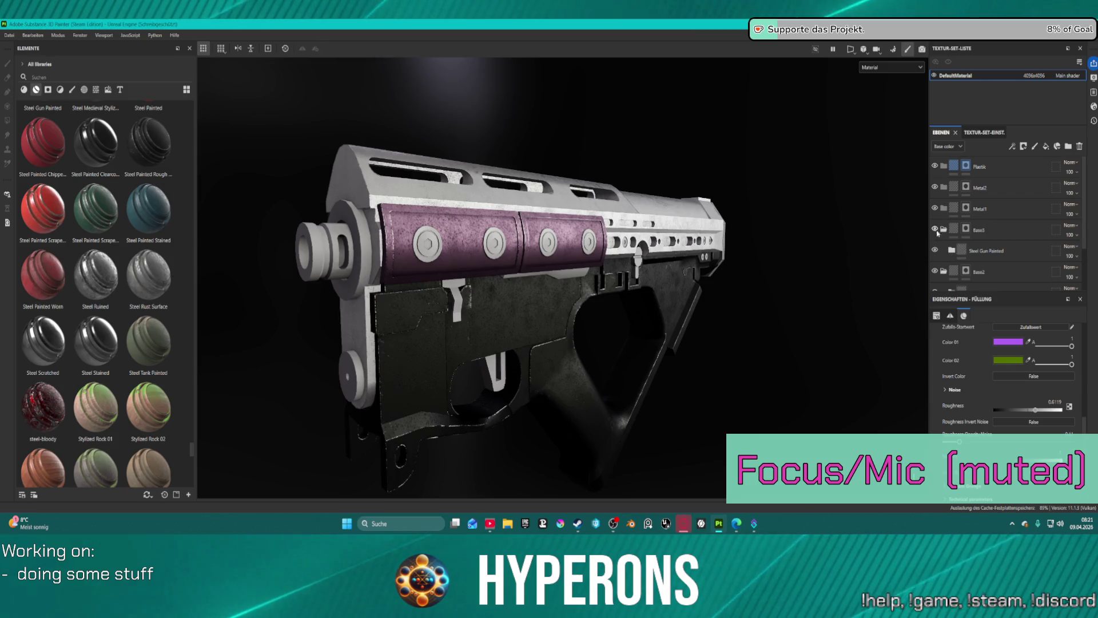
- Collapse Base3 and place JR_Steel_Blue Heated from the library between Metal2 and Metal1
{"action": "left_click", "coordinate": [944, 229]}
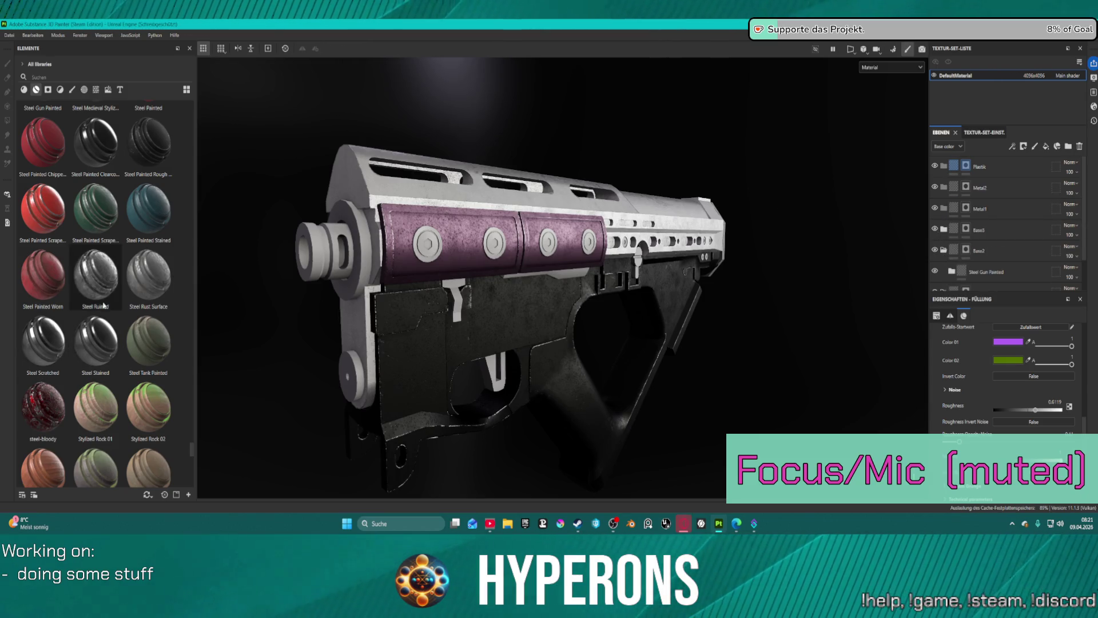
{"action": "scroll", "scroll_direction": "up", "scroll_amount": 3}
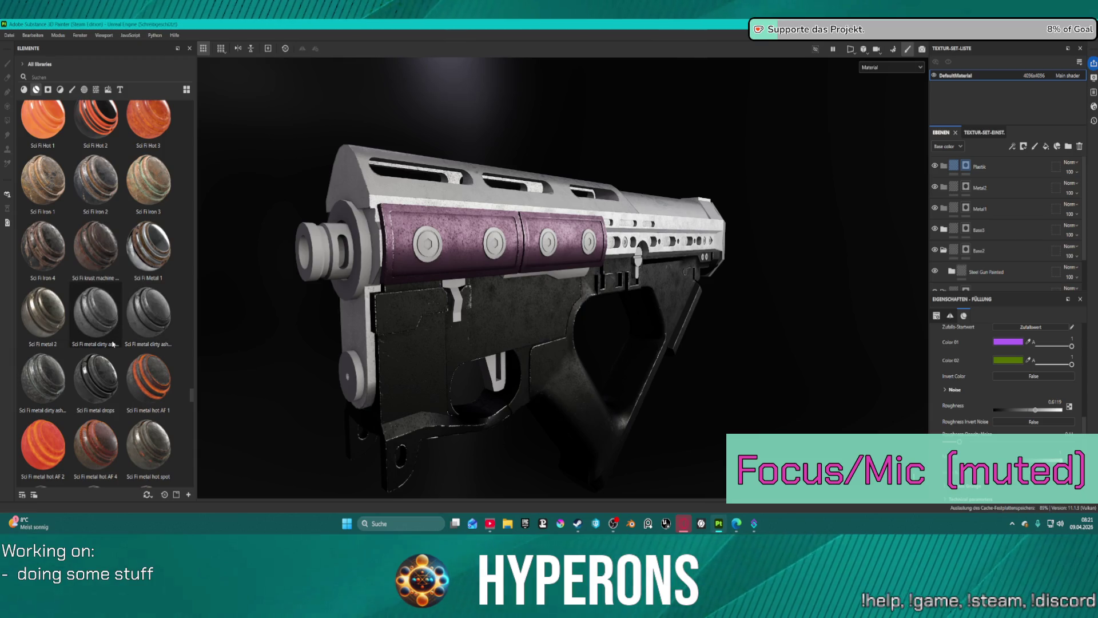
{"action": "scroll", "scroll_direction": "up", "scroll_amount": 3}
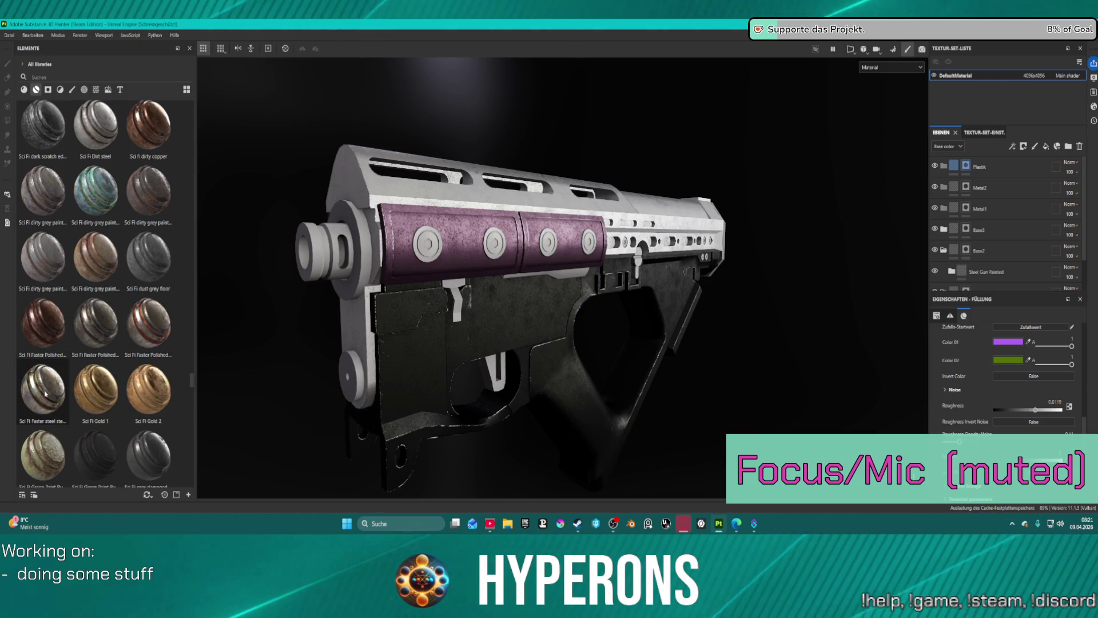
{"action": "mouse_move", "coordinate": [41, 398]}
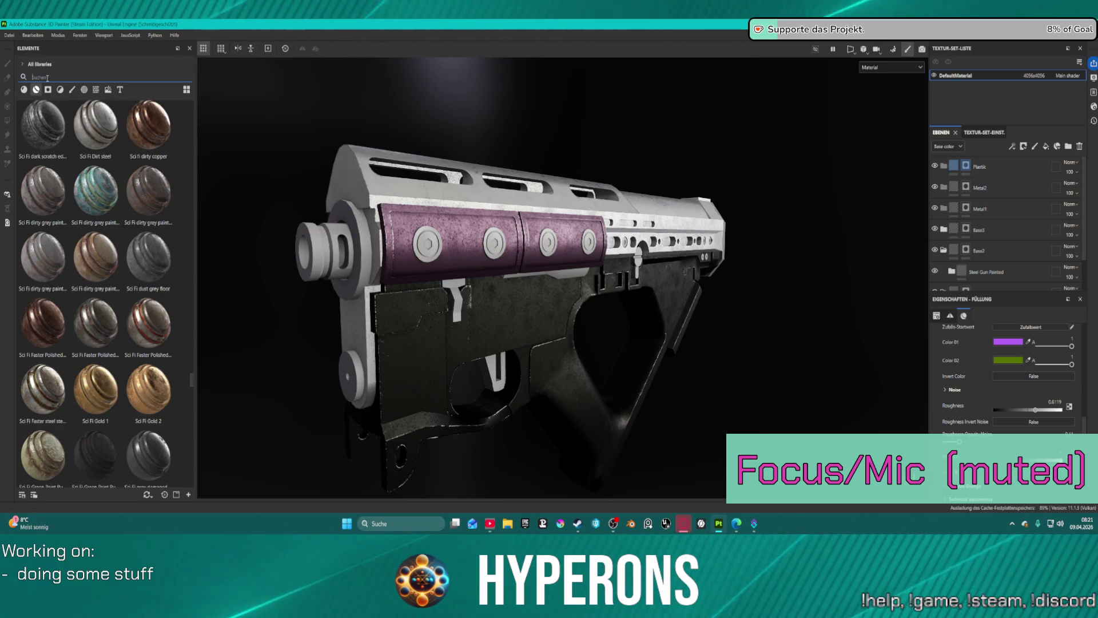
{"action": "type", "text": "lea"}
{"action": "type", "text": "lea"}
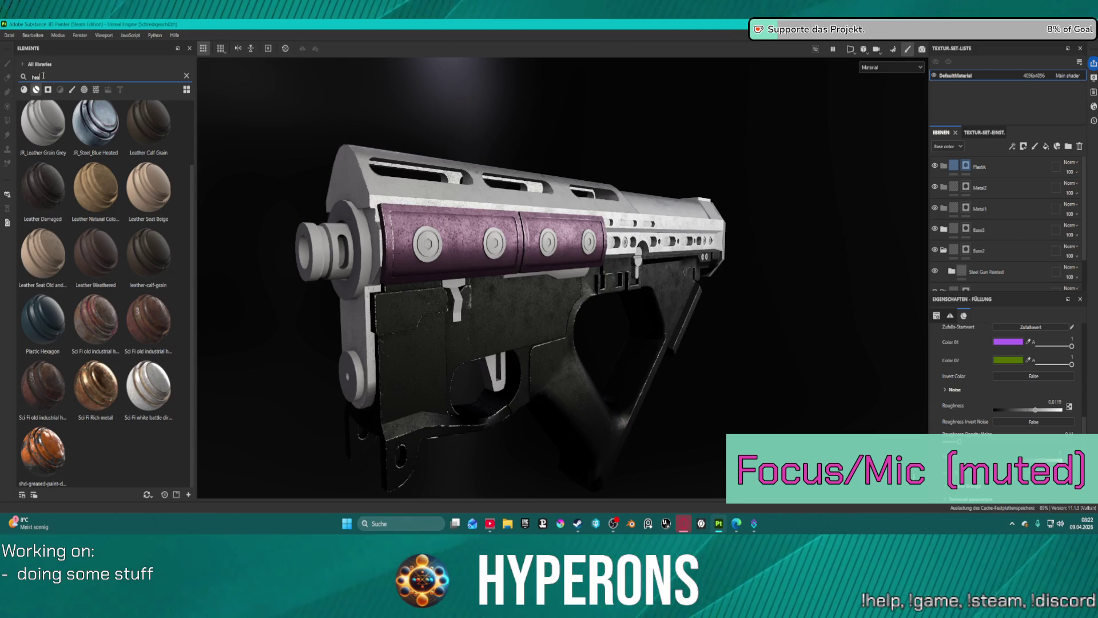
{"action": "left_click_drag", "start_coordinate": [100, 127], "coordinate": [969, 197]}
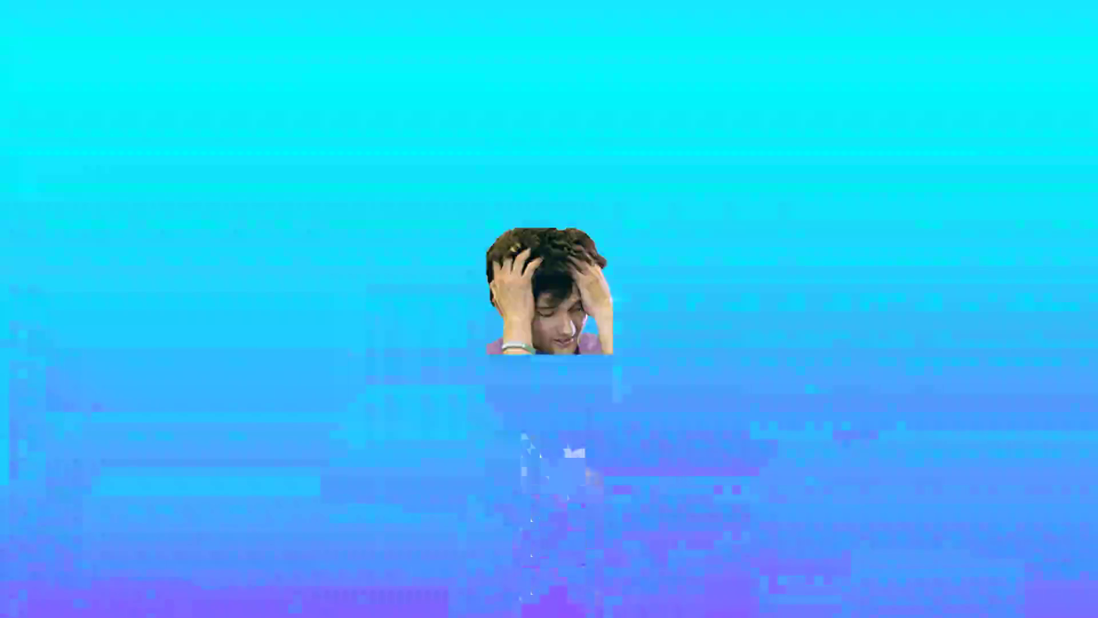
- Orbit and zoom in close on the gun's barrel and muzzle
{"action": "left_click_drag", "start_coordinate": [302, 257], "coordinate": [535, 228]}
{"action": "scroll", "scroll_direction": "up", "scroll_amount": 3}
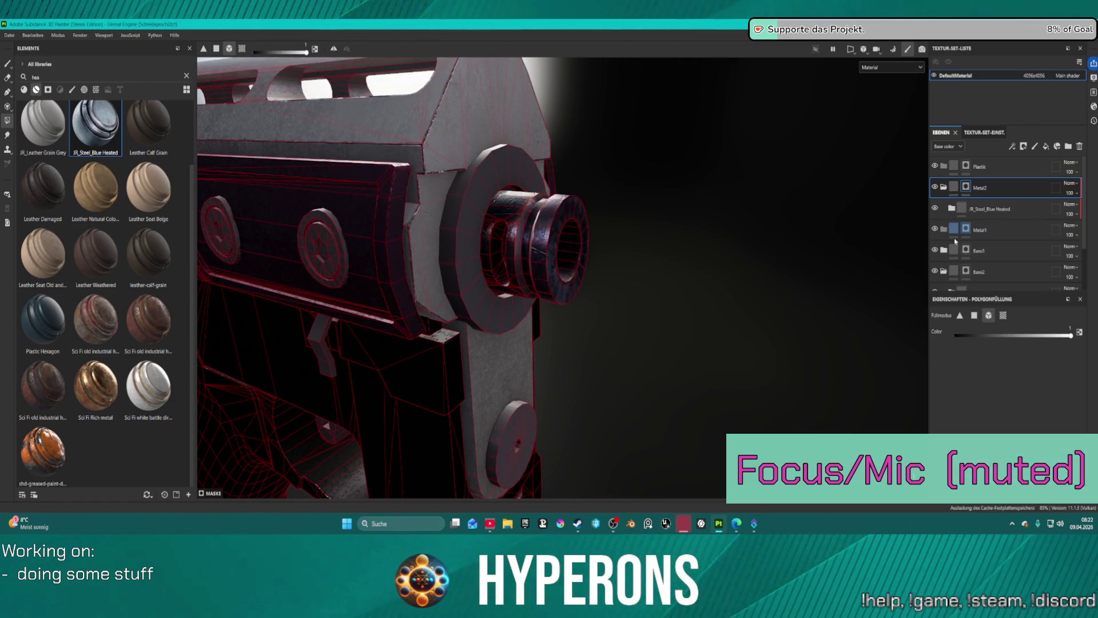
{"action": "scroll", "scroll_direction": "down", "scroll_amount": 3}
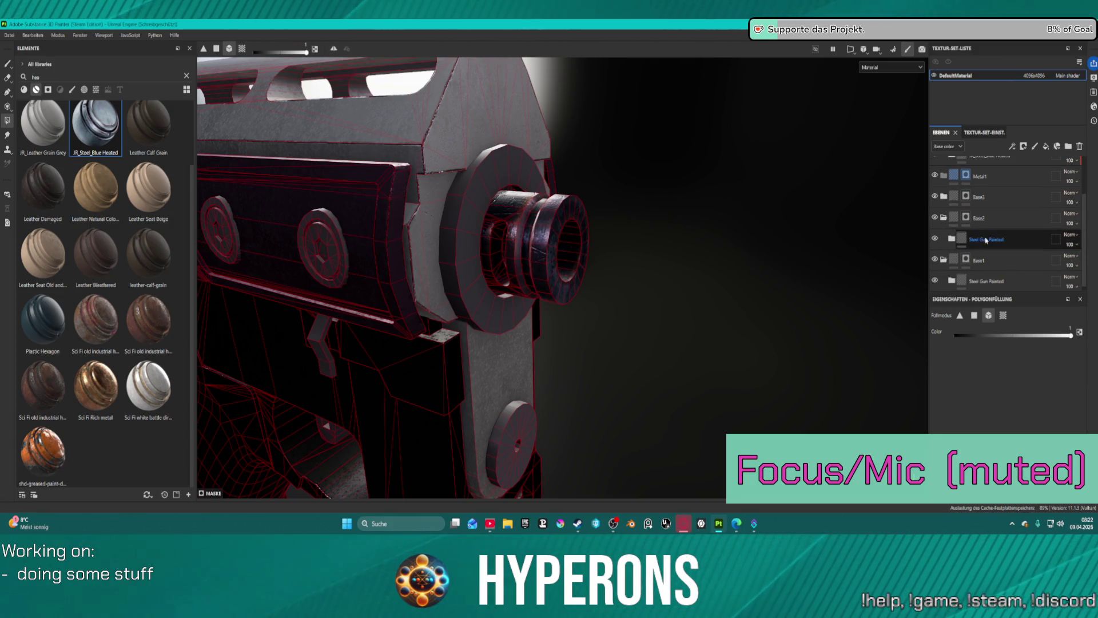
{"action": "left_click", "coordinate": [971, 226]}
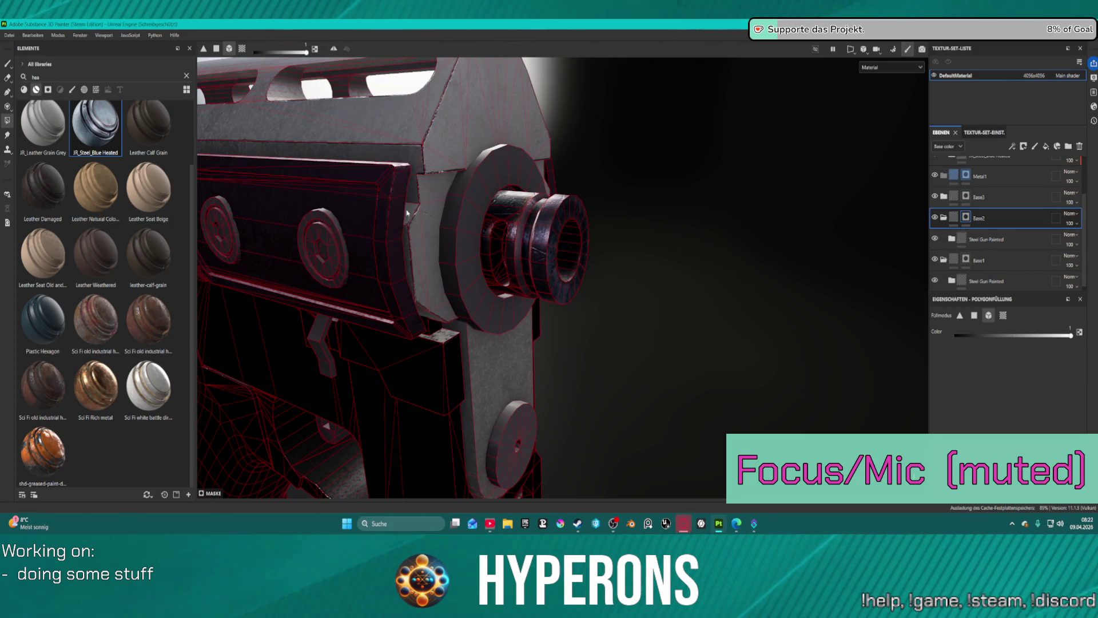
{"action": "left_click_drag", "start_coordinate": [704, 242], "coordinate": [514, 216]}
{"action": "scroll", "scroll_direction": "down", "scroll_amount": 3}
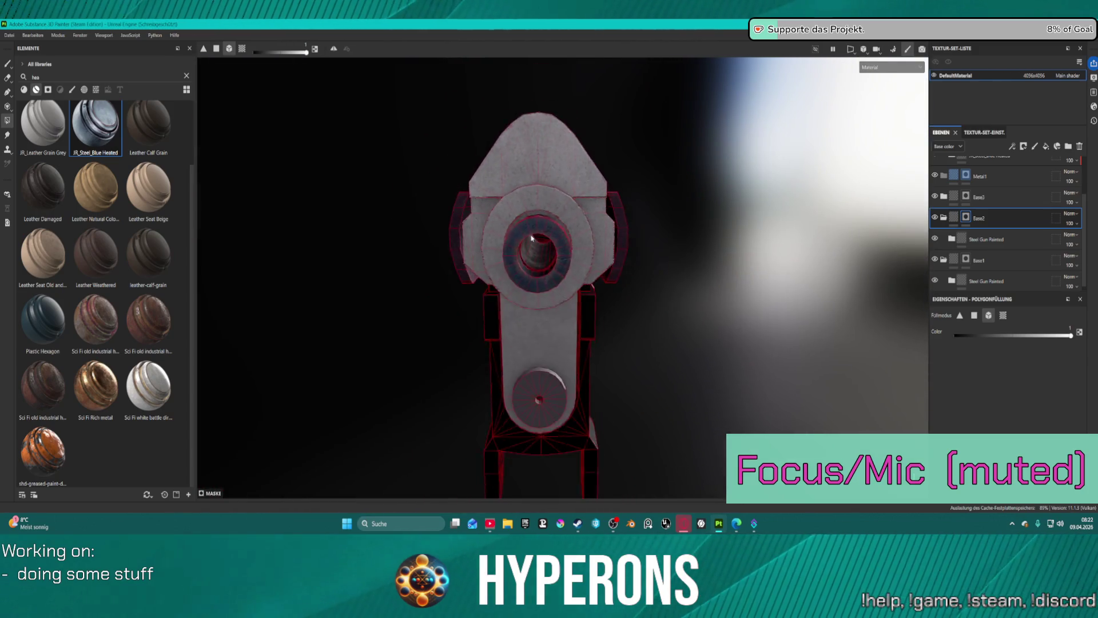
{"action": "left_click_drag", "start_coordinate": [607, 250], "coordinate": [662, 191]}
{"action": "left_click_drag", "start_coordinate": [662, 192], "coordinate": [607, 241]}
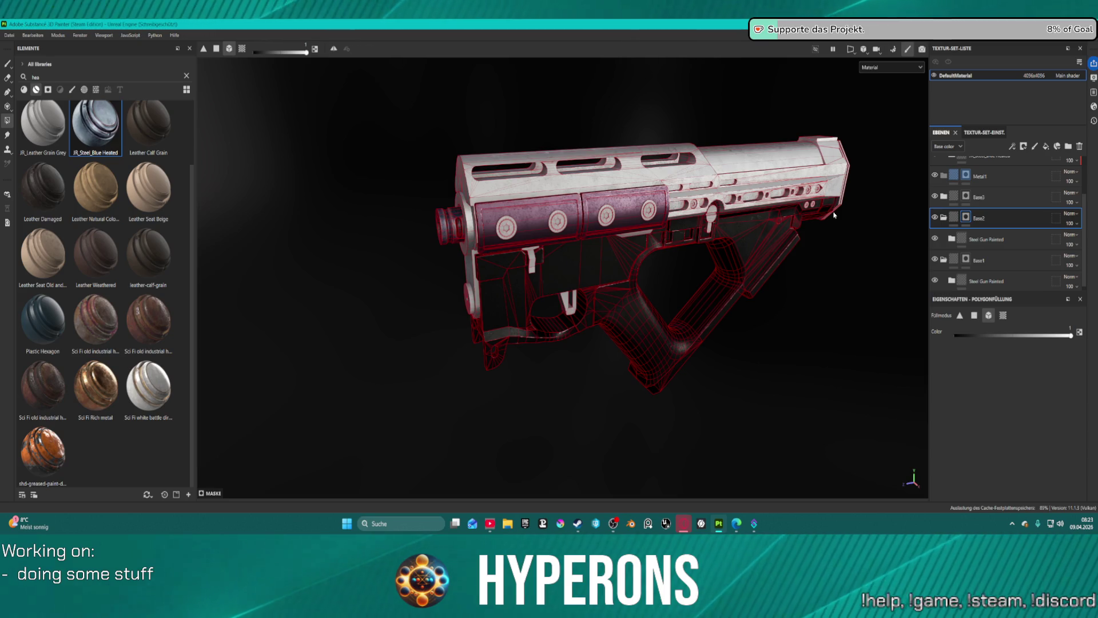
{"action": "scroll", "scroll_direction": "up", "scroll_amount": 3}
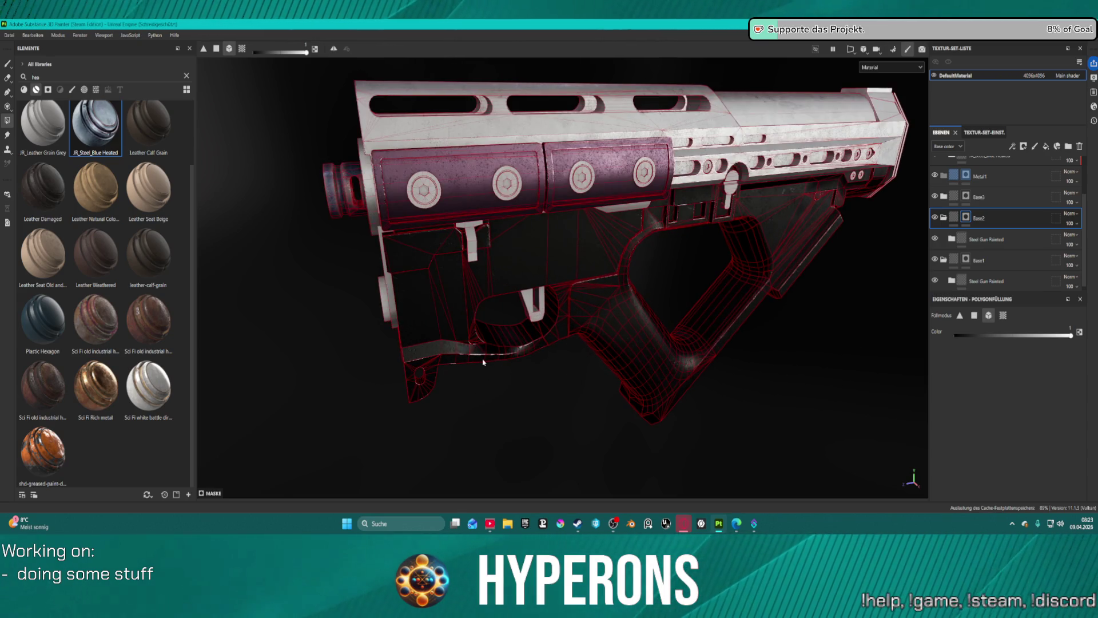
{"action": "left_click_drag", "start_coordinate": [572, 436], "coordinate": [347, 479]}
{"action": "key", "text": "f"}
{"action": "scroll", "scroll_direction": "up", "scroll_amount": 3}
{"action": "left_click_drag", "start_coordinate": [699, 343], "coordinate": [642, 274]}
{"action": "scroll", "scroll_direction": "up", "scroll_amount": 3}
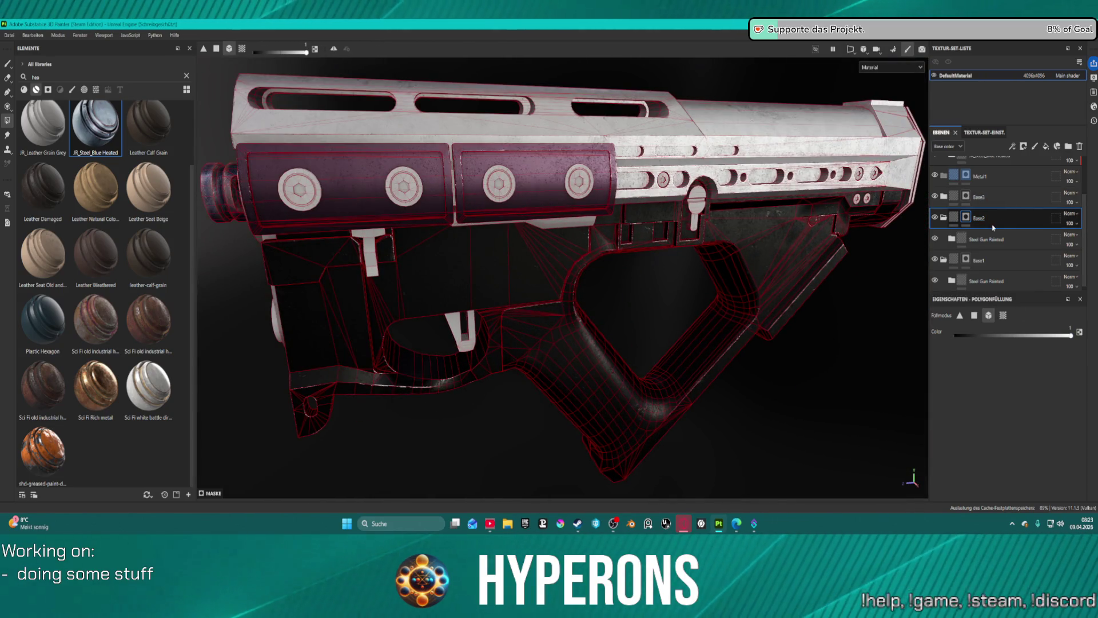
{"action": "scroll", "scroll_direction": "up", "scroll_amount": 3}
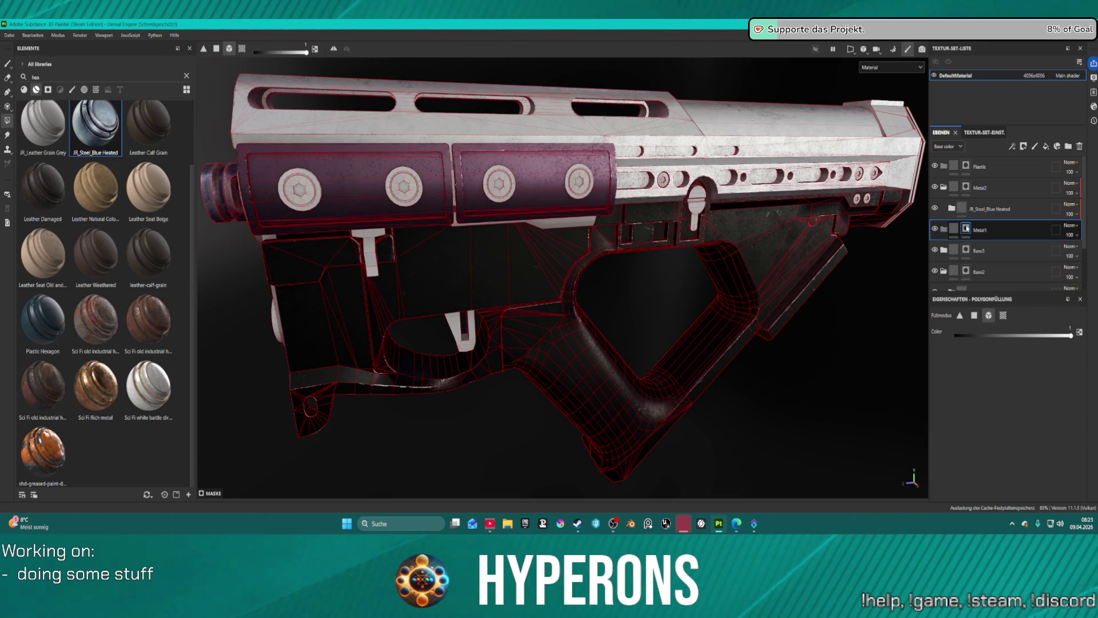
- Select the JR_Steel_Blue_Heated layer and orbit to inspect the muzzle end
{"action": "left_click", "coordinate": [982, 215]}
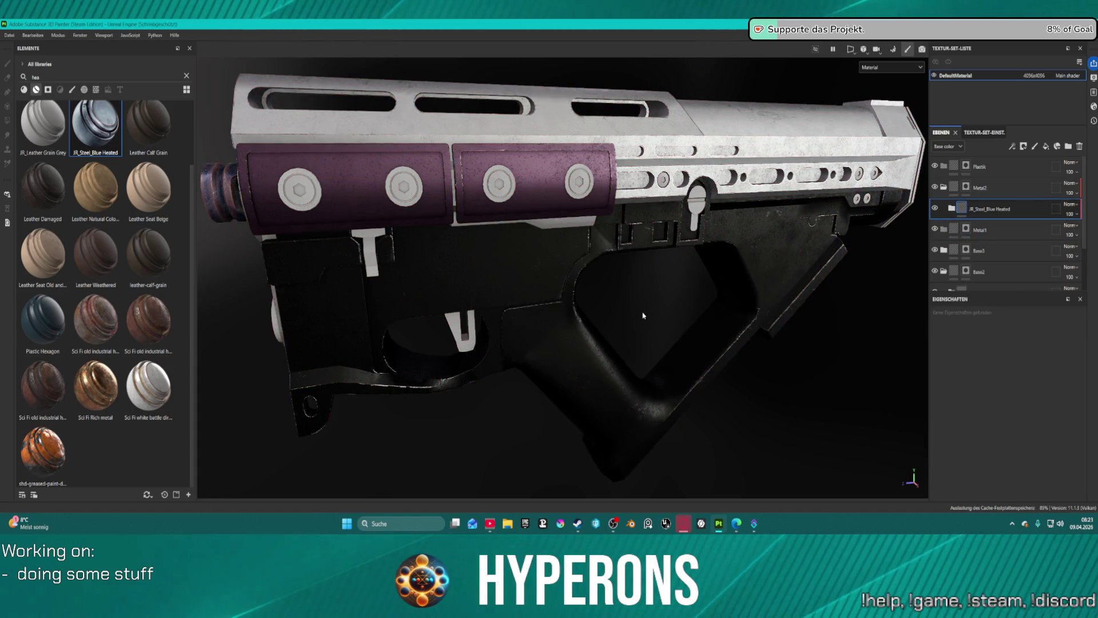
{"action": "scroll", "scroll_direction": "down", "scroll_amount": 3}
{"action": "left_click_drag", "start_coordinate": [572, 309], "coordinate": [468, 253]}
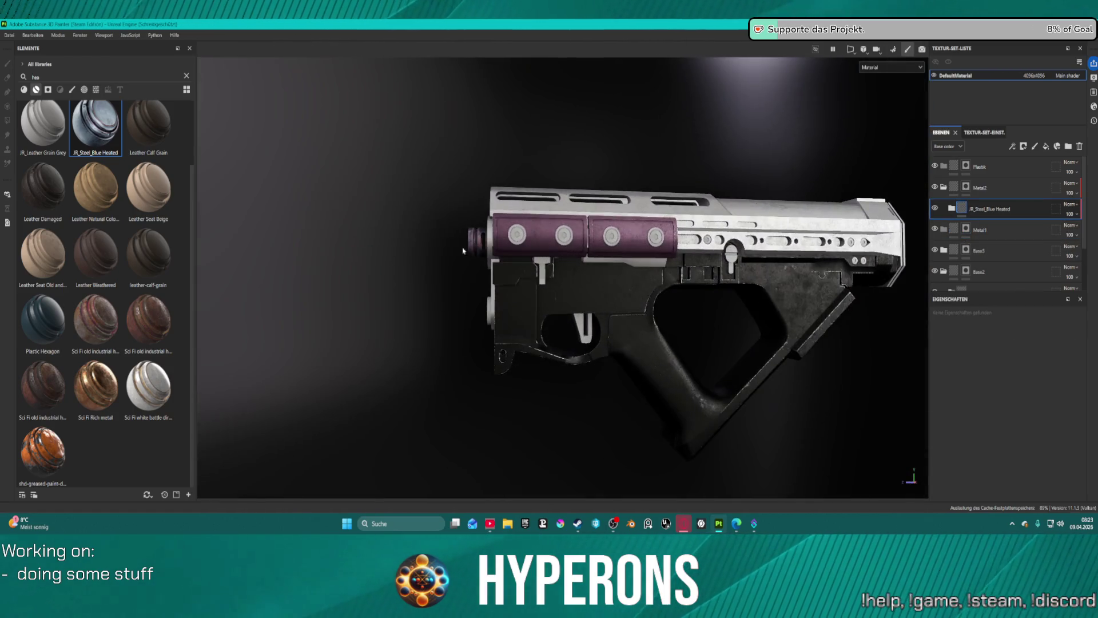
{"action": "scroll", "scroll_direction": "up", "scroll_amount": 3}
{"action": "left_click_drag", "start_coordinate": [451, 244], "coordinate": [565, 275]}
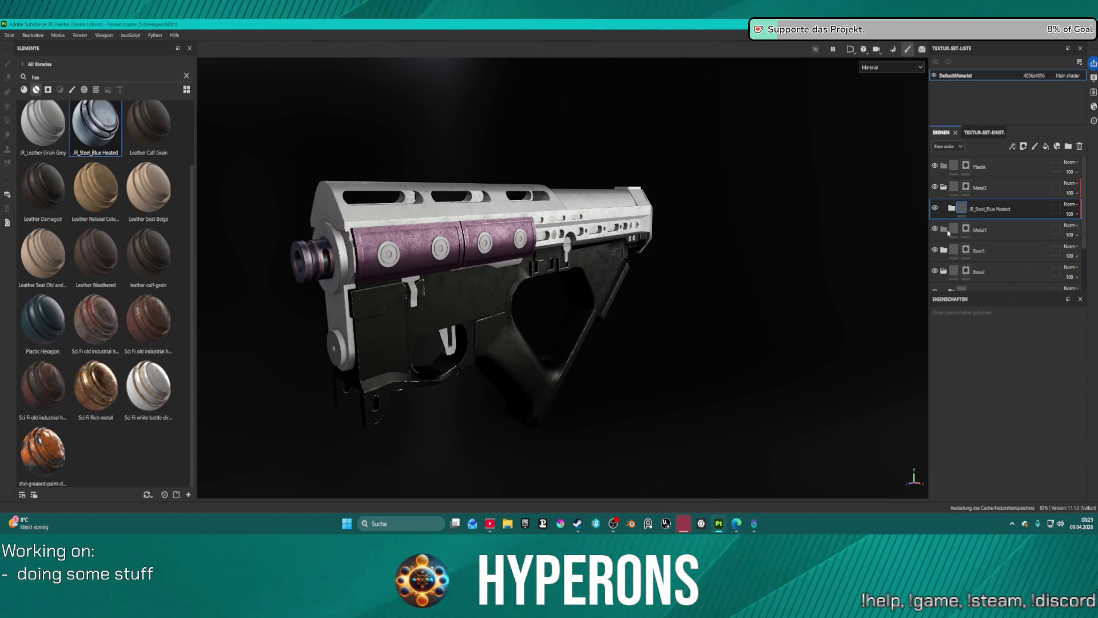
- Delete the JR_Steel_Blue_Heated layer and reselect Metal1
{"action": "left_click", "coordinate": [948, 232]}
{"action": "double_click", "coordinate": [990, 210]}
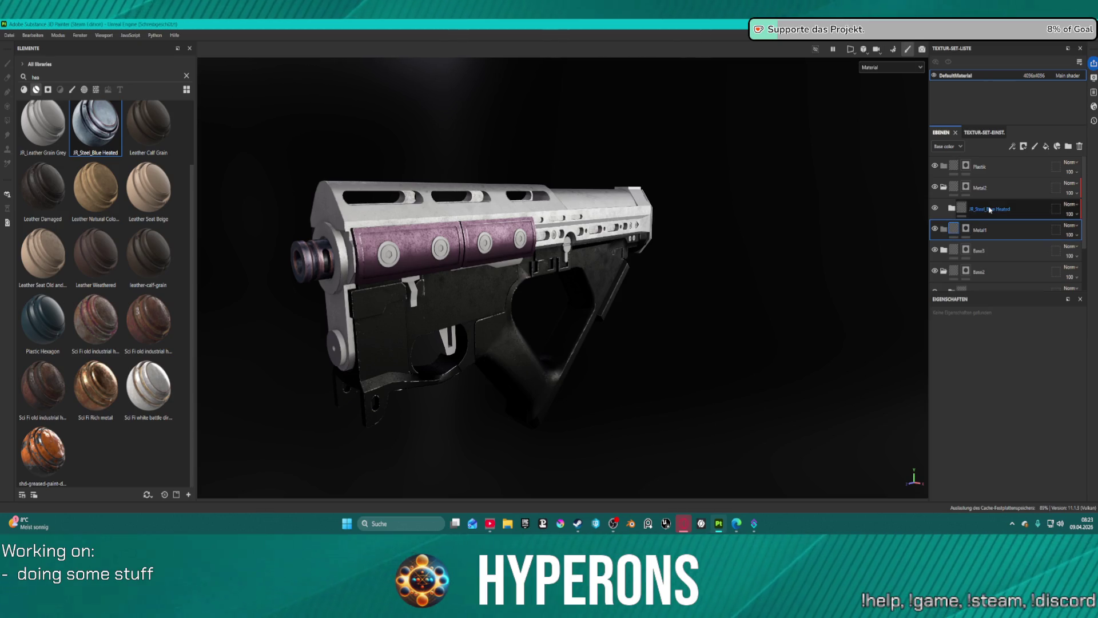
{"action": "left_click", "coordinate": [991, 210]}
{"action": "key", "text": "Delete"}
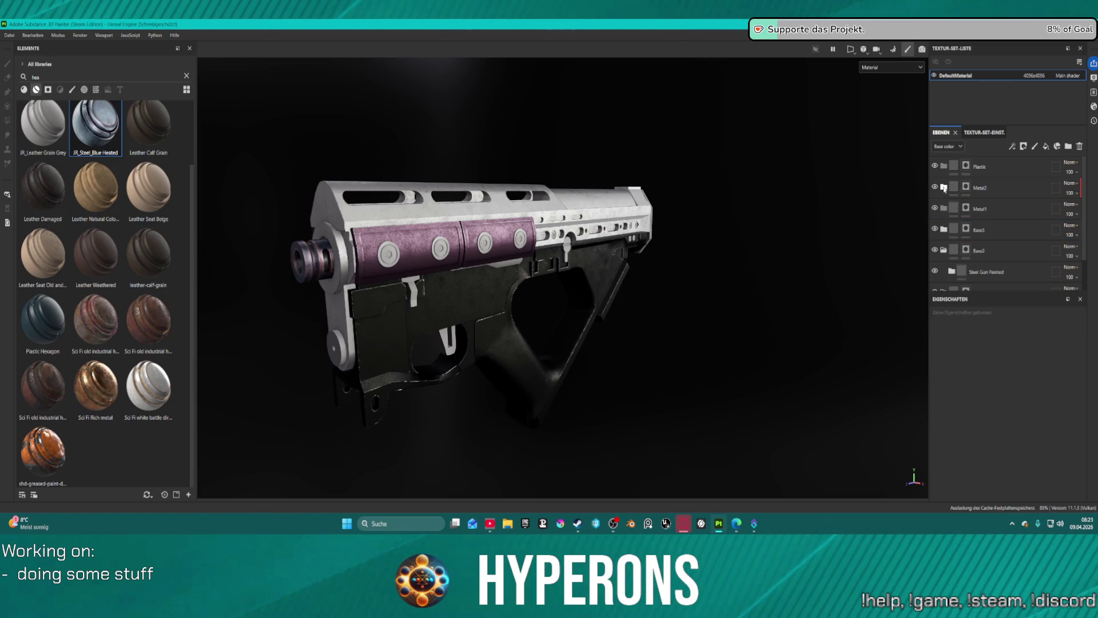
{"action": "left_click", "coordinate": [982, 212]}
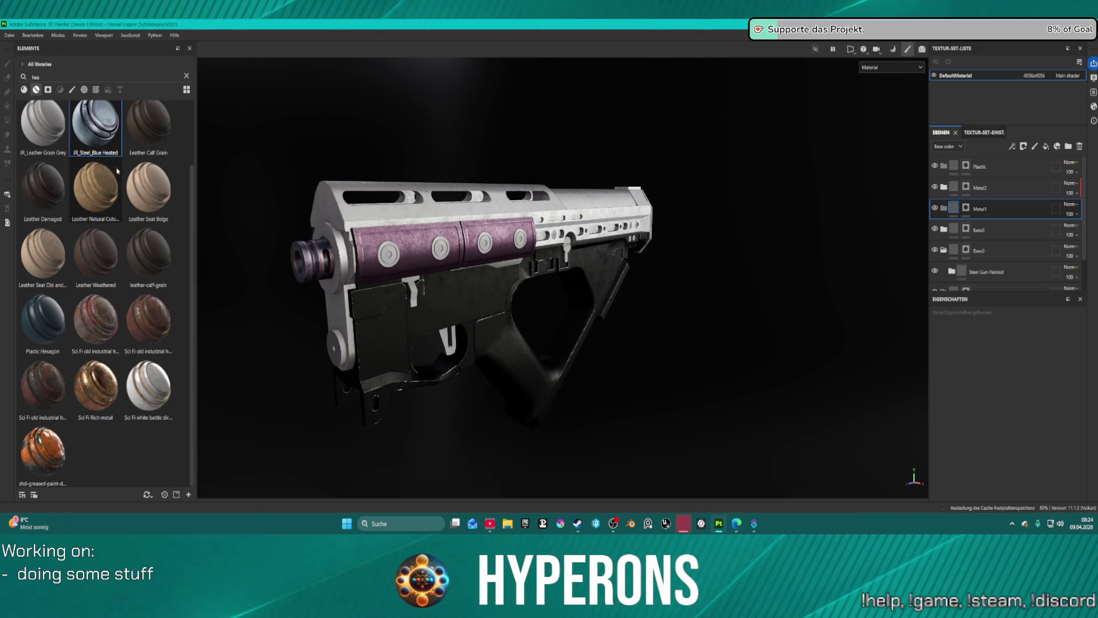
{"action": "scroll", "scroll_direction": "up", "scroll_amount": 3}
{"action": "left_click", "coordinate": [16, 77]}
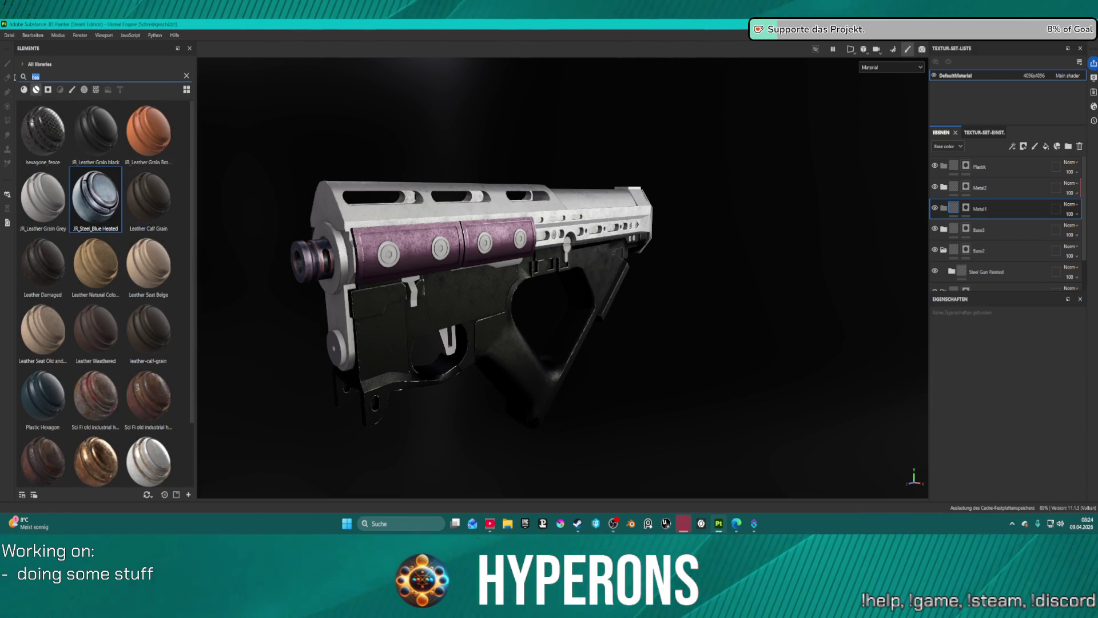
- Search 'steel', drop JR_Steel_Basic onto Metal1, and switch its mask to Polygon Fill
{"action": "type", "text": "steel"}
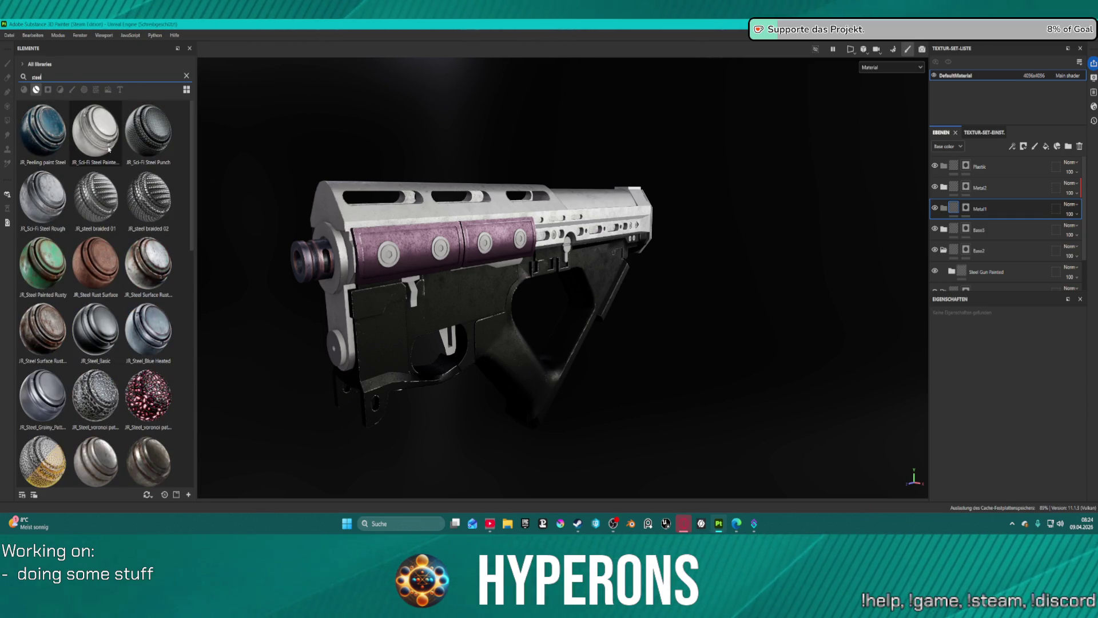
{"action": "mouse_move", "coordinate": [108, 149]}
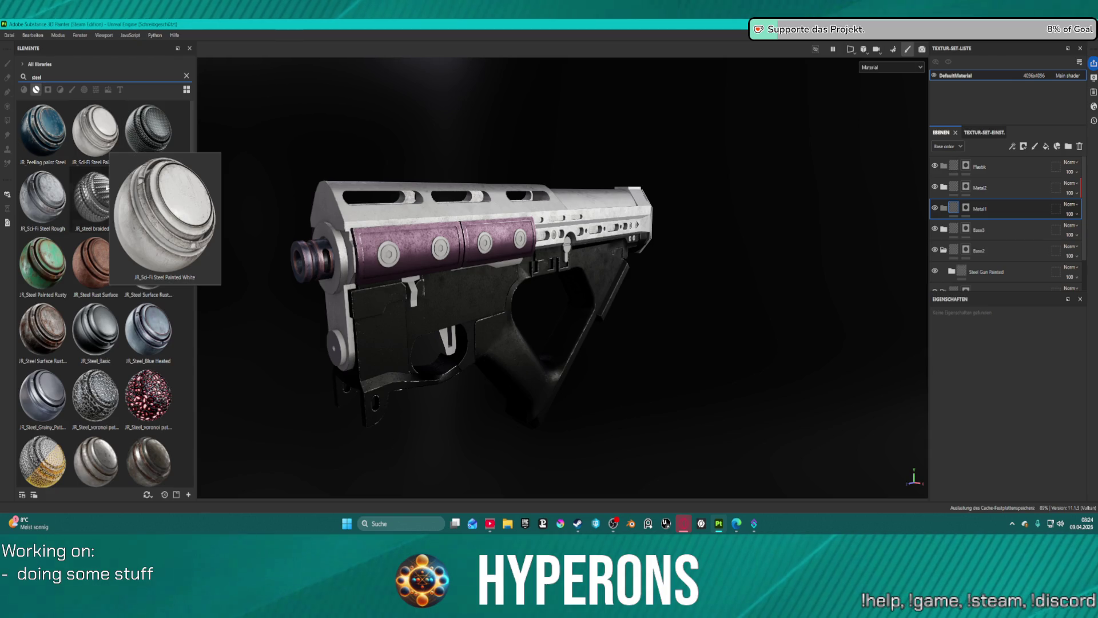
{"action": "left_click_drag", "start_coordinate": [104, 333], "coordinate": [997, 207]}
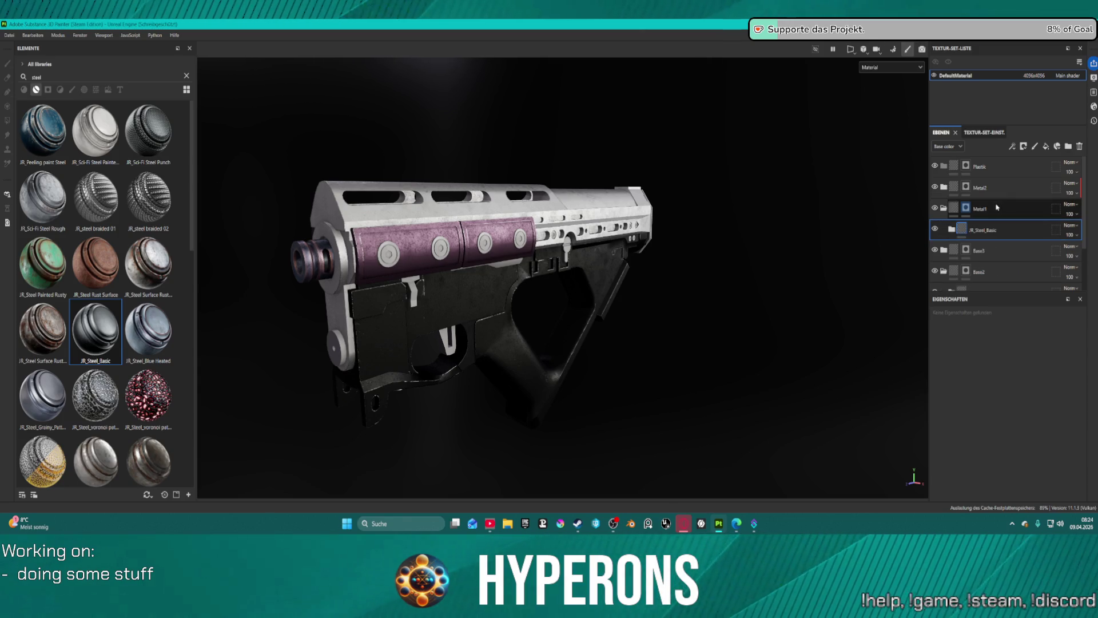
{"action": "left_click", "coordinate": [967, 208]}
{"action": "key", "text": "4"}
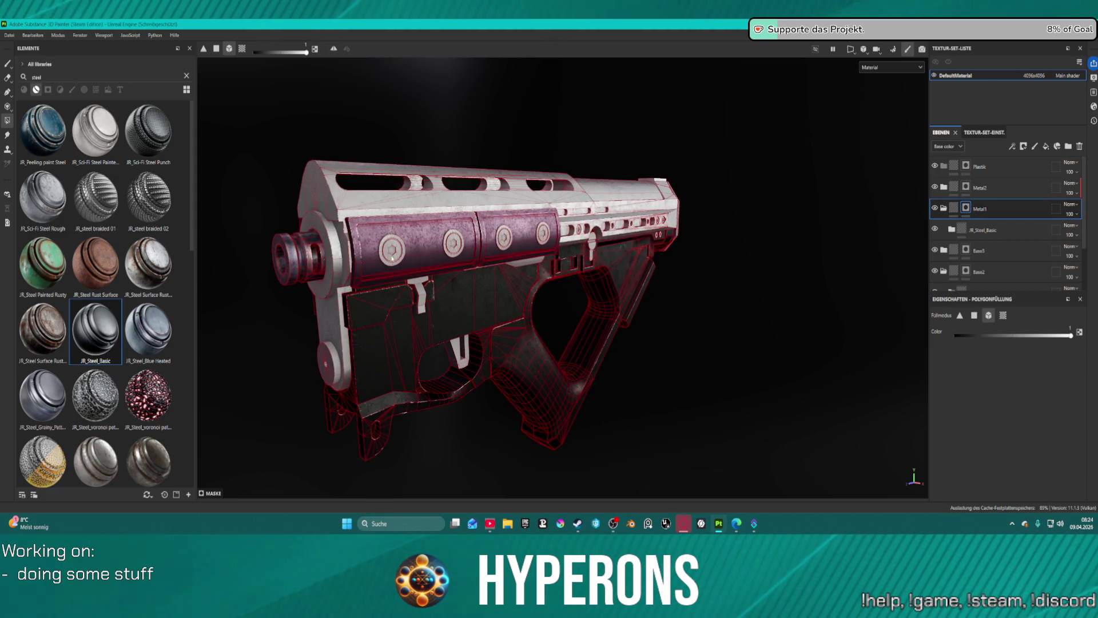
{"action": "scroll", "scroll_direction": "up", "scroll_amount": 3}
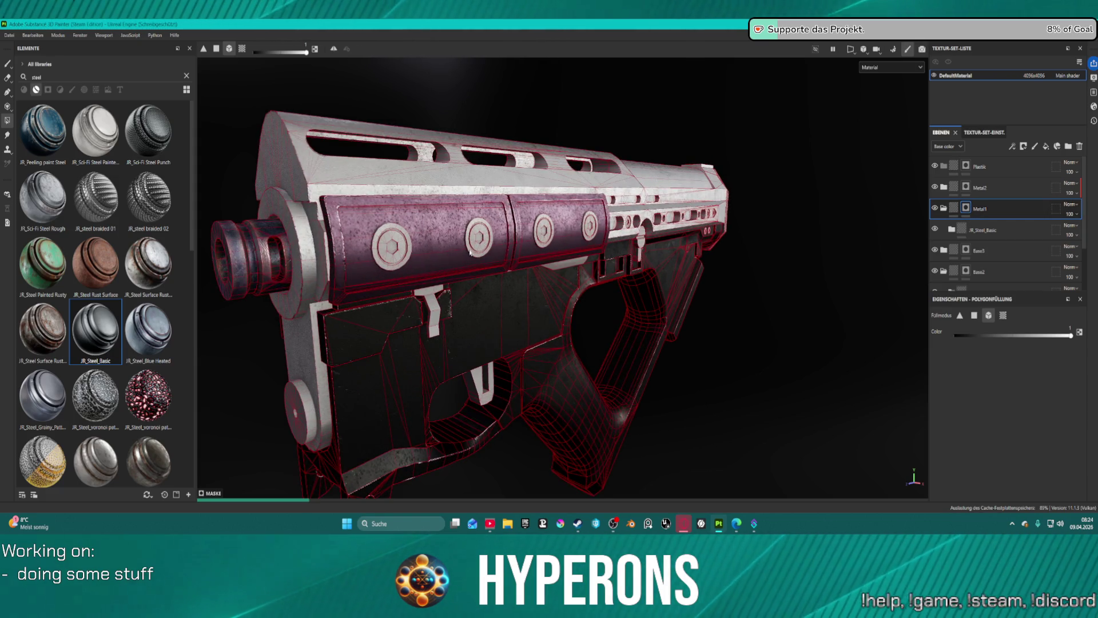
{"action": "scroll", "scroll_direction": "up", "scroll_amount": 3}
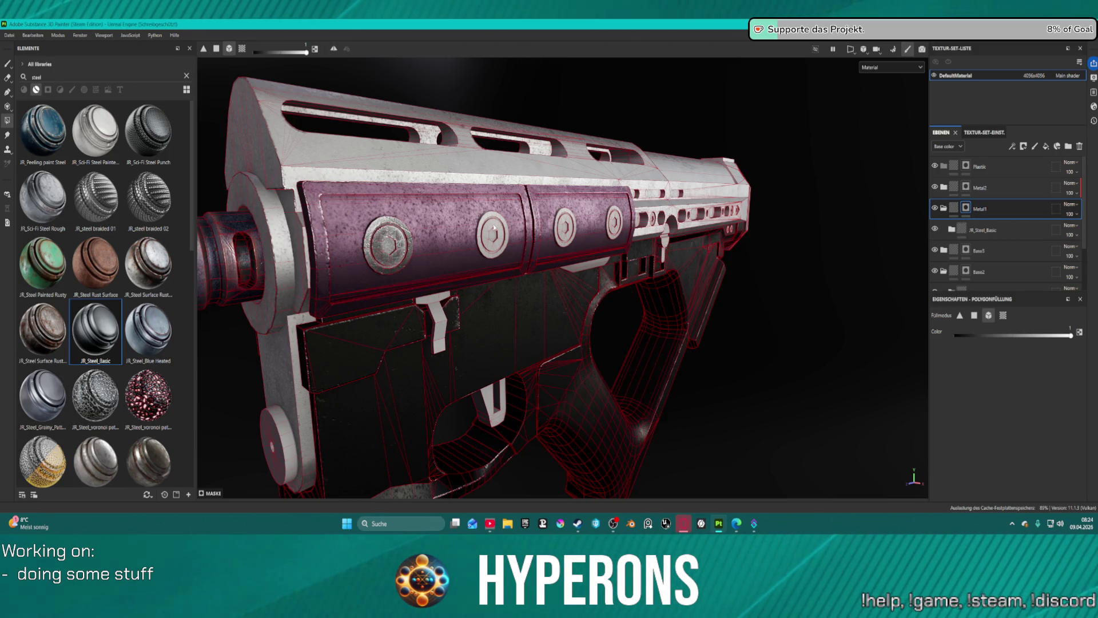
{"action": "left_click", "coordinate": [491, 227]}
{"action": "left_click", "coordinate": [565, 227]}
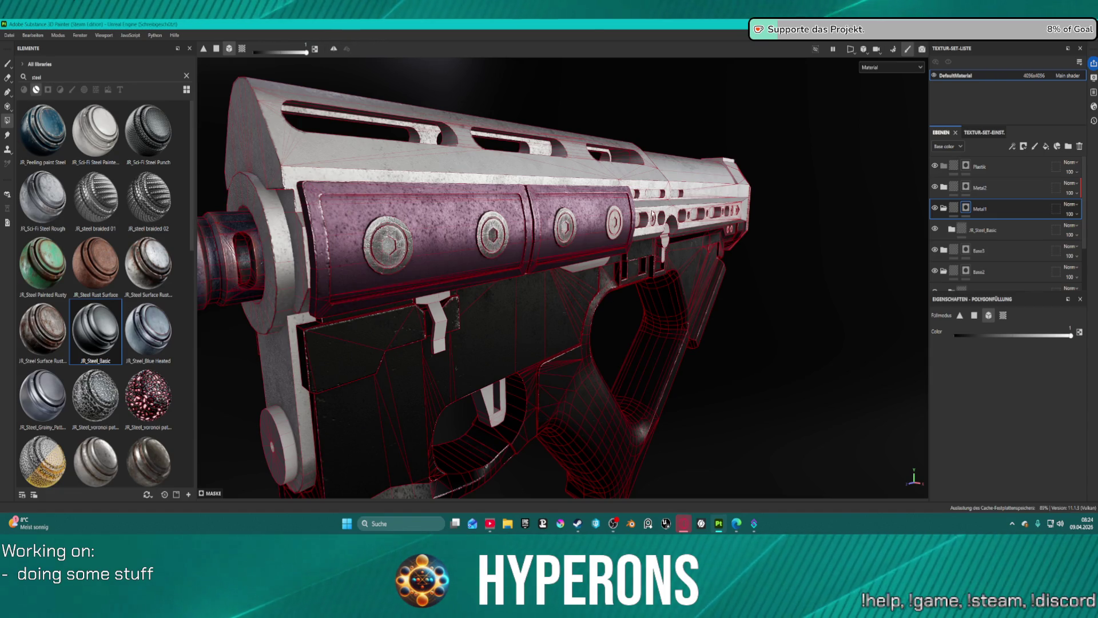
{"action": "left_click_drag", "start_coordinate": [615, 221], "coordinate": [453, 235]}
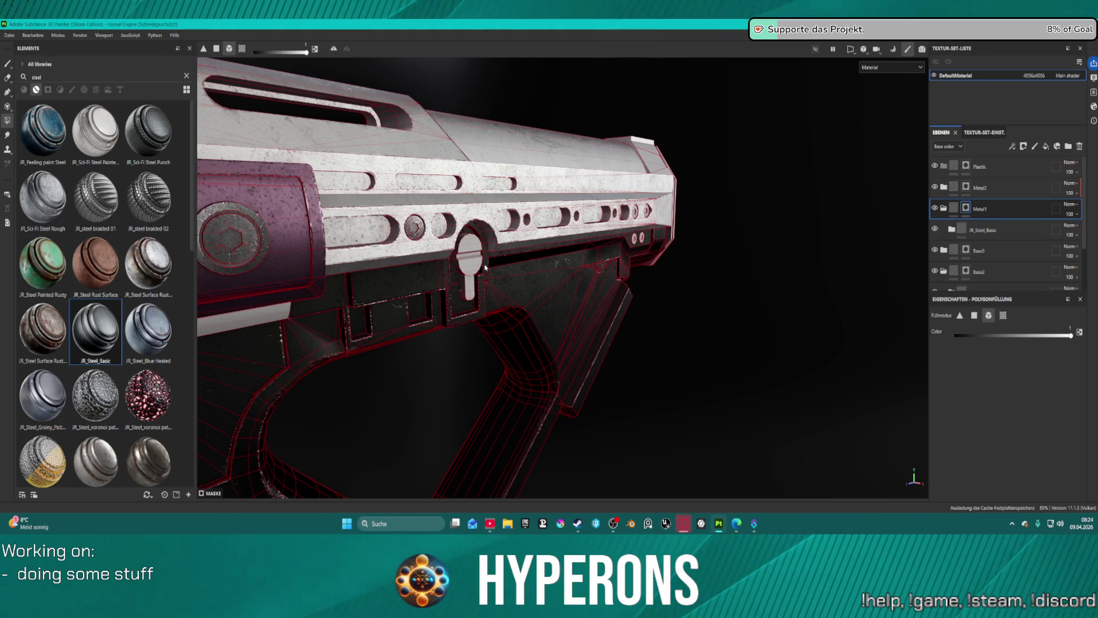
{"action": "left_click_drag", "start_coordinate": [761, 301], "coordinate": [554, 216]}
{"action": "scroll", "scroll_direction": "up", "scroll_amount": 3}
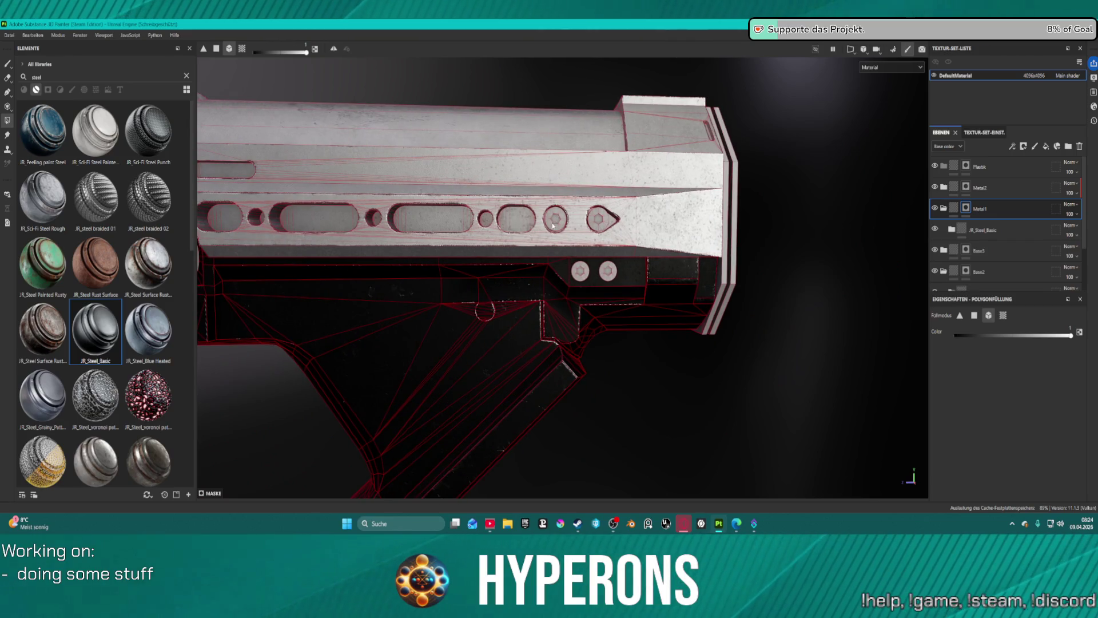
{"action": "left_click", "coordinate": [580, 282]}
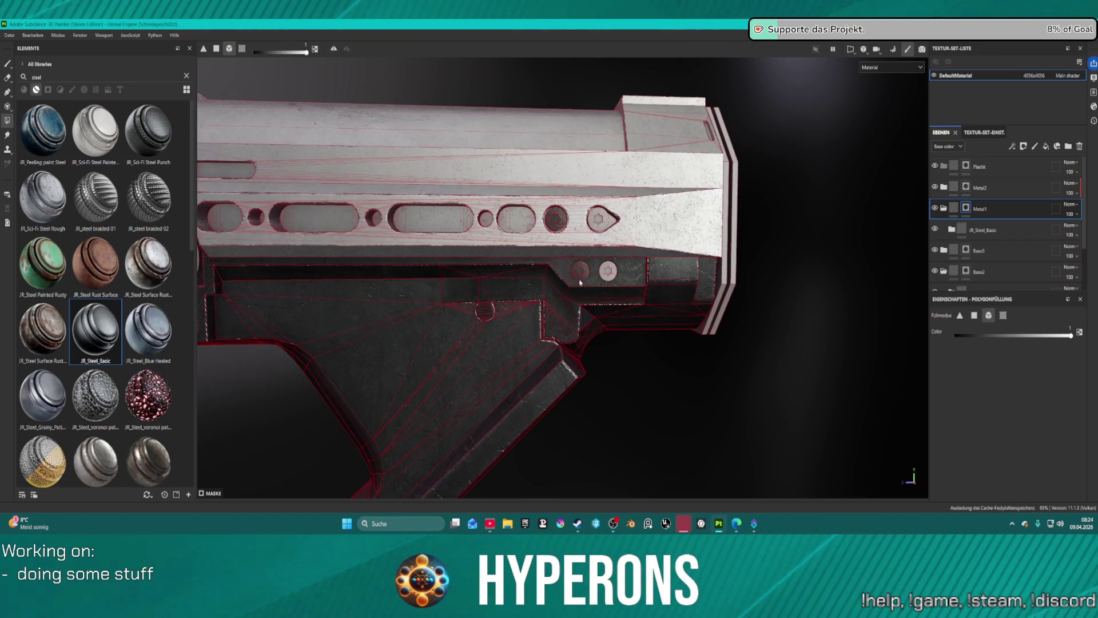
{"action": "key", "text": "ctrl+z"}
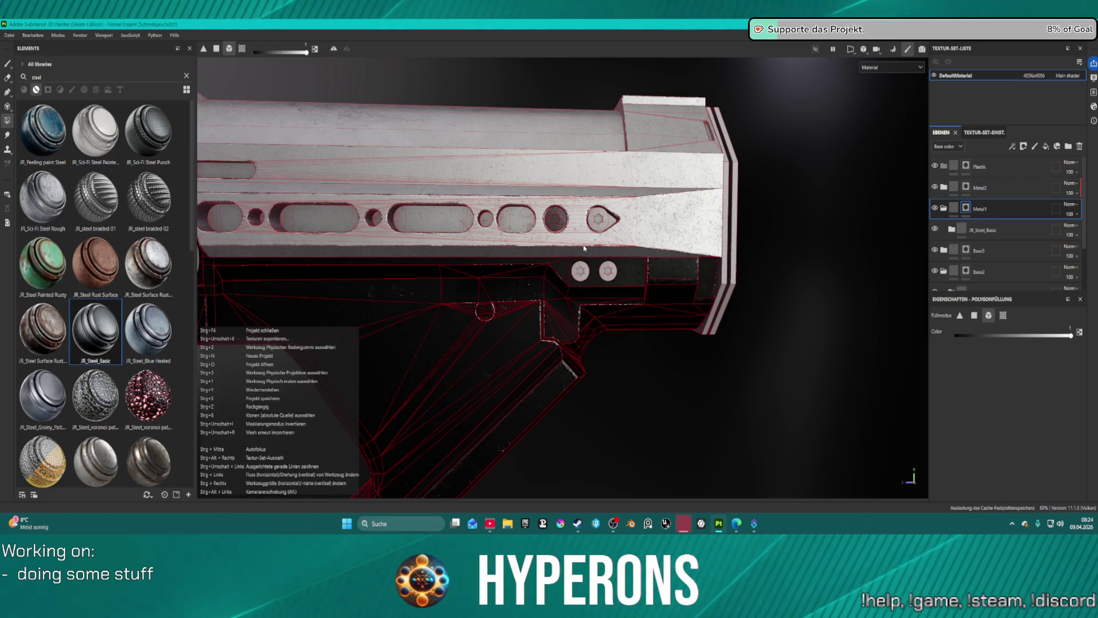
{"action": "left_click", "coordinate": [580, 275]}
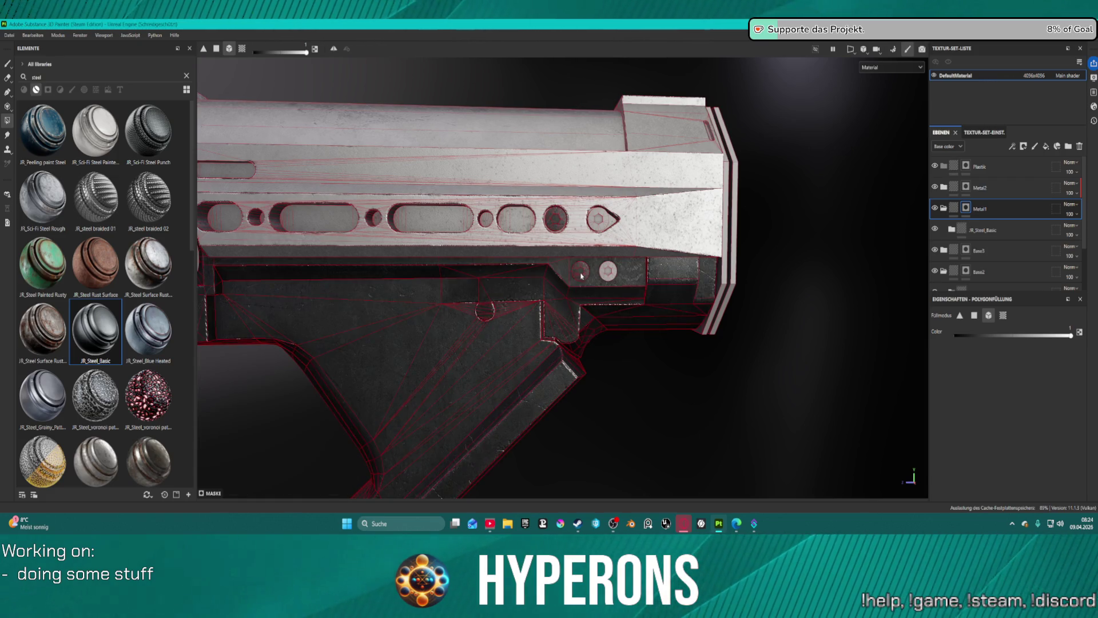
{"action": "left_click", "coordinate": [609, 276]}
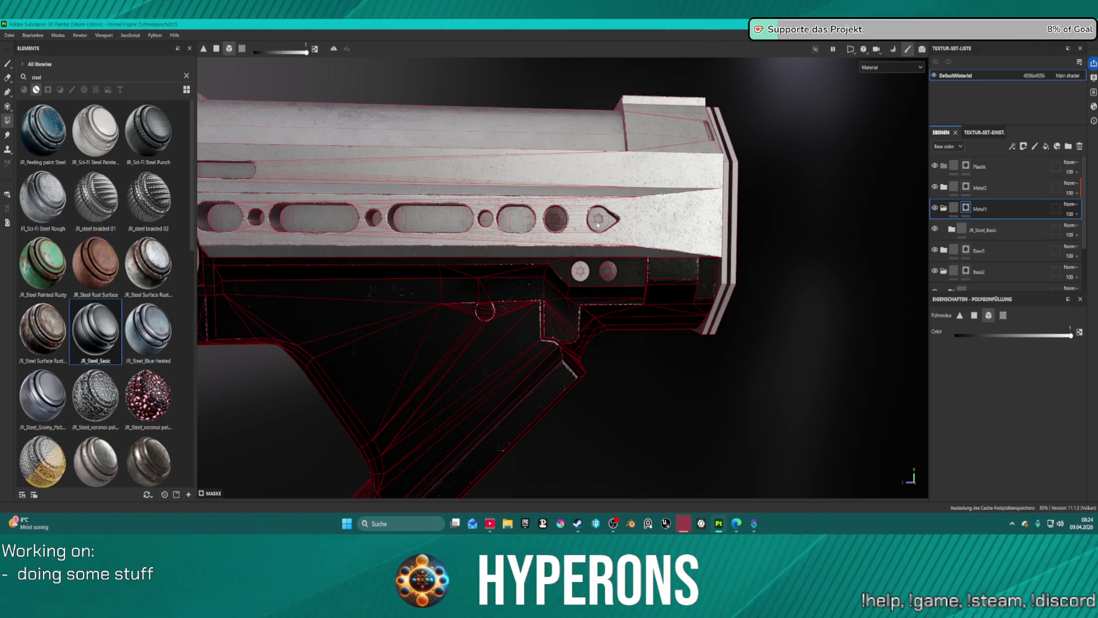
{"action": "left_click_drag", "start_coordinate": [790, 263], "coordinate": [485, 256]}
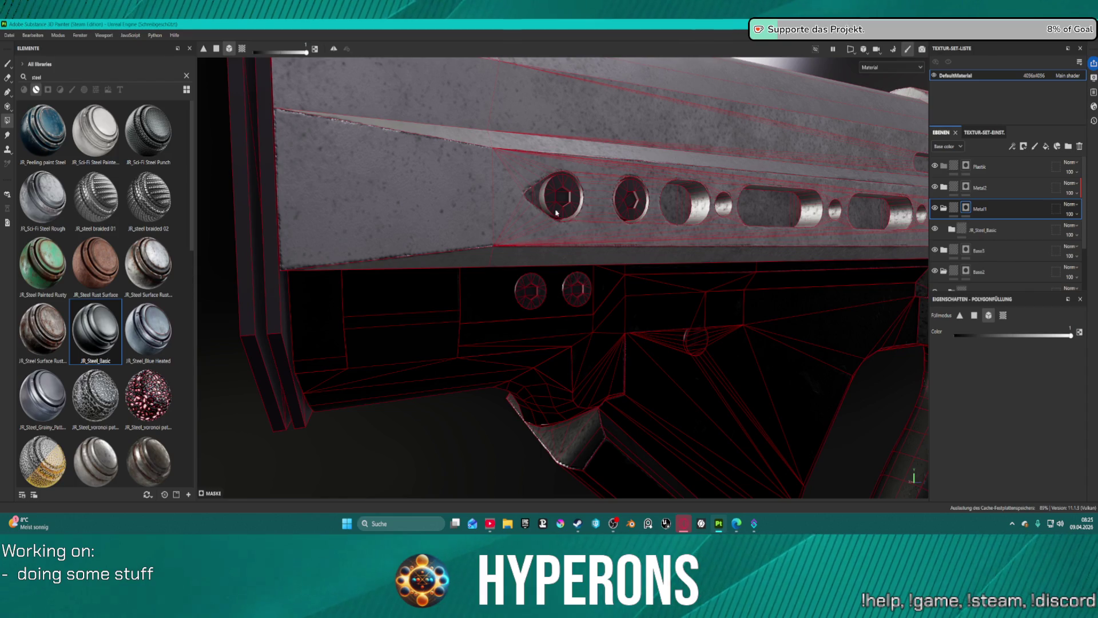
- Fill the white strip under the purple panel dark on the Metal1 mask
{"action": "left_click_drag", "start_coordinate": [631, 206], "coordinate": [587, 187]}
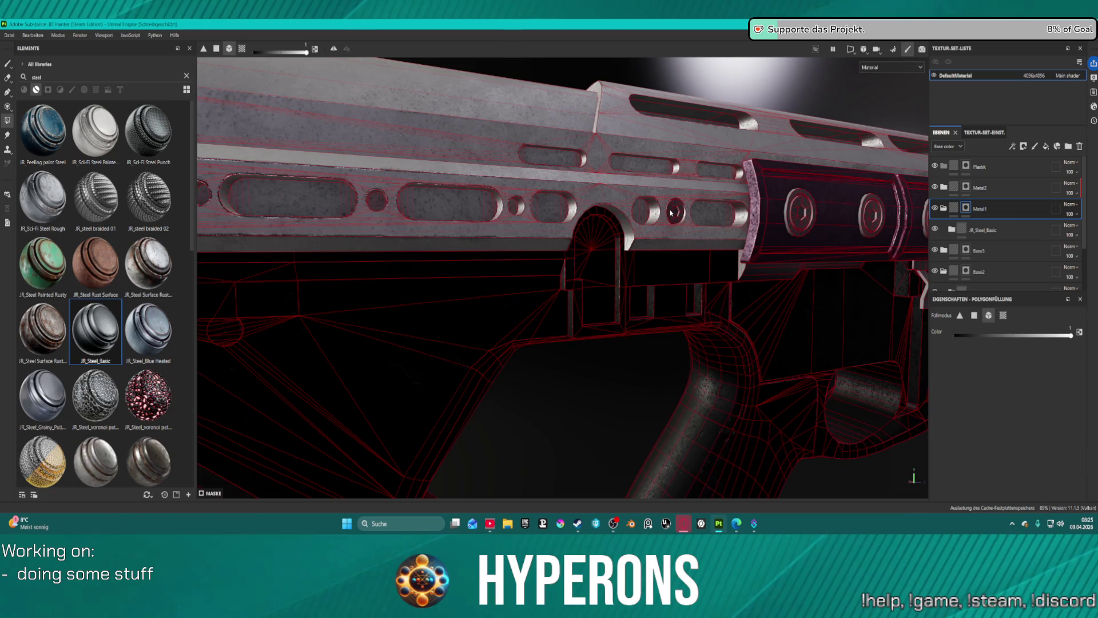
{"action": "left_click_drag", "start_coordinate": [820, 239], "coordinate": [542, 250]}
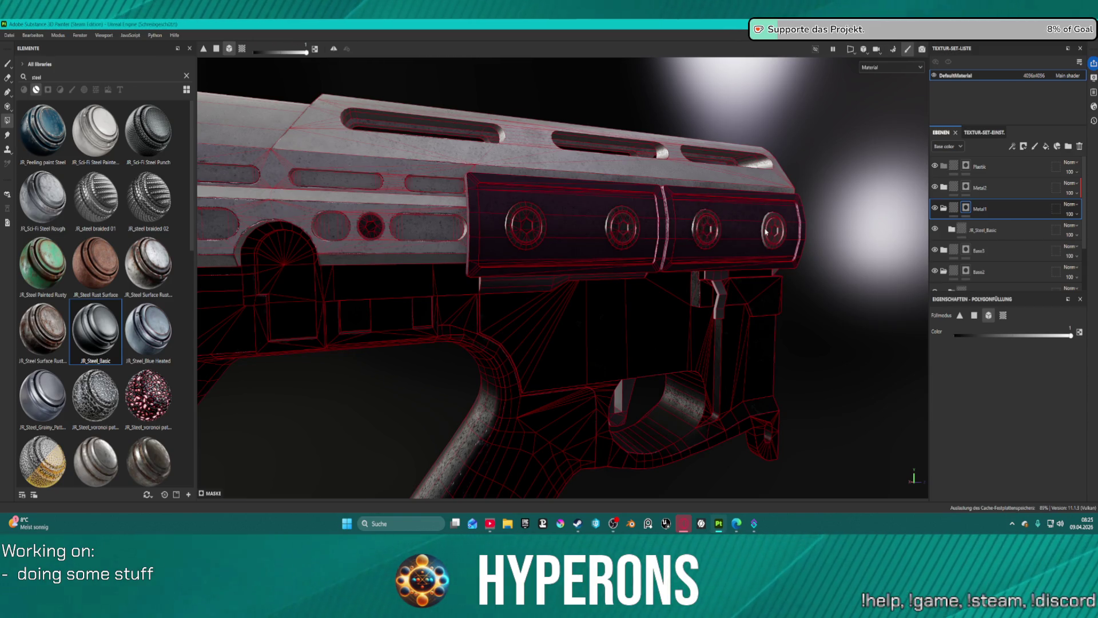
{"action": "left_click_drag", "start_coordinate": [819, 392], "coordinate": [407, 338]}
{"action": "scroll", "scroll_direction": "down", "scroll_amount": 3}
{"action": "left_click_drag", "start_coordinate": [461, 311], "coordinate": [559, 278]}
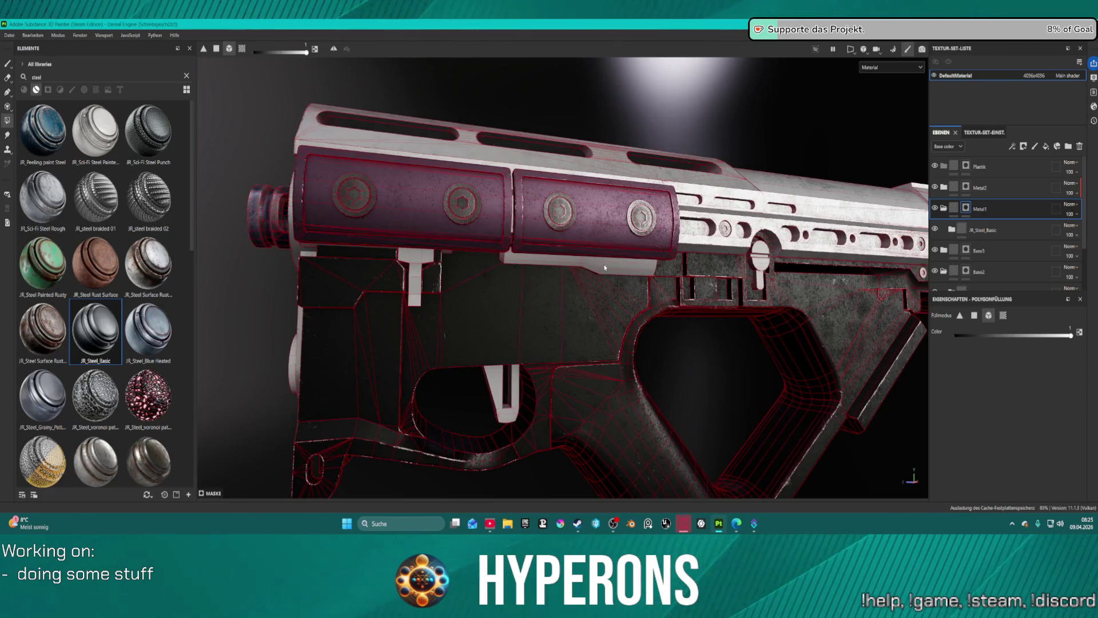
{"action": "left_click", "coordinate": [601, 267]}
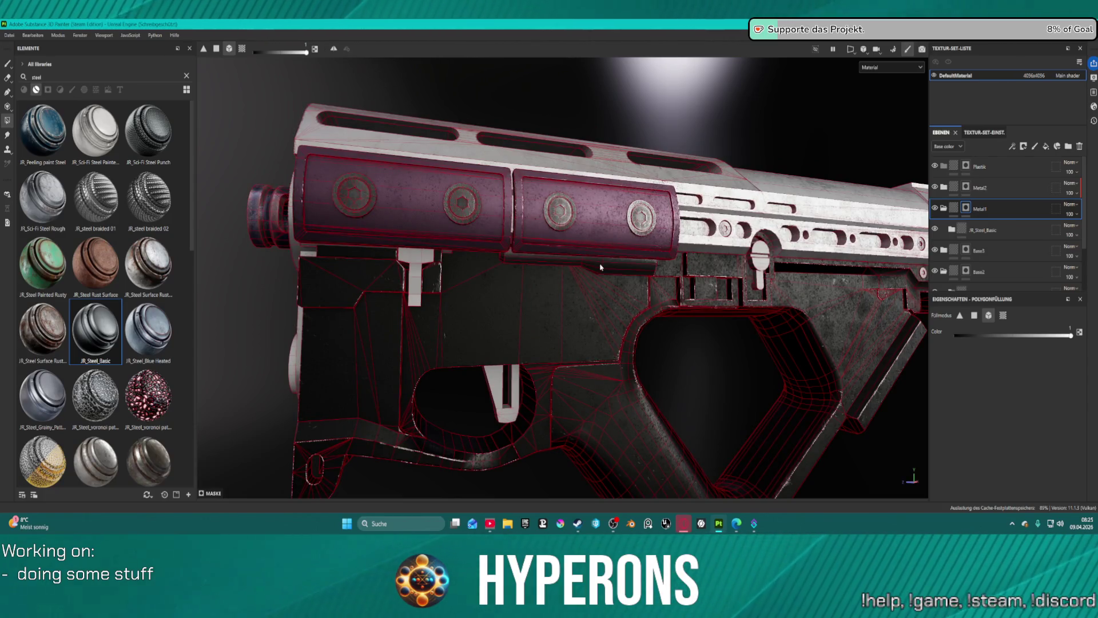
- Orbit and reframe around the whole gun to review the darkened receiver
{"action": "left_click_drag", "start_coordinate": [556, 278], "coordinate": [828, 278]}
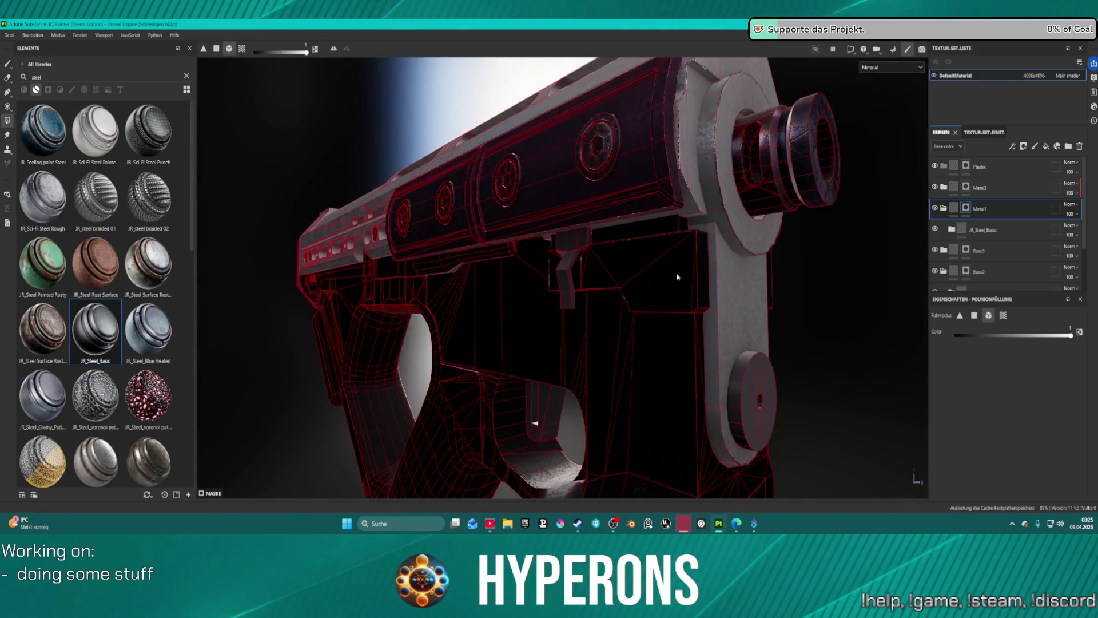
{"action": "left_click_drag", "start_coordinate": [434, 270], "coordinate": [389, 280]}
{"action": "key", "text": "f"}
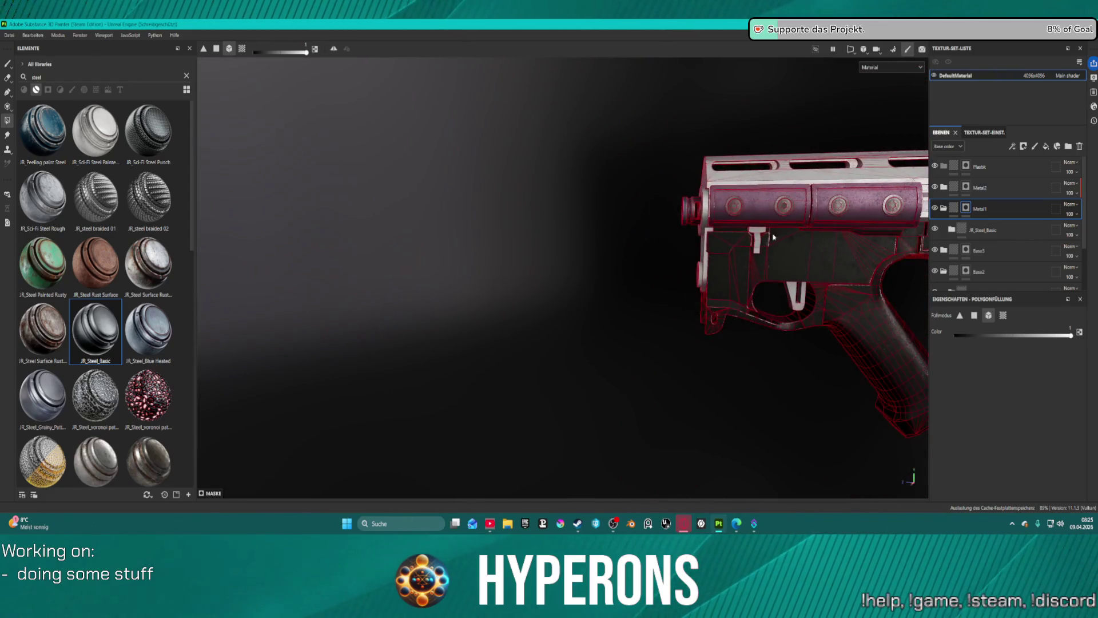
{"action": "left_click_drag", "start_coordinate": [278, 228], "coordinate": [555, 240]}
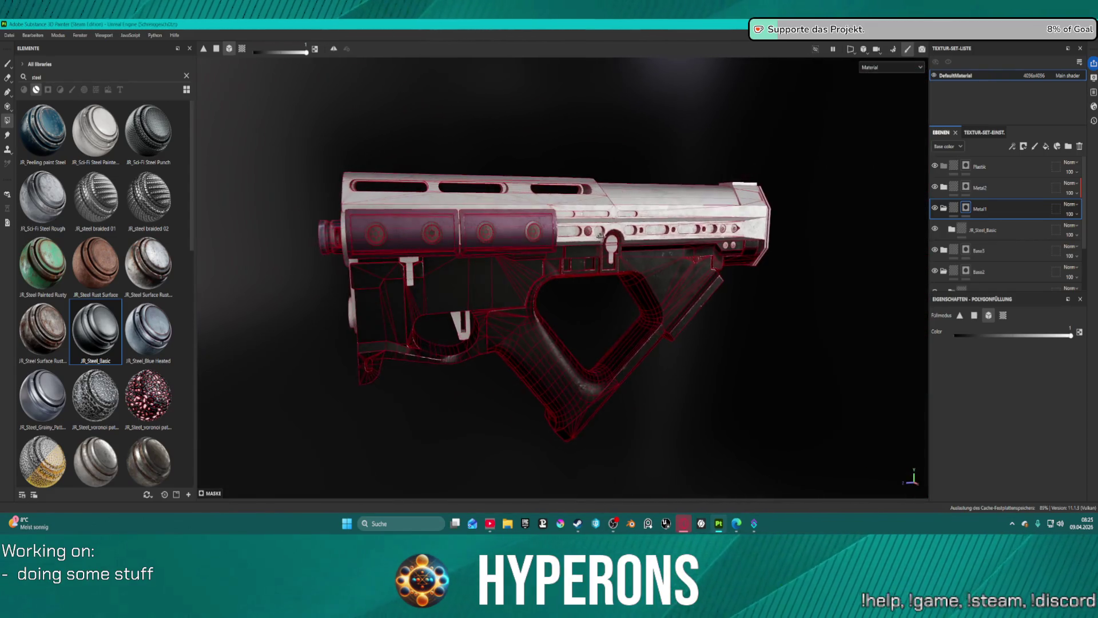
{"action": "scroll", "scroll_direction": "up", "scroll_amount": 3}
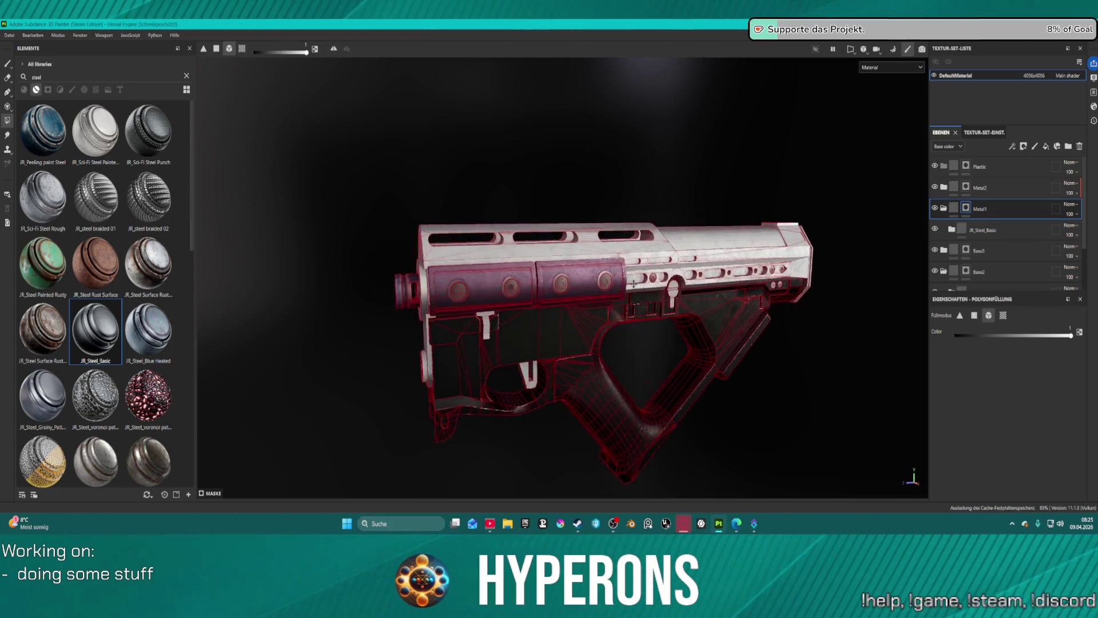
{"action": "left_click_drag", "start_coordinate": [633, 262], "coordinate": [648, 153]}
{"action": "left_click_drag", "start_coordinate": [393, 212], "coordinate": [464, 211]}
- Select Base1 and zoom in on the screw heads under the rail
{"action": "scroll", "scroll_direction": "down", "scroll_amount": 3}
{"action": "left_click", "coordinate": [966, 253]}
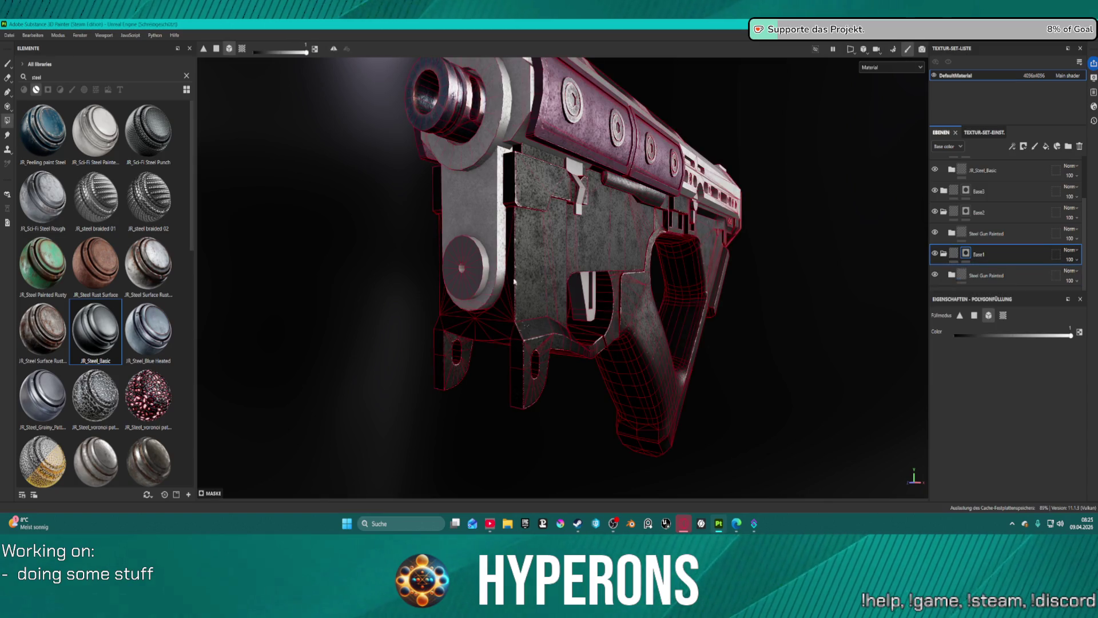
{"action": "scroll", "scroll_direction": "down", "scroll_amount": 3}
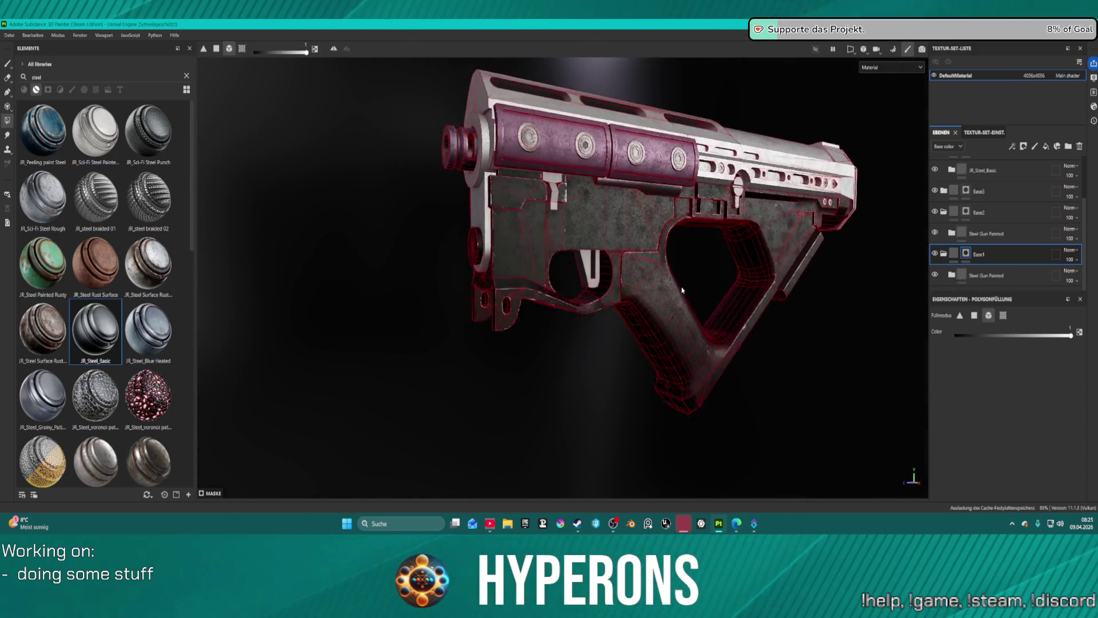
{"action": "scroll", "scroll_direction": "up", "scroll_amount": 3}
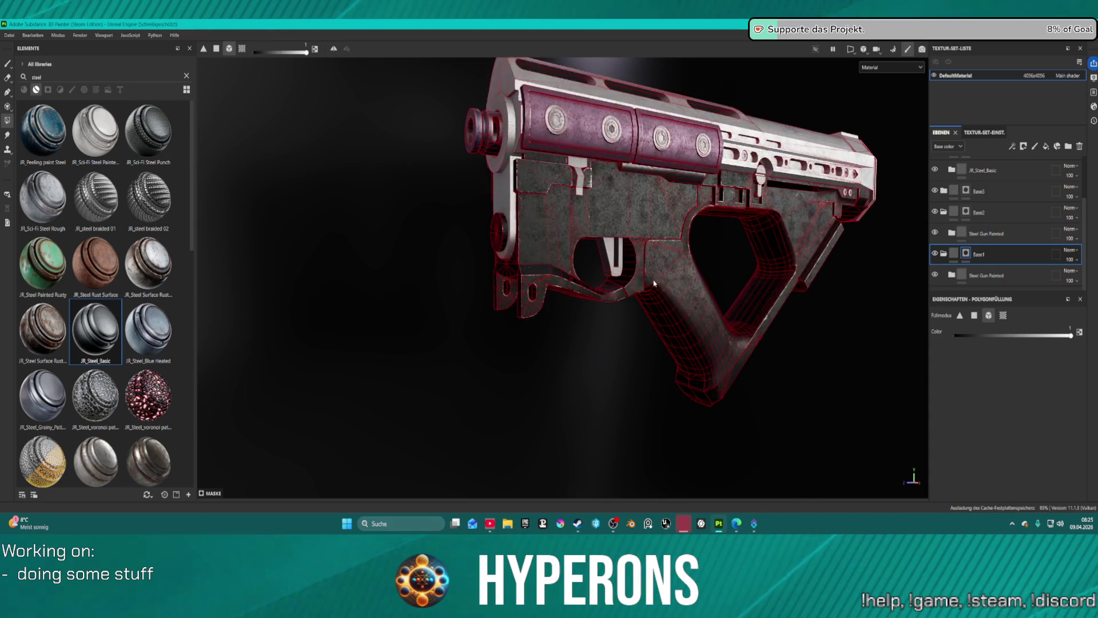
{"action": "left_click_drag", "start_coordinate": [647, 282], "coordinate": [584, 321]}
{"action": "scroll", "scroll_direction": "up", "scroll_amount": 3}
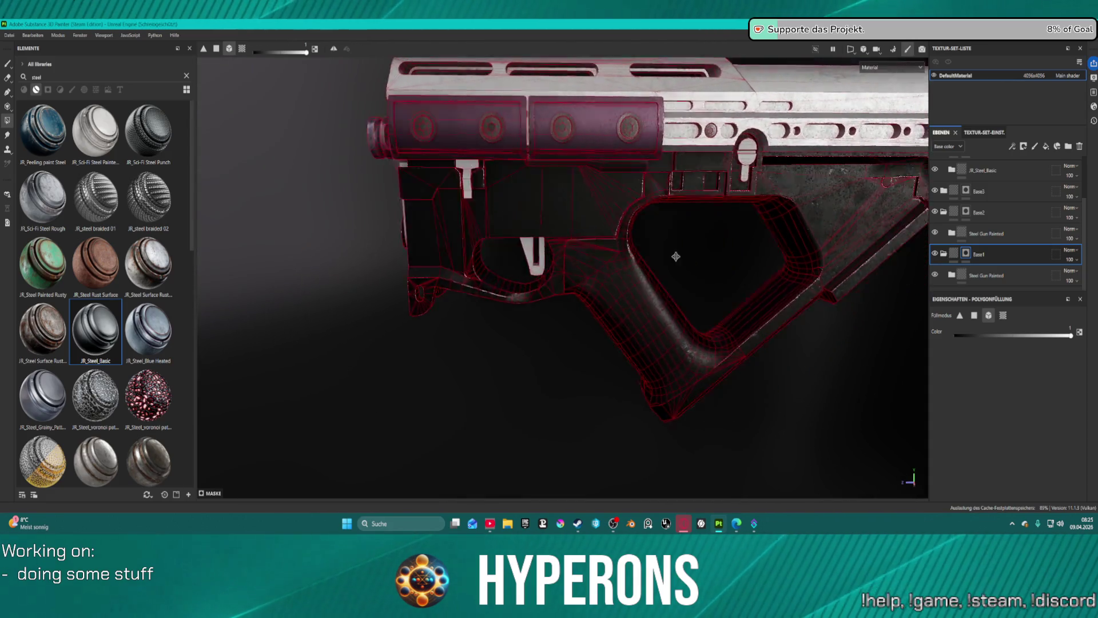
{"action": "scroll", "scroll_direction": "down", "scroll_amount": 3}
{"action": "scroll", "scroll_direction": "up", "scroll_amount": 3}
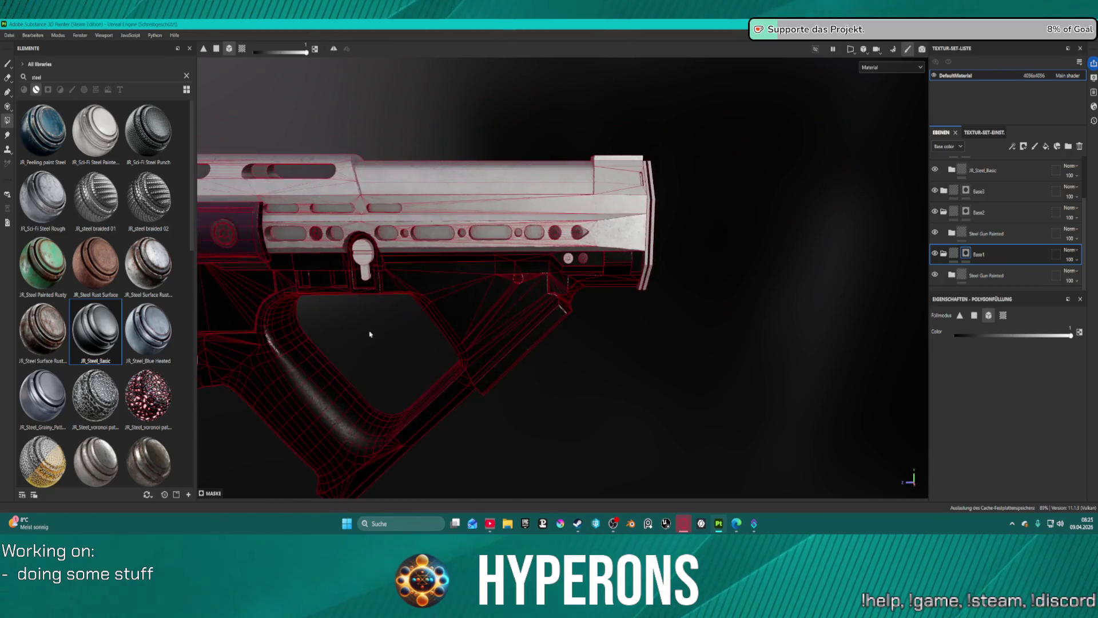
{"action": "scroll", "scroll_direction": "up", "scroll_amount": 3}
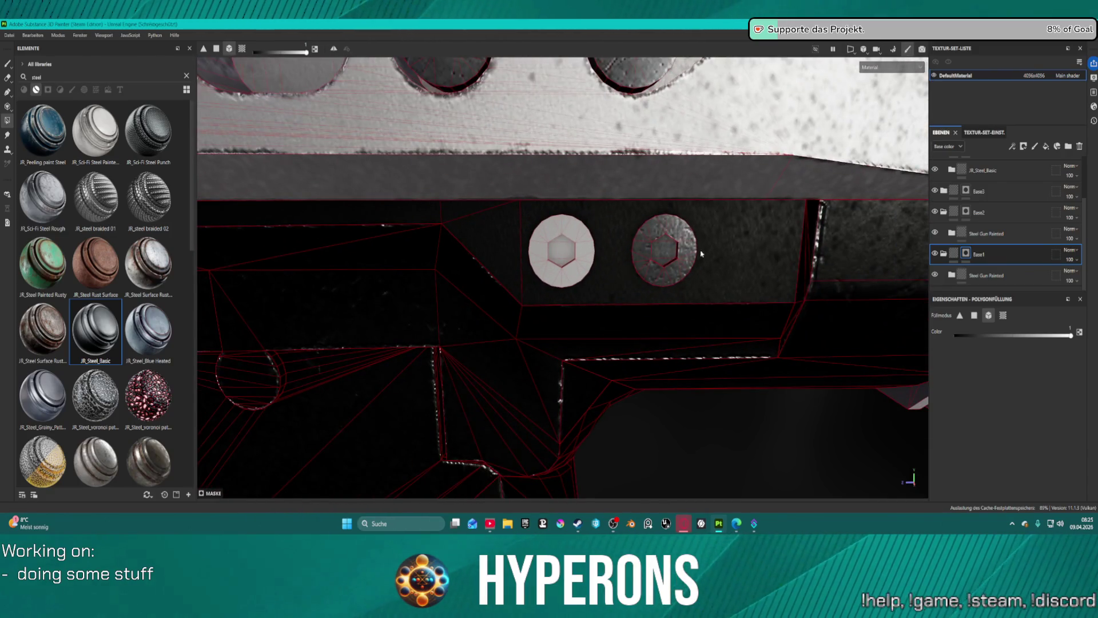
{"action": "scroll", "scroll_direction": "up", "scroll_amount": 3}
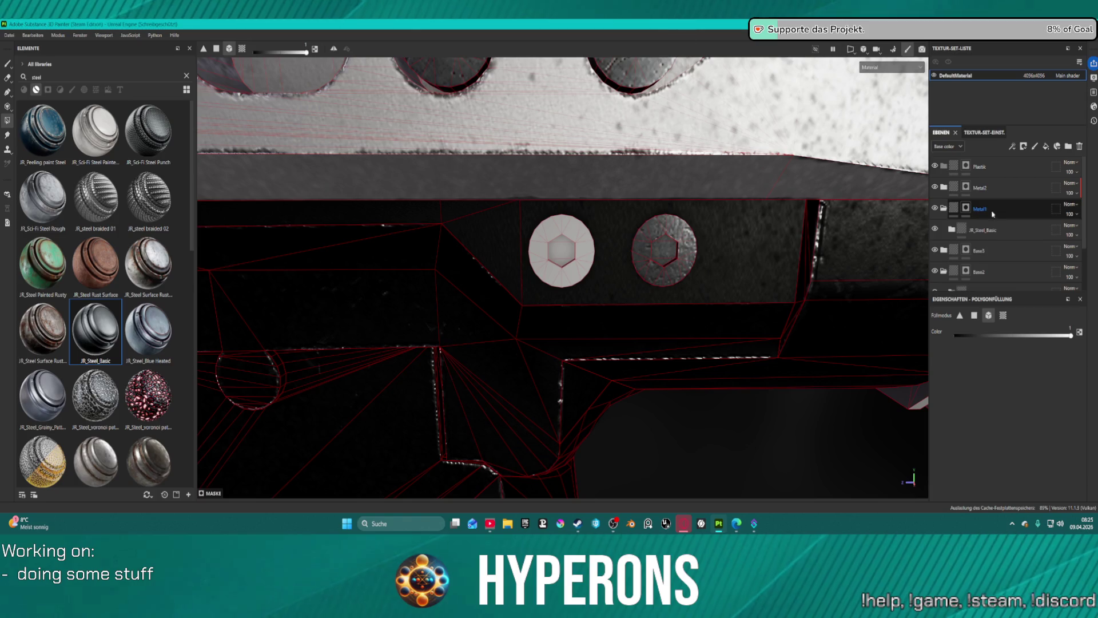
- Remove the JR_Steel_Basic entry under Metal1 so Metal1 sits directly above Base3
{"action": "left_click", "coordinate": [978, 231]}
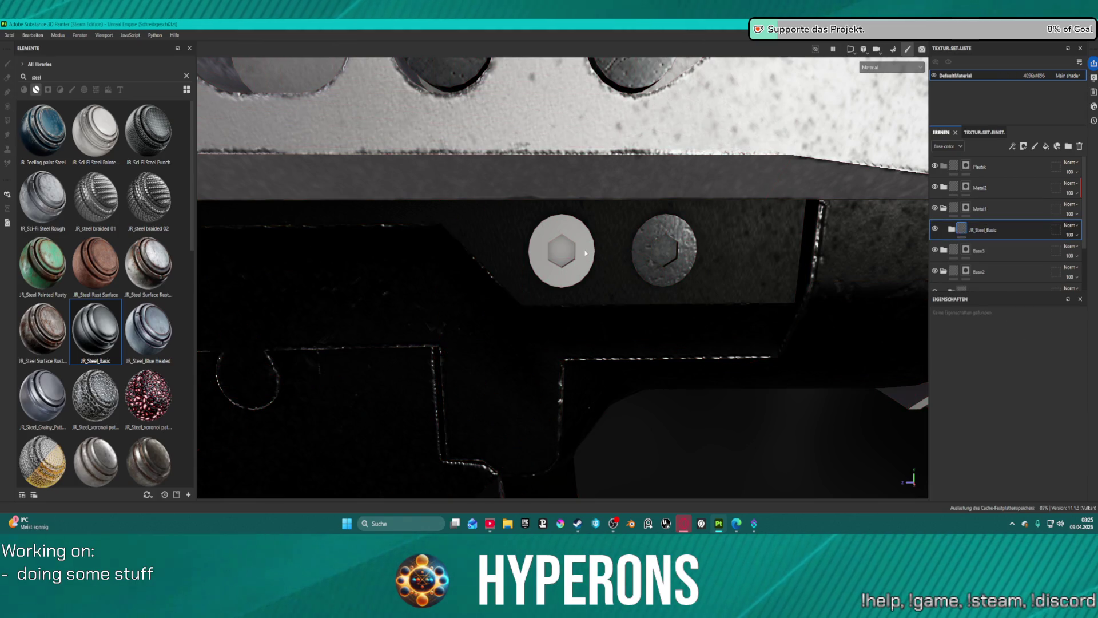
{"action": "left_click", "coordinate": [966, 208]}
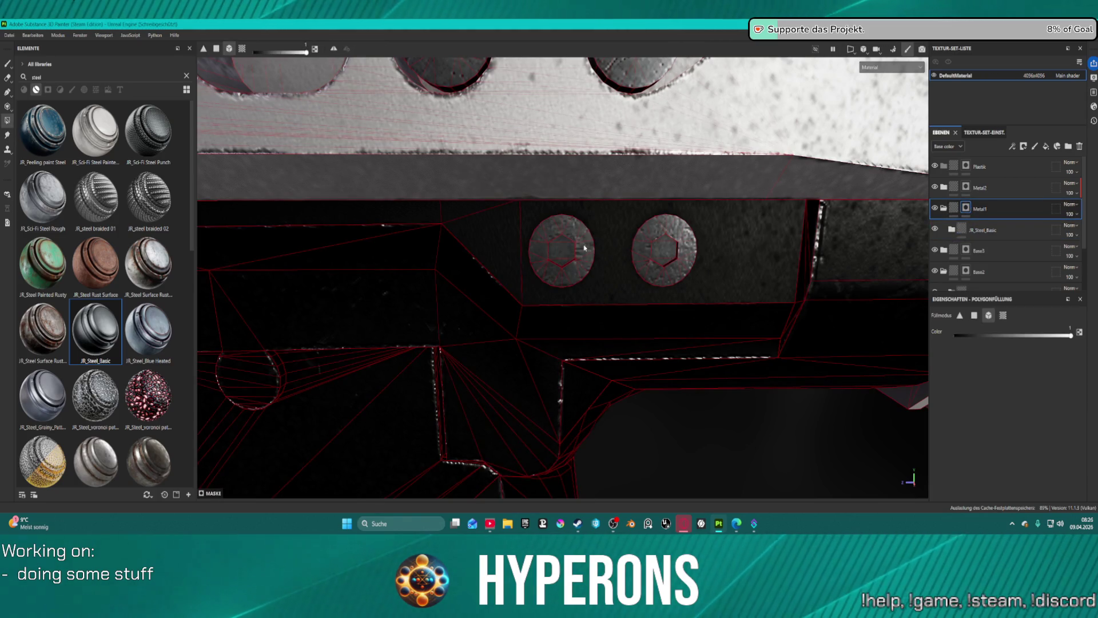
{"action": "scroll", "scroll_direction": "down", "scroll_amount": 3}
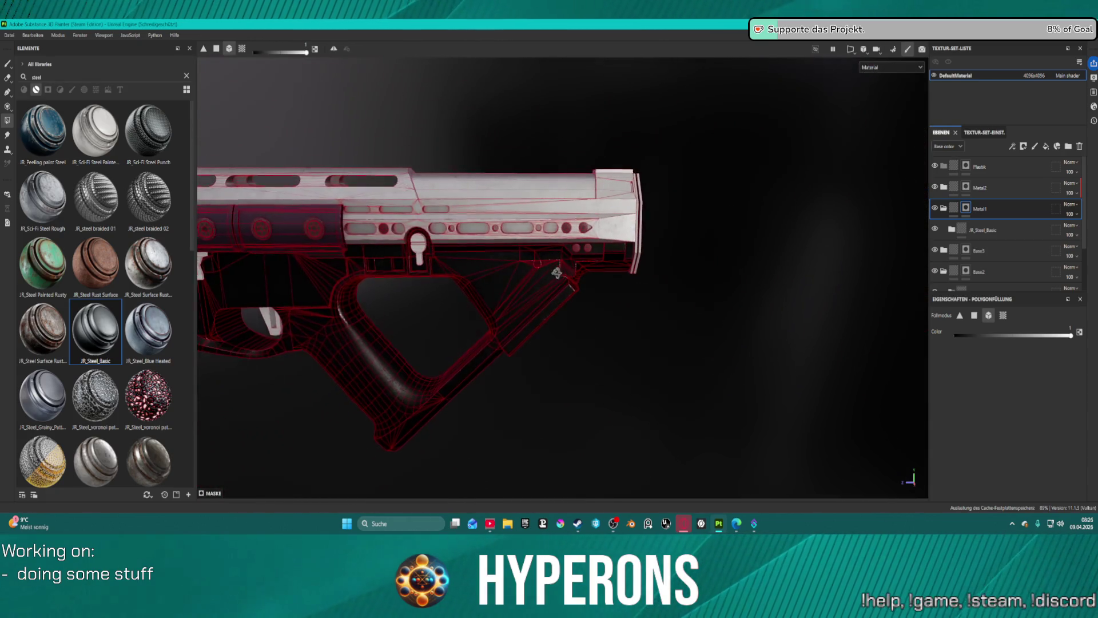
{"action": "left_click_drag", "start_coordinate": [603, 247], "coordinate": [655, 200]}
{"action": "scroll", "scroll_direction": "down", "scroll_amount": 3}
{"action": "scroll", "scroll_direction": "up", "scroll_amount": 3}
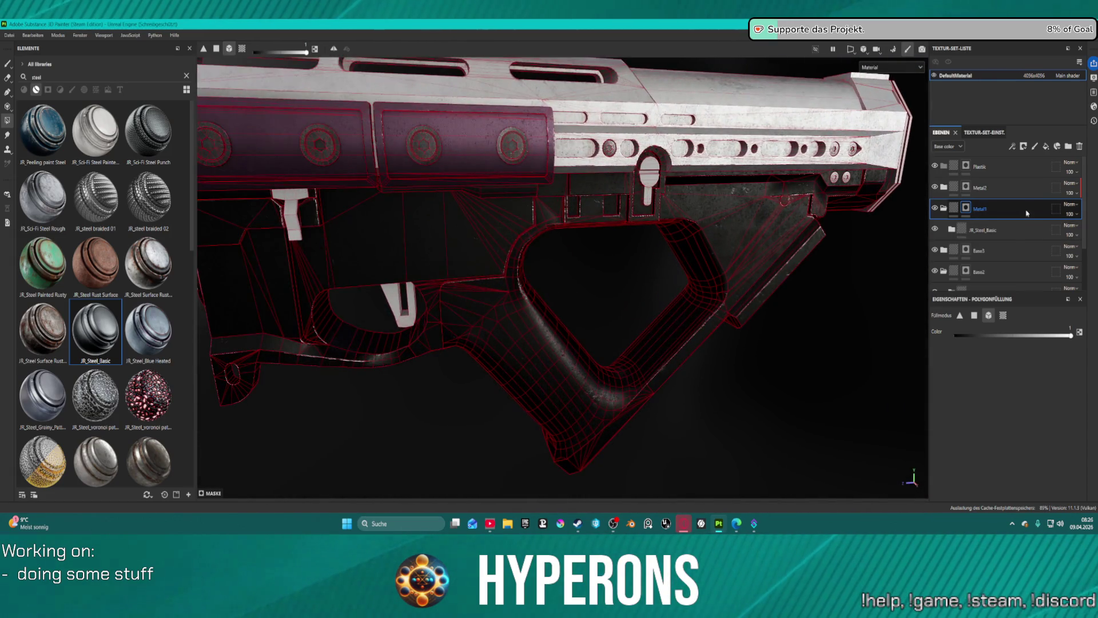
{"action": "left_click", "coordinate": [970, 207]}
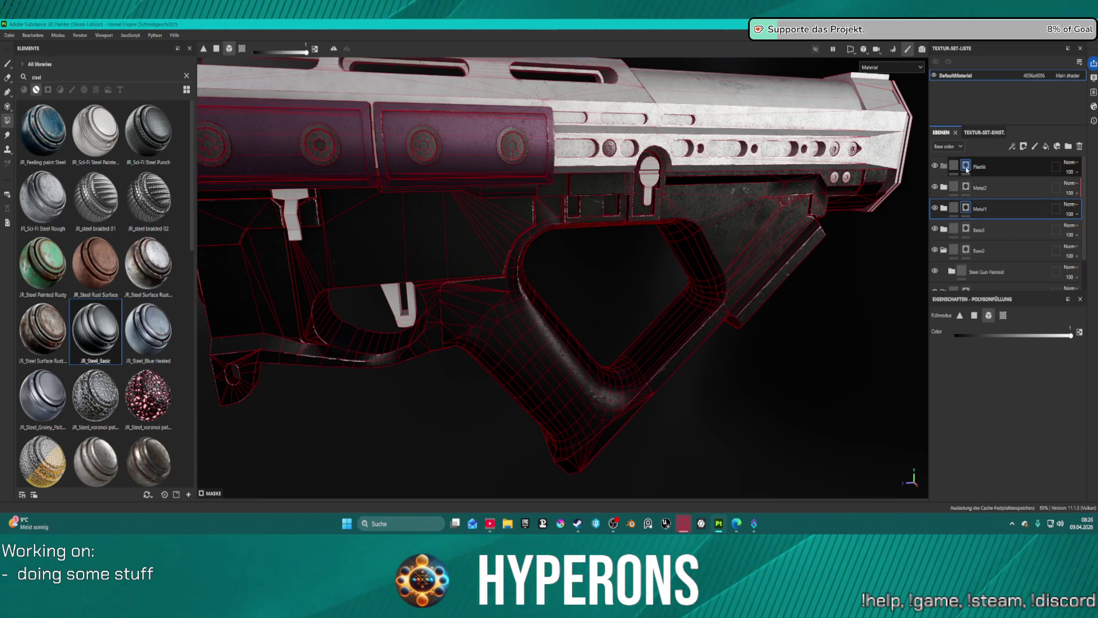
- Rename the top Plastik layer folder to 'Plastik1'
{"action": "left_click", "coordinate": [967, 170]}
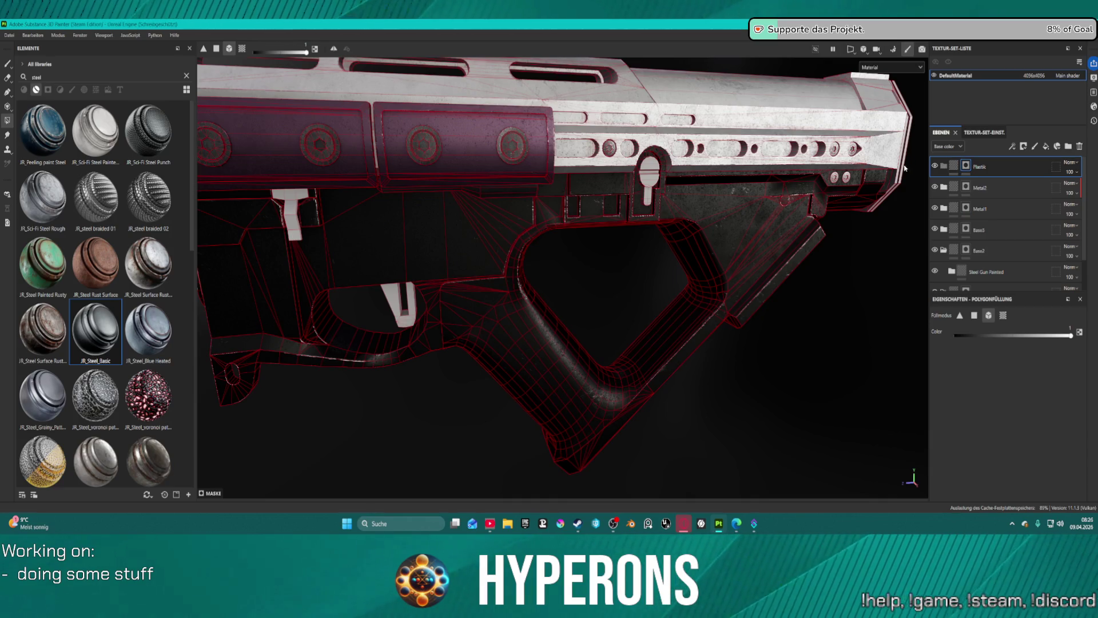
{"action": "double_click", "coordinate": [980, 167]}
{"action": "key", "text": "F2"}
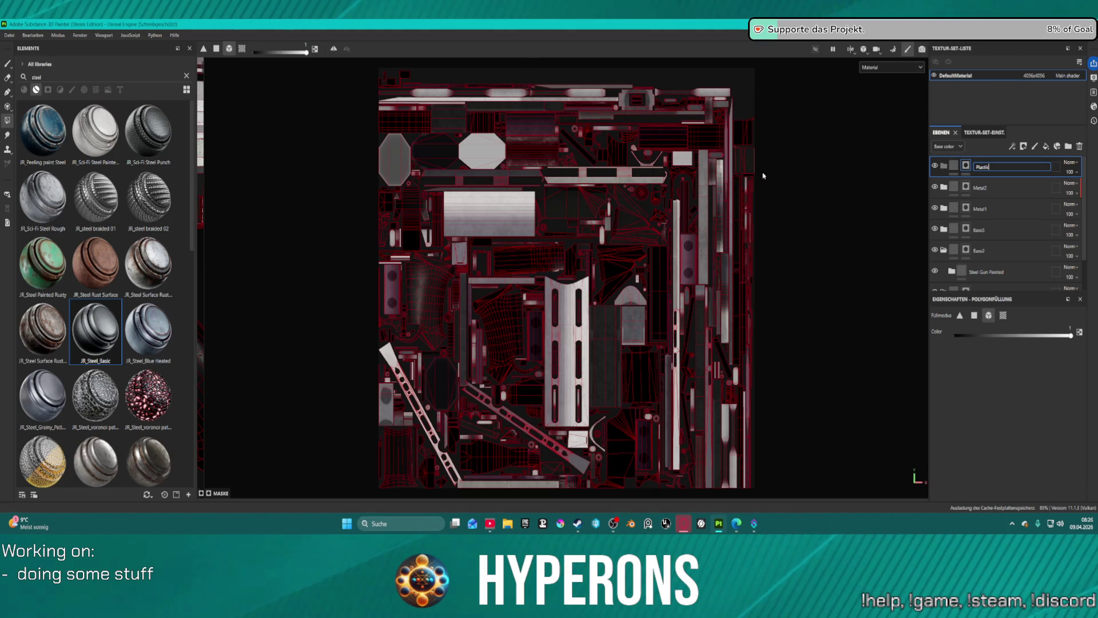
{"action": "key", "text": "F1"}
{"action": "type", "text": "Plastik1"}
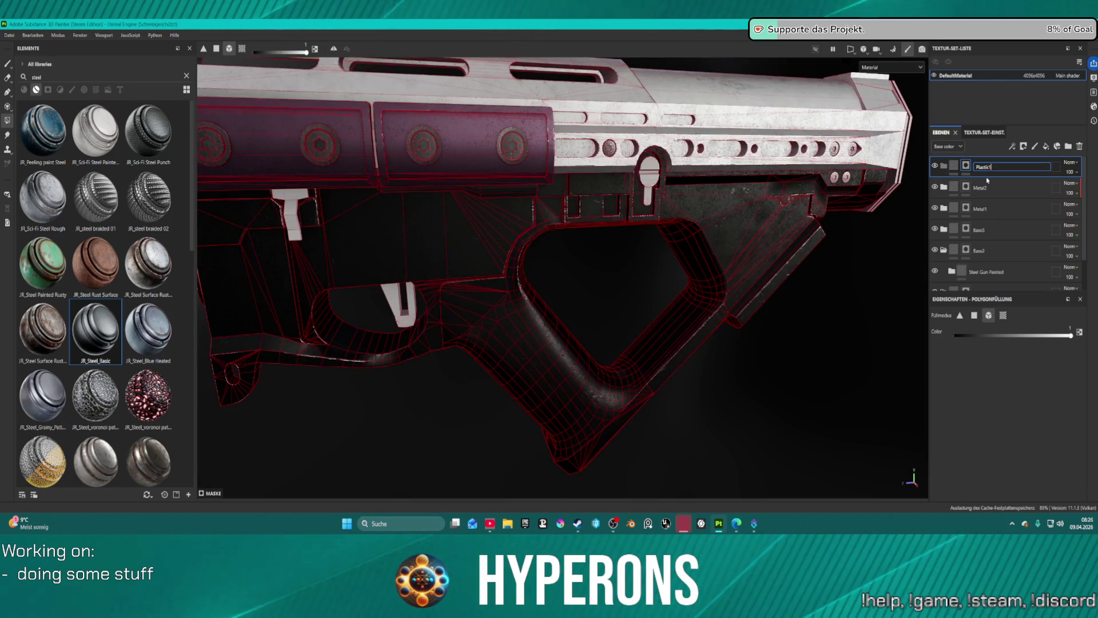
{"action": "key", "text": "Return"}
{"action": "scroll", "scroll_direction": "down", "scroll_amount": 3}
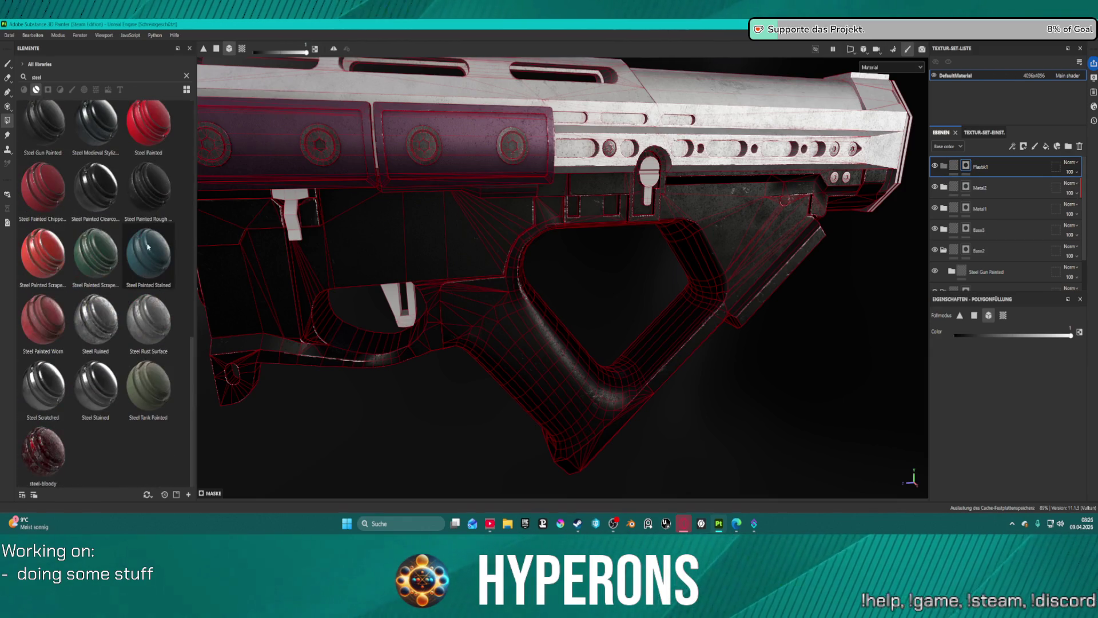
{"action": "scroll", "scroll_direction": "up", "scroll_amount": 3}
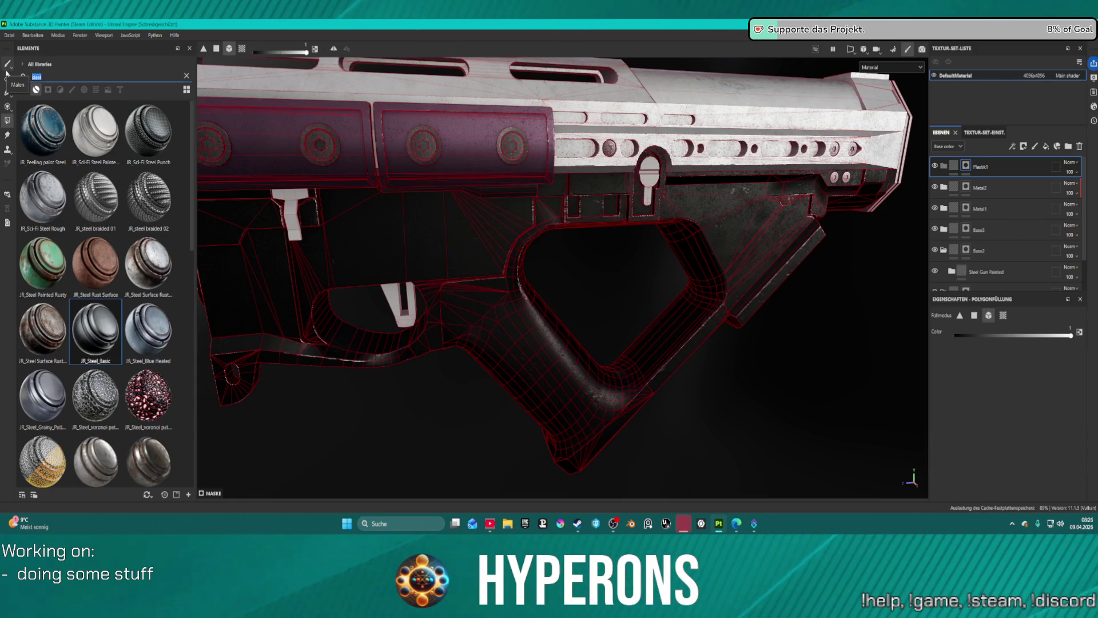
- Search the material library for 'pla'
{"action": "type", "text": "plsa"}
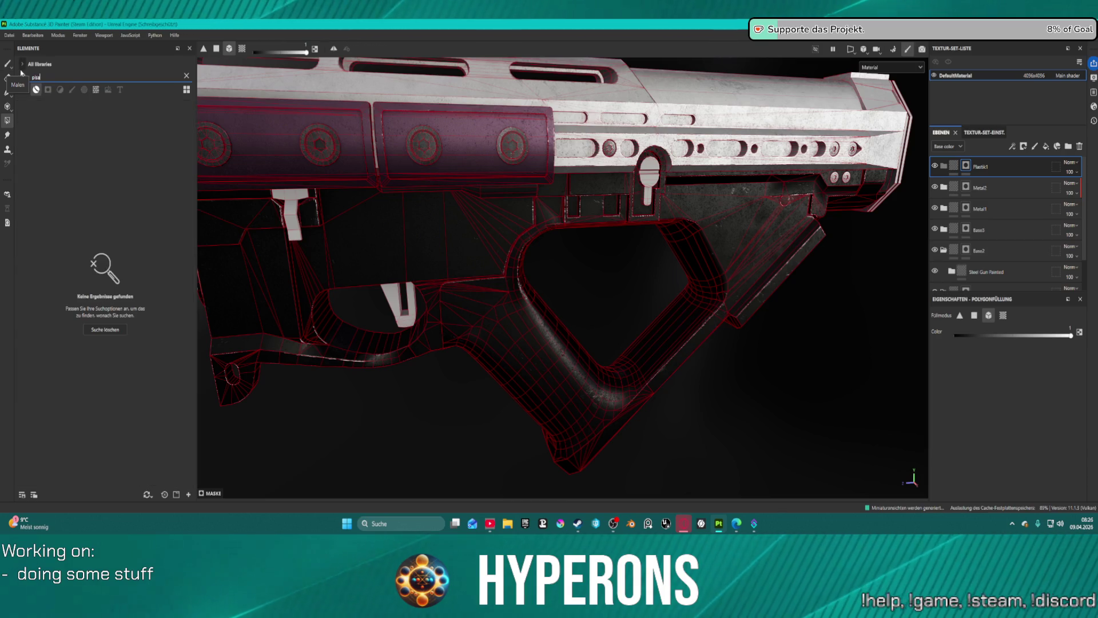
{"action": "key", "text": "BackSpace"}
{"action": "key", "text": "BackSpace"}
{"action": "type", "text": "a"}
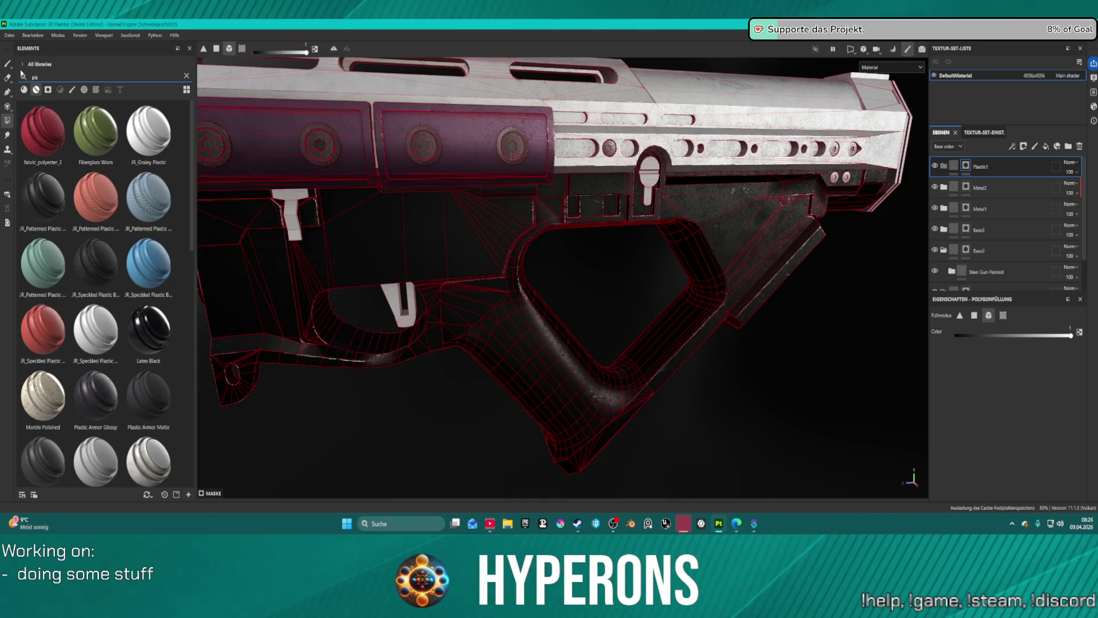
{"action": "key", "text": "BackSpace"}
{"action": "type", "text": "as"}
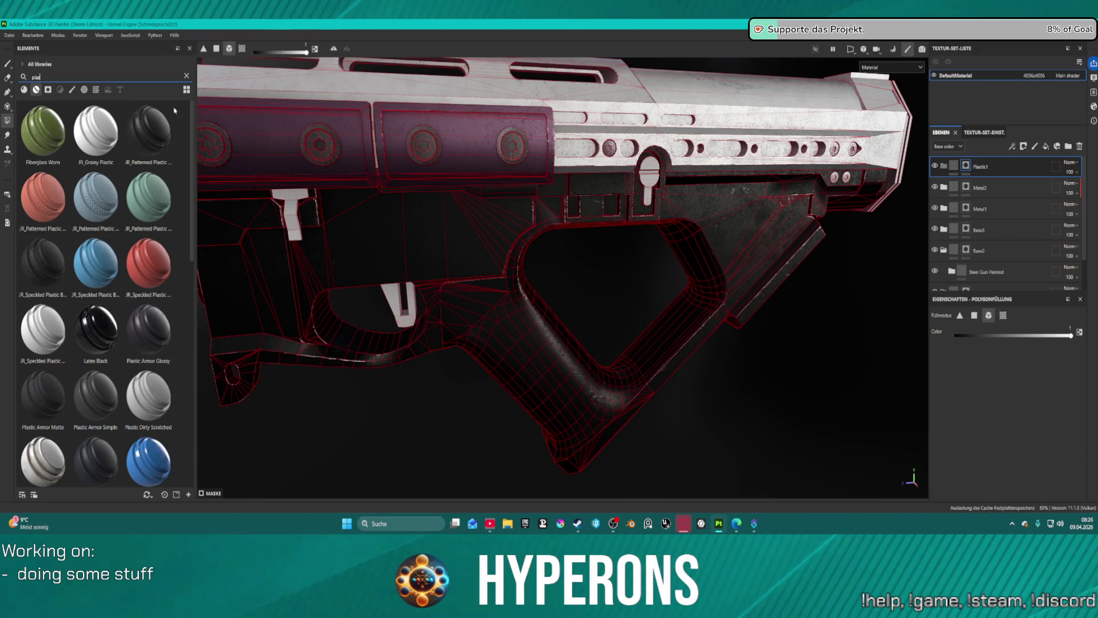
- Drag the Sci Fi Red plastic material into the stack beneath Plastik1
{"action": "scroll", "scroll_direction": "down", "scroll_amount": 3}
{"action": "mouse_move", "coordinate": [162, 231]}
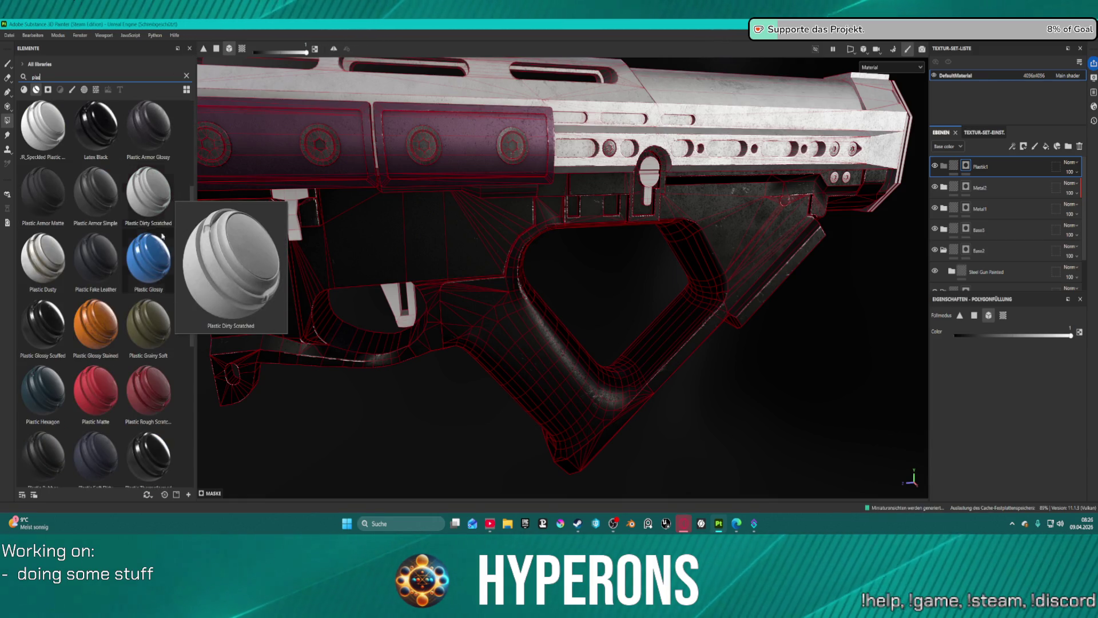
{"action": "mouse_move", "coordinate": [106, 339]}
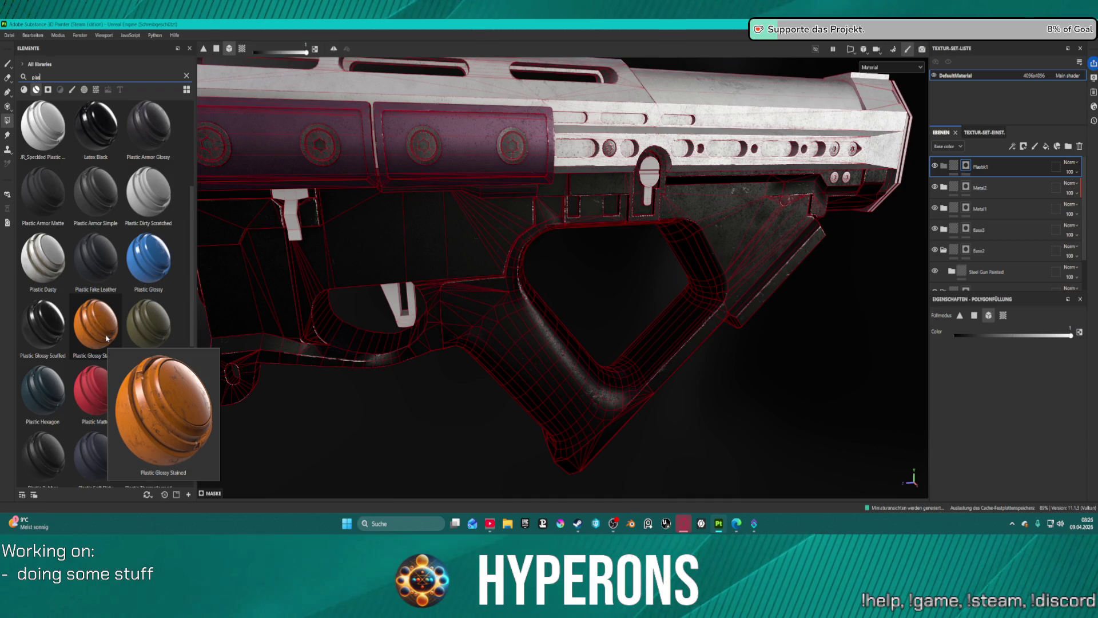
{"action": "mouse_move", "coordinate": [168, 387]}
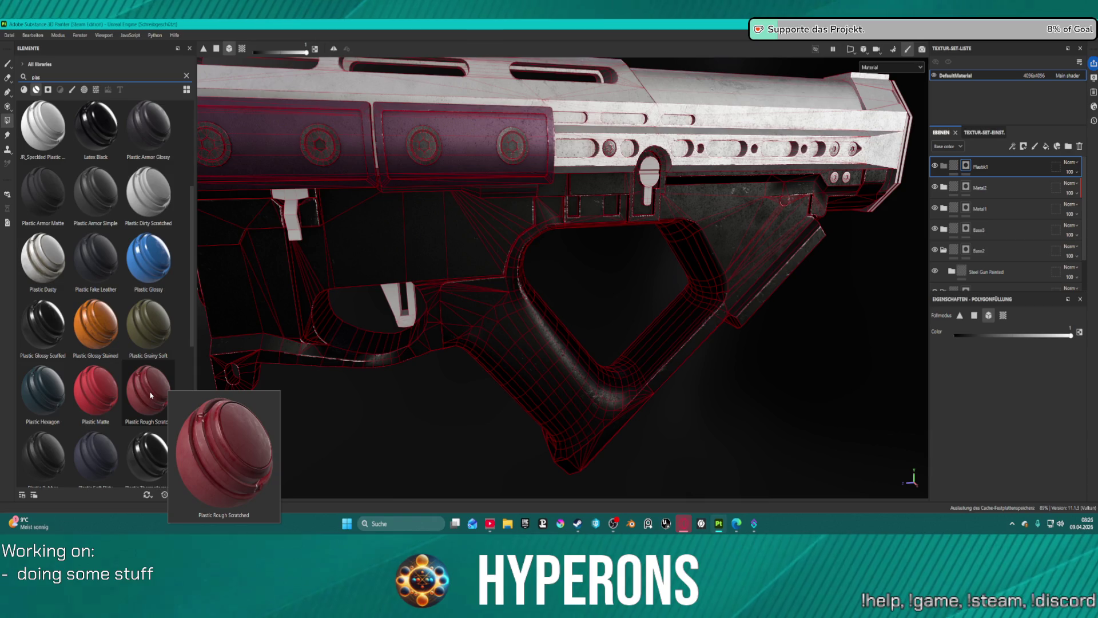
{"action": "mouse_move", "coordinate": [99, 389]}
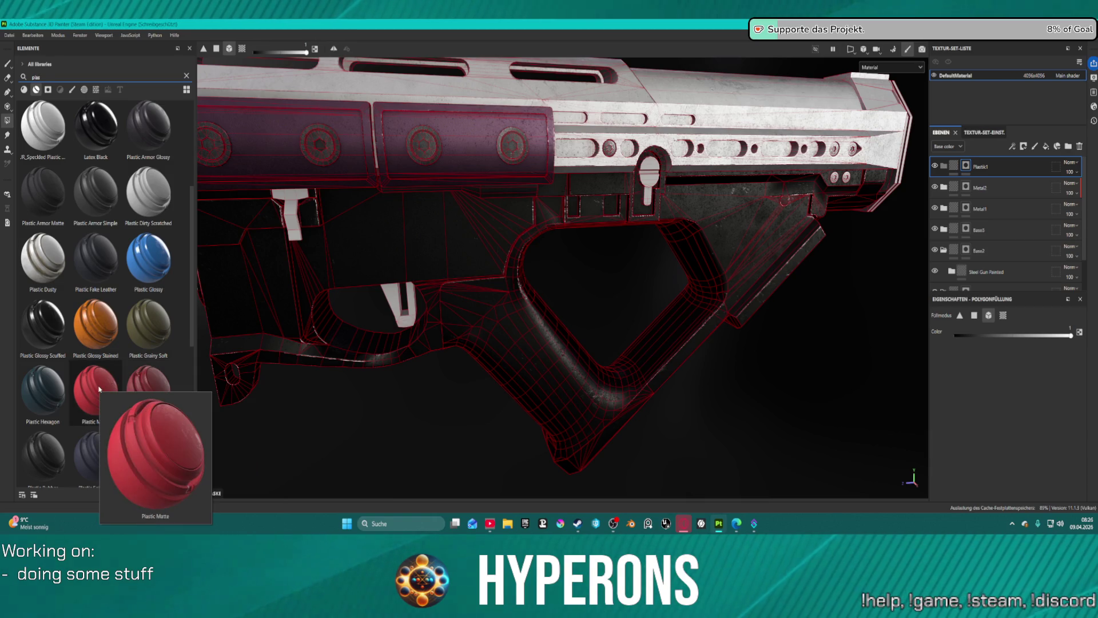
{"action": "mouse_move", "coordinate": [59, 390]}
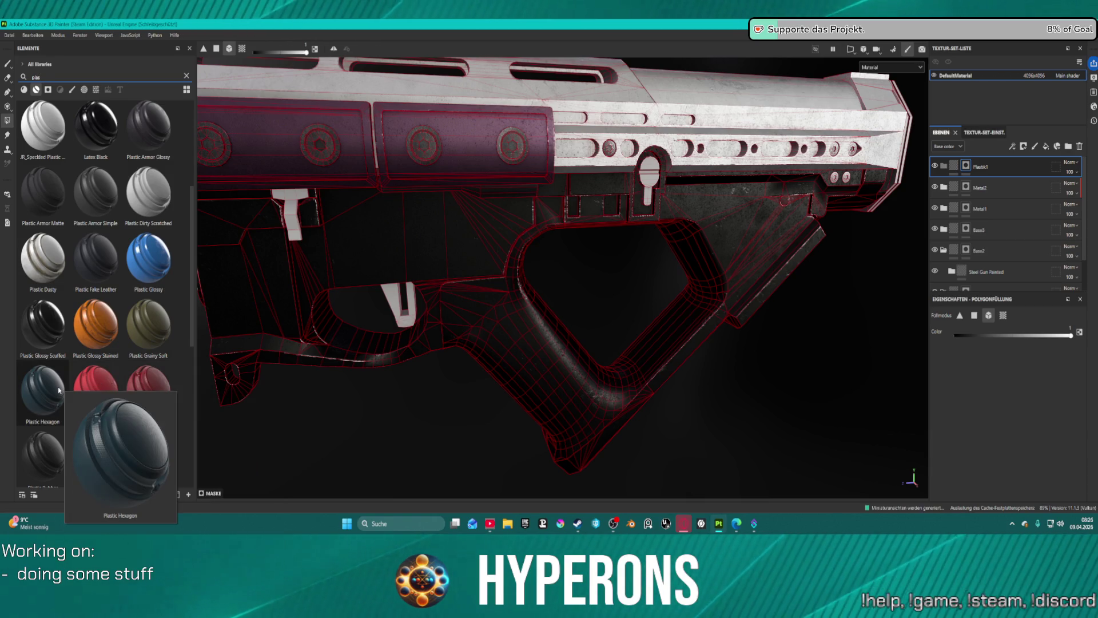
{"action": "scroll", "scroll_direction": "down", "scroll_amount": 3}
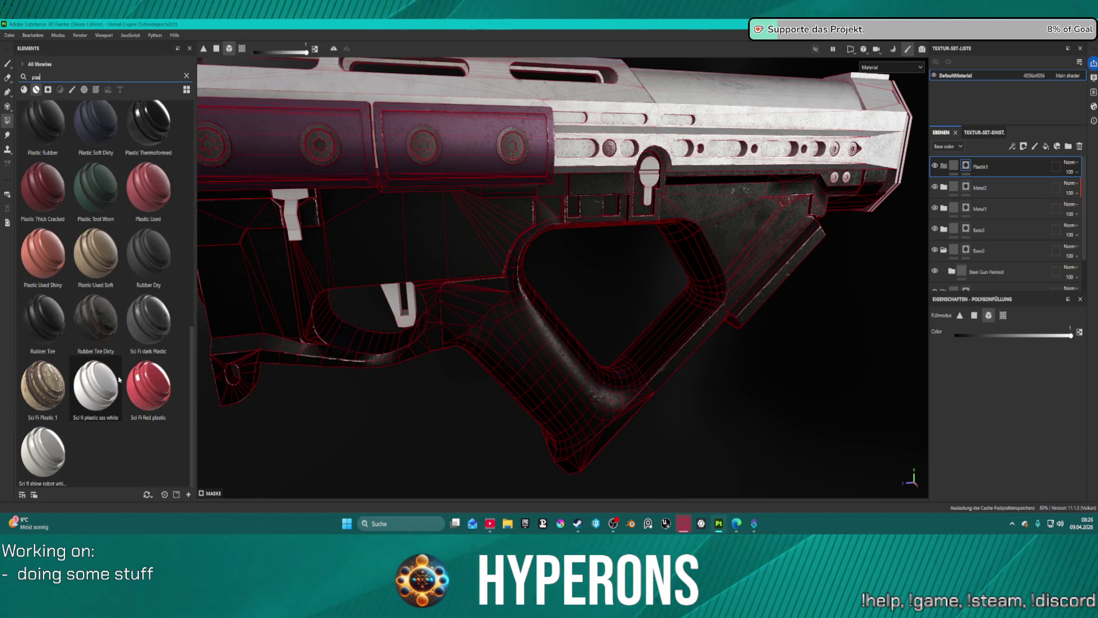
{"action": "scroll", "scroll_direction": "up", "scroll_amount": 3}
{"action": "scroll", "scroll_direction": "down", "scroll_amount": 3}
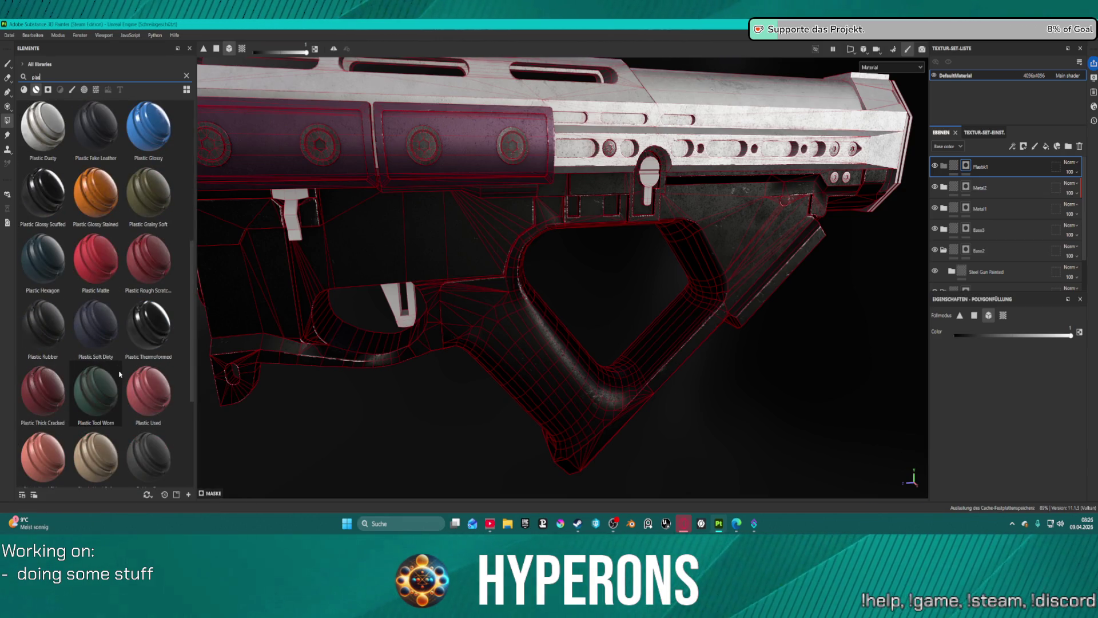
{"action": "scroll", "scroll_direction": "down", "scroll_amount": 3}
{"action": "left_click_drag", "start_coordinate": [148, 385], "coordinate": [975, 171]}
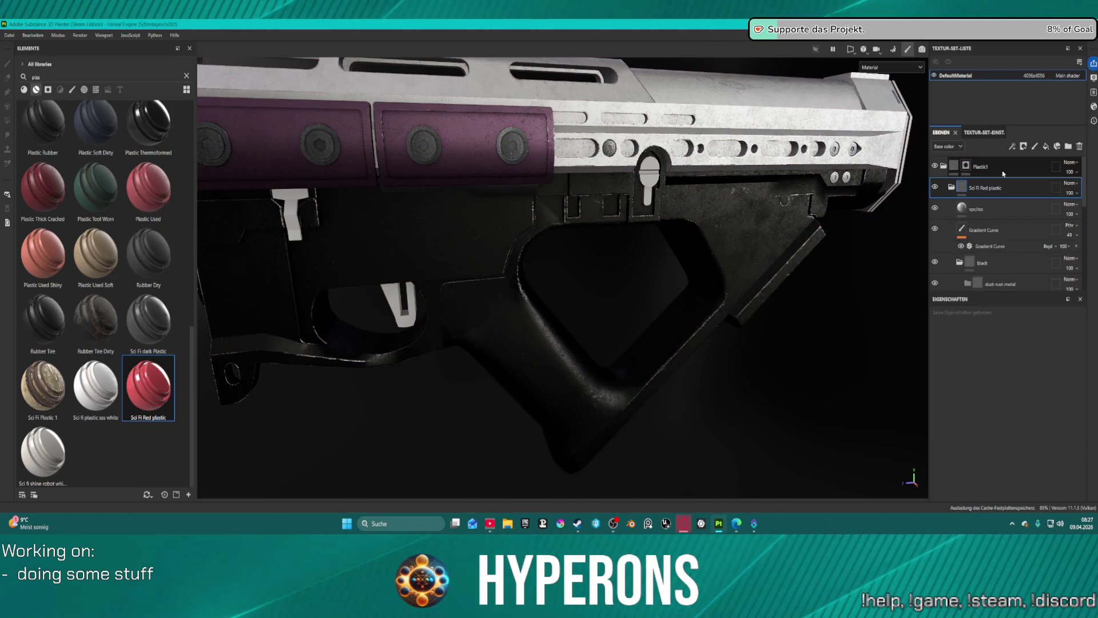
- Polygon-fill the triggers on the Sci Fi Red mask and undo the stray receiver fill
{"action": "left_click", "coordinate": [966, 168]}
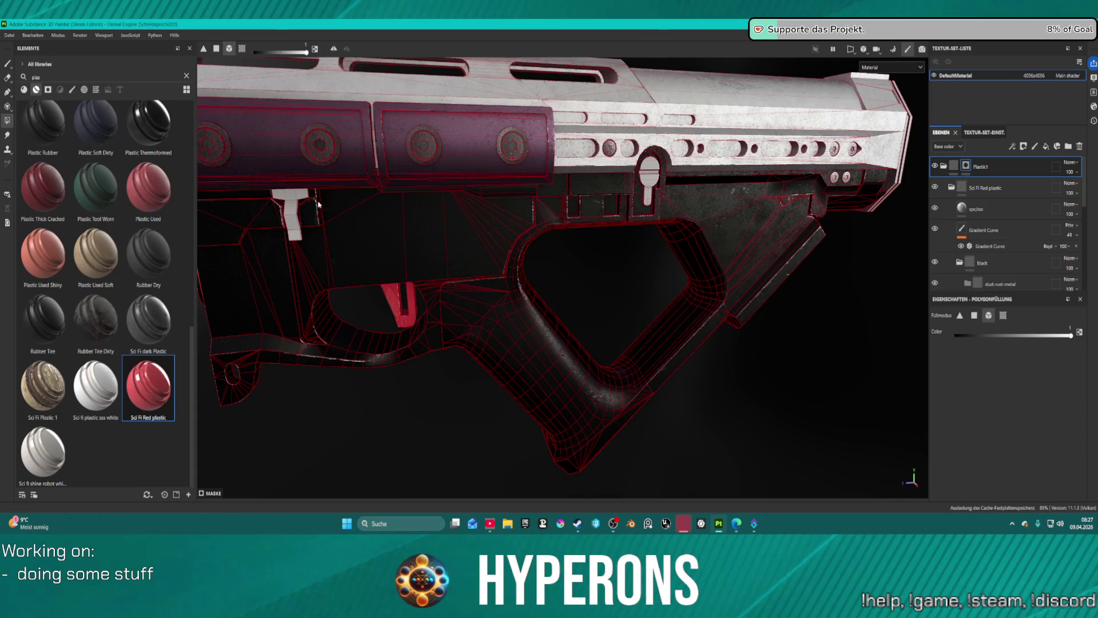
{"action": "left_click", "coordinate": [335, 214]}
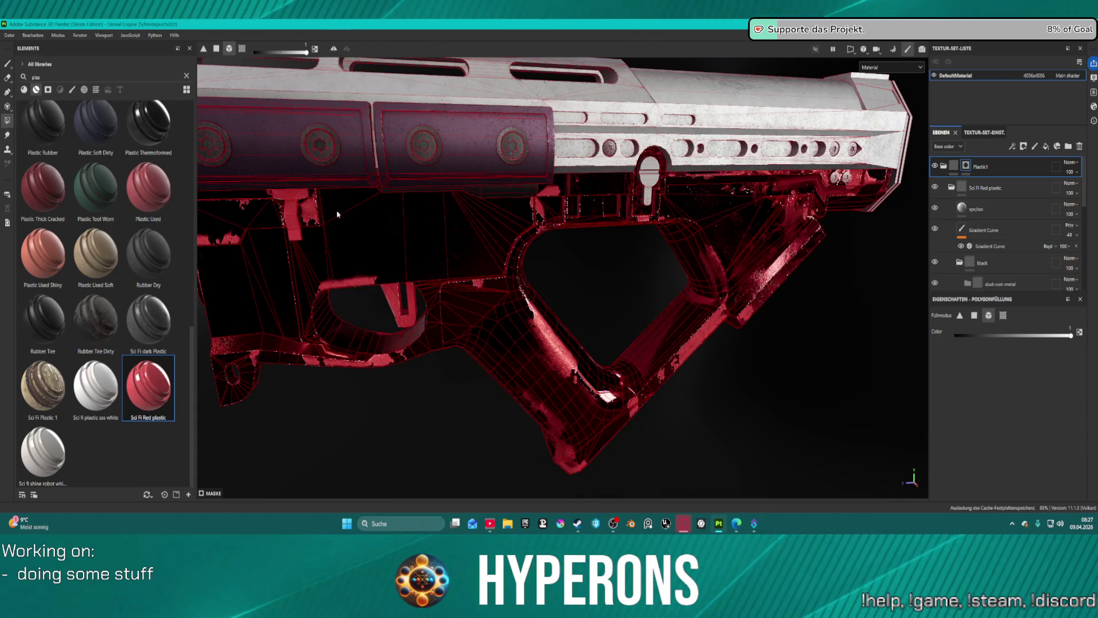
{"action": "key", "text": "ctrl"}
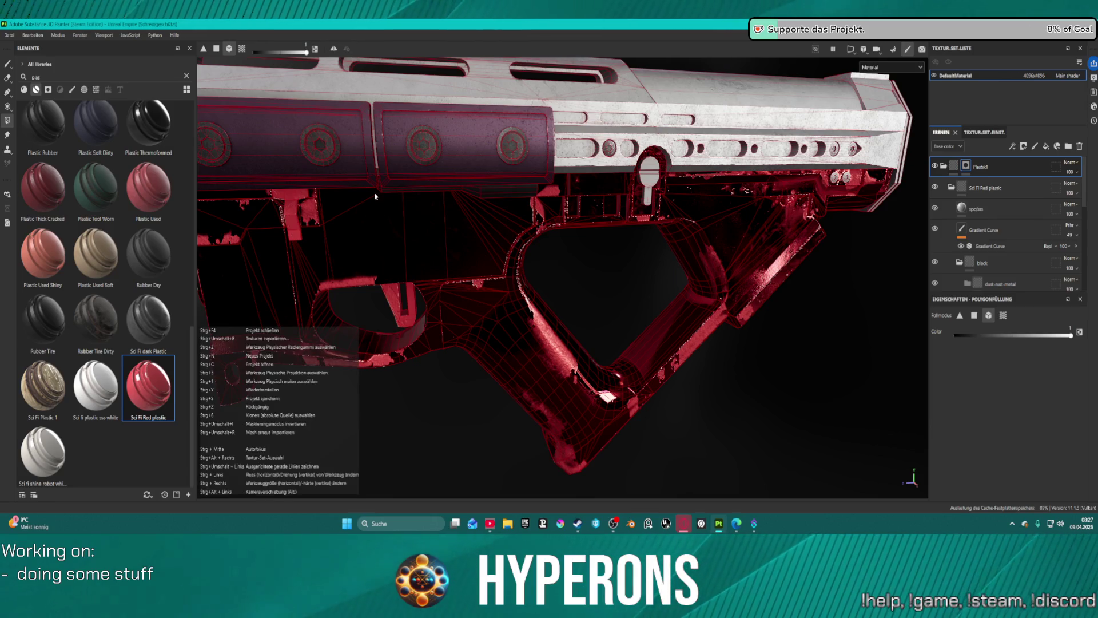
{"action": "key", "text": "ctrl+z"}
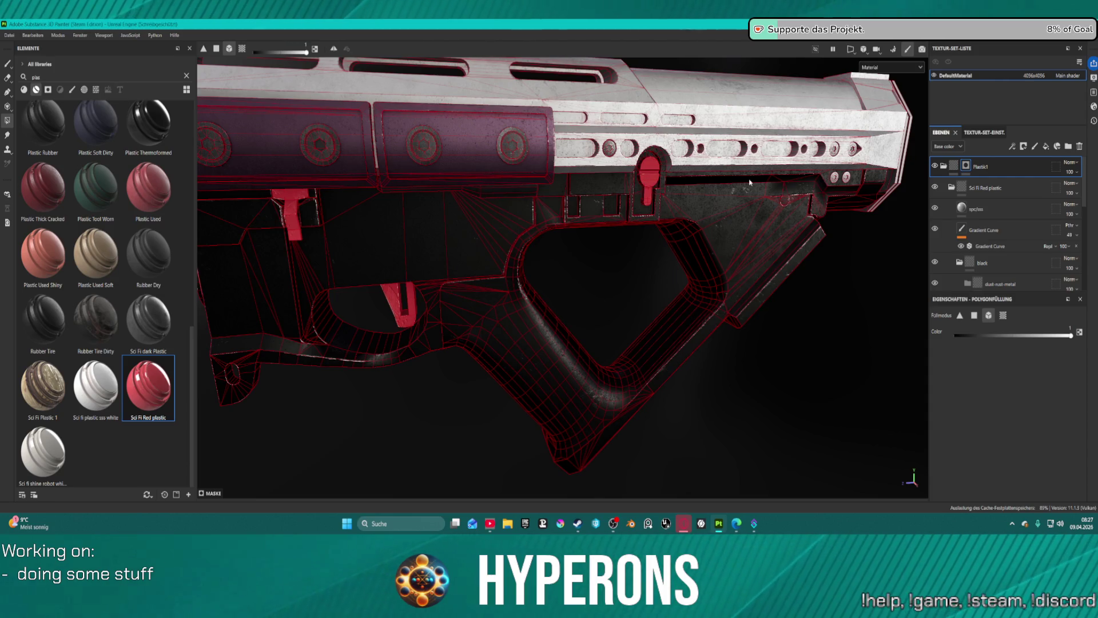
- Orbit around the gun to check the red triggers, then collapse the Sci Fi Red plastic folder
{"action": "left_click_drag", "start_coordinate": [654, 192], "coordinate": [159, 195]}
{"action": "left_click_drag", "start_coordinate": [228, 183], "coordinate": [424, 167]}
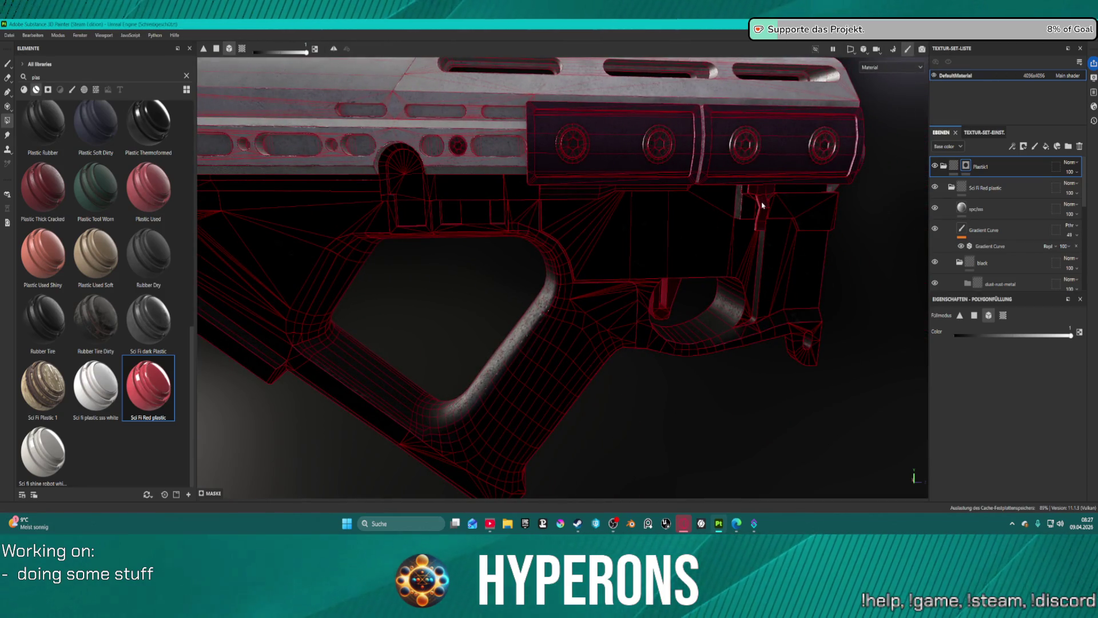
{"action": "left_click_drag", "start_coordinate": [649, 230], "coordinate": [666, 235]}
{"action": "key", "text": "f"}
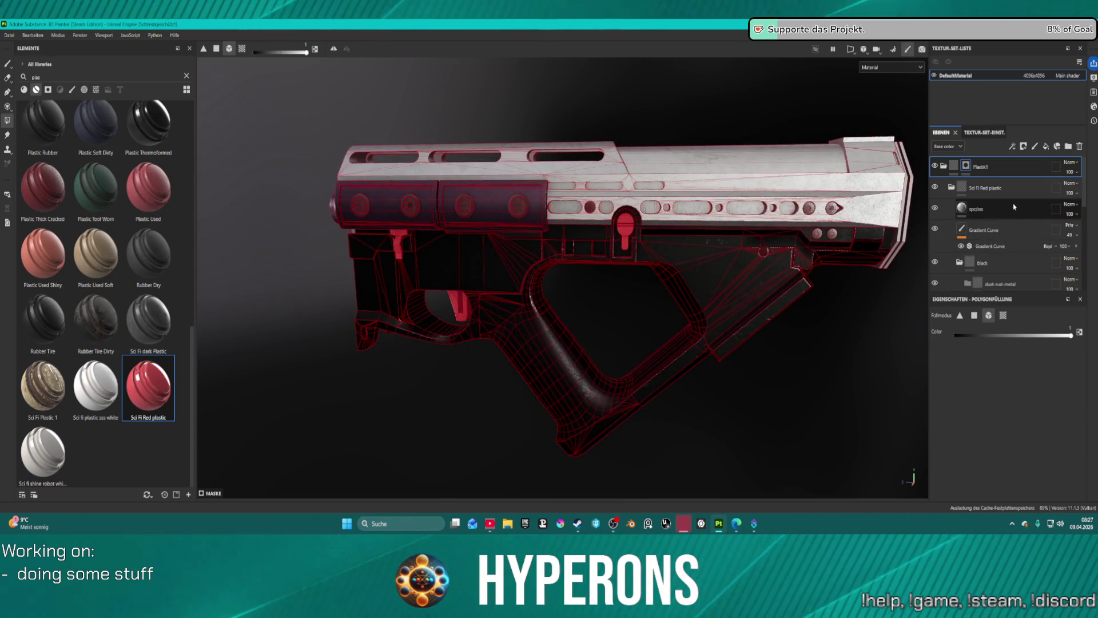
{"action": "left_click", "coordinate": [951, 187]}
{"action": "left_click", "coordinate": [984, 188]}
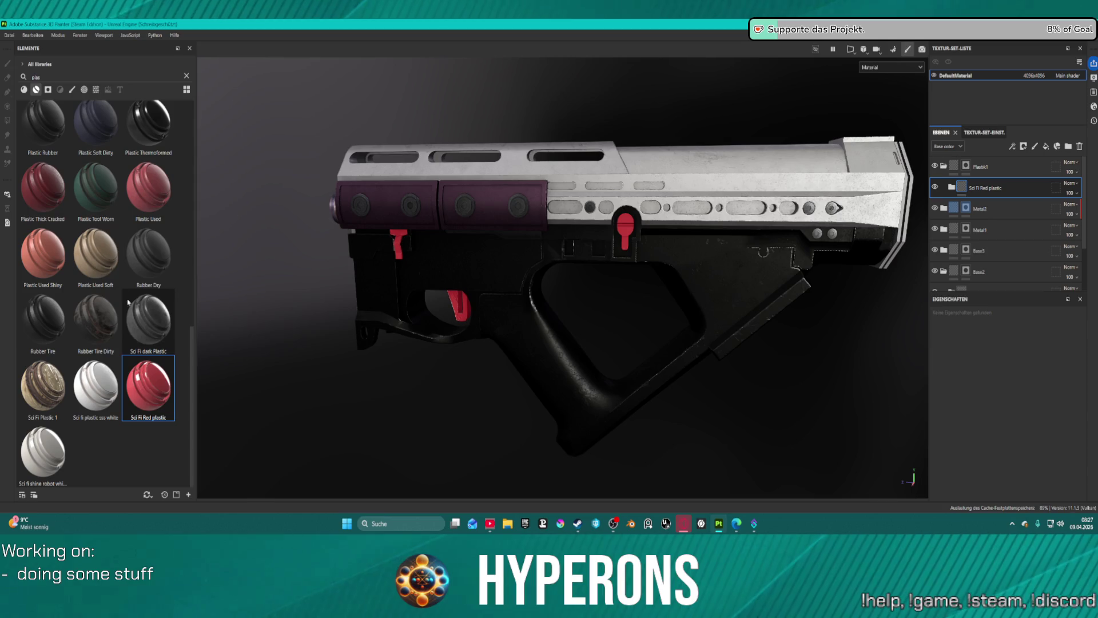
- Add a Plastic Used layer, delete the Sci Fi Red plastic layer, and add JR_Speckled Plastic Orange for the triggers
{"action": "left_click_drag", "start_coordinate": [143, 191], "coordinate": [1017, 183]}
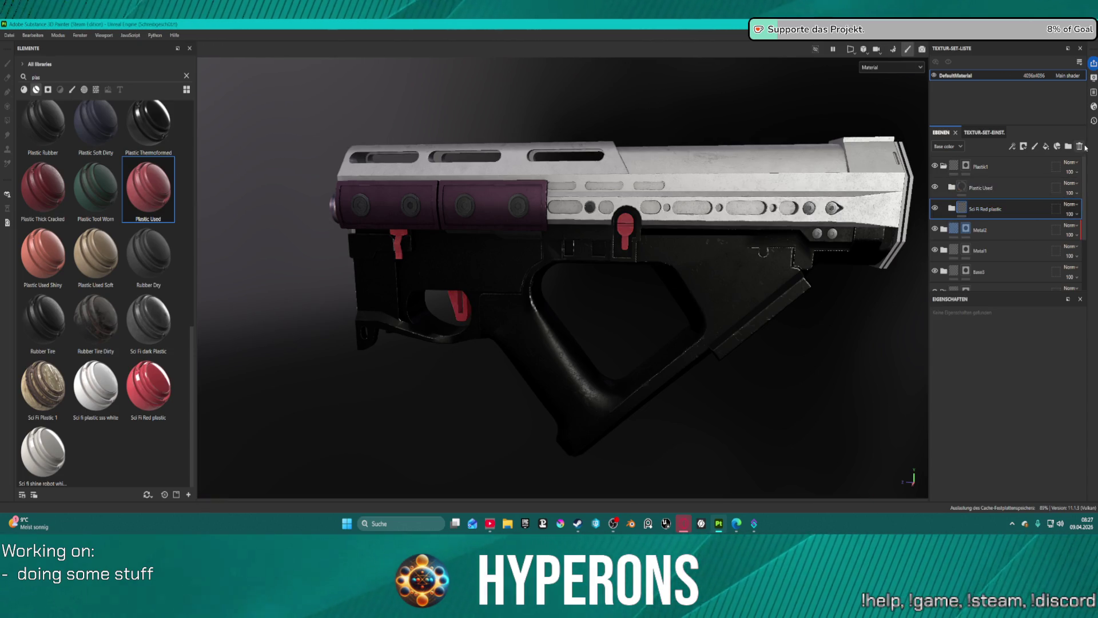
{"action": "left_click", "coordinate": [1081, 147]}
{"action": "scroll", "scroll_direction": "up", "scroll_amount": 3}
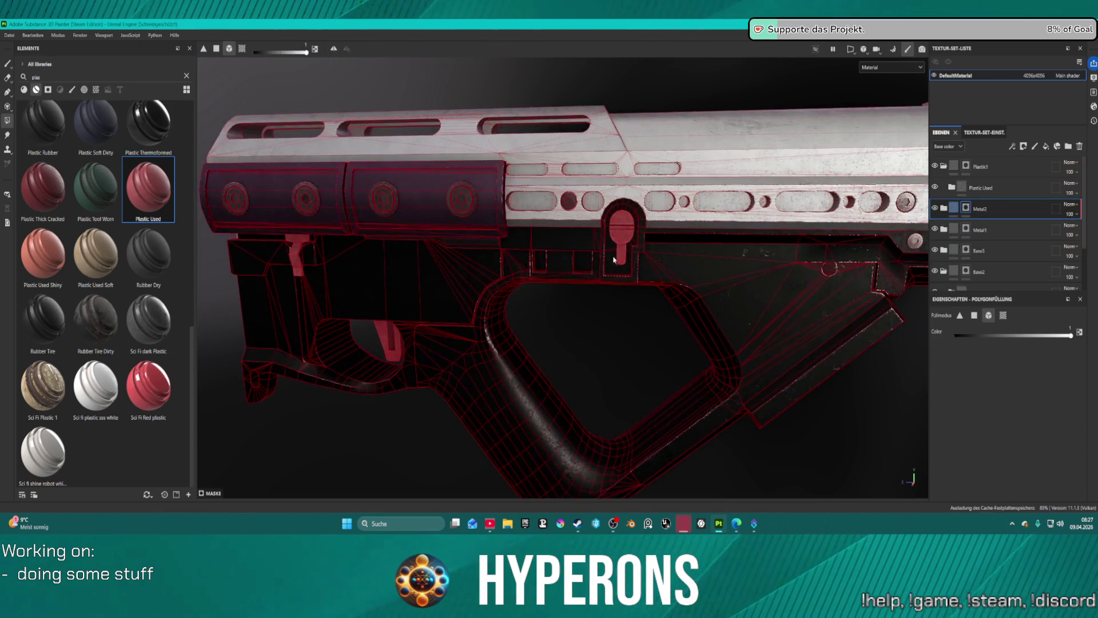
{"action": "scroll", "scroll_direction": "down", "scroll_amount": 3}
{"action": "scroll", "scroll_direction": "up", "scroll_amount": 3}
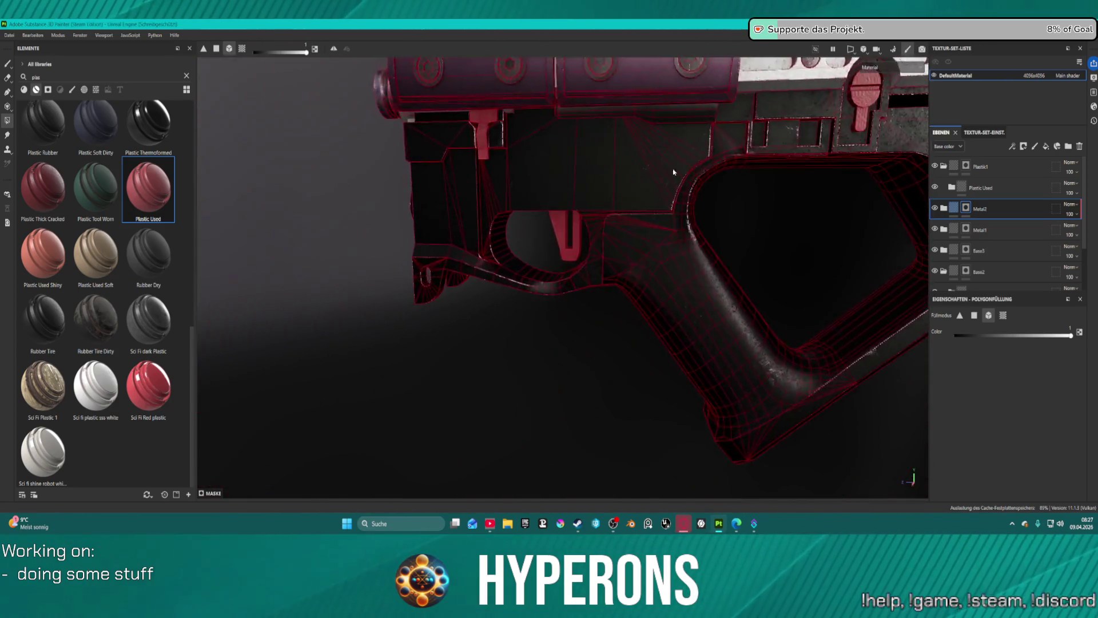
{"action": "scroll", "scroll_direction": "down", "scroll_amount": 3}
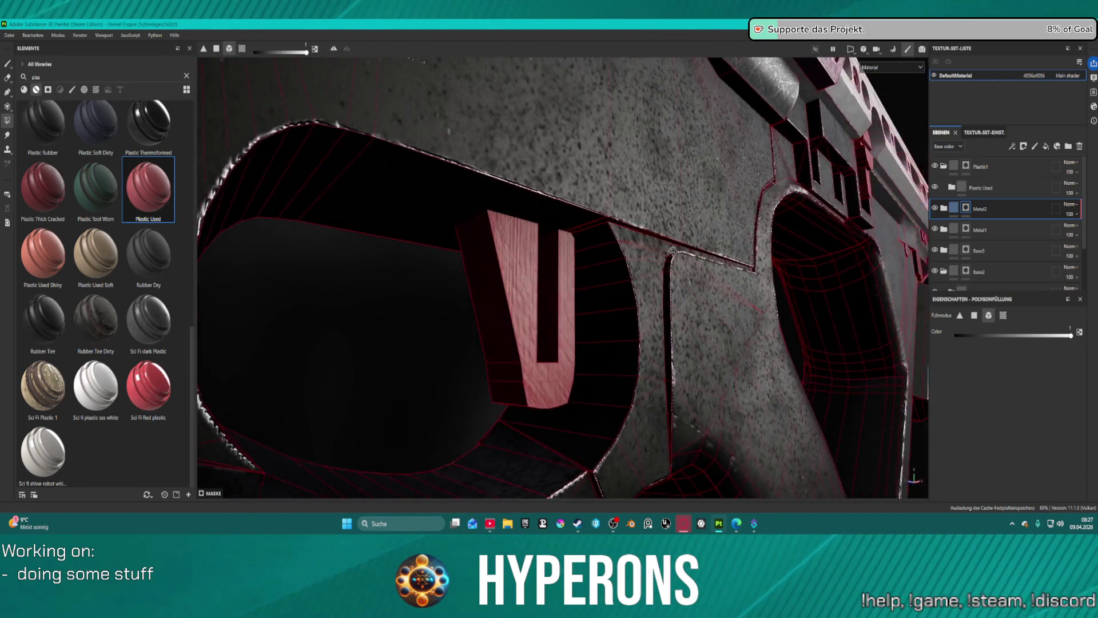
{"action": "scroll", "scroll_direction": "up", "scroll_amount": 3}
{"action": "scroll", "scroll_direction": "down", "scroll_amount": 3}
{"action": "scroll", "scroll_direction": "down", "scroll_amount": 3}
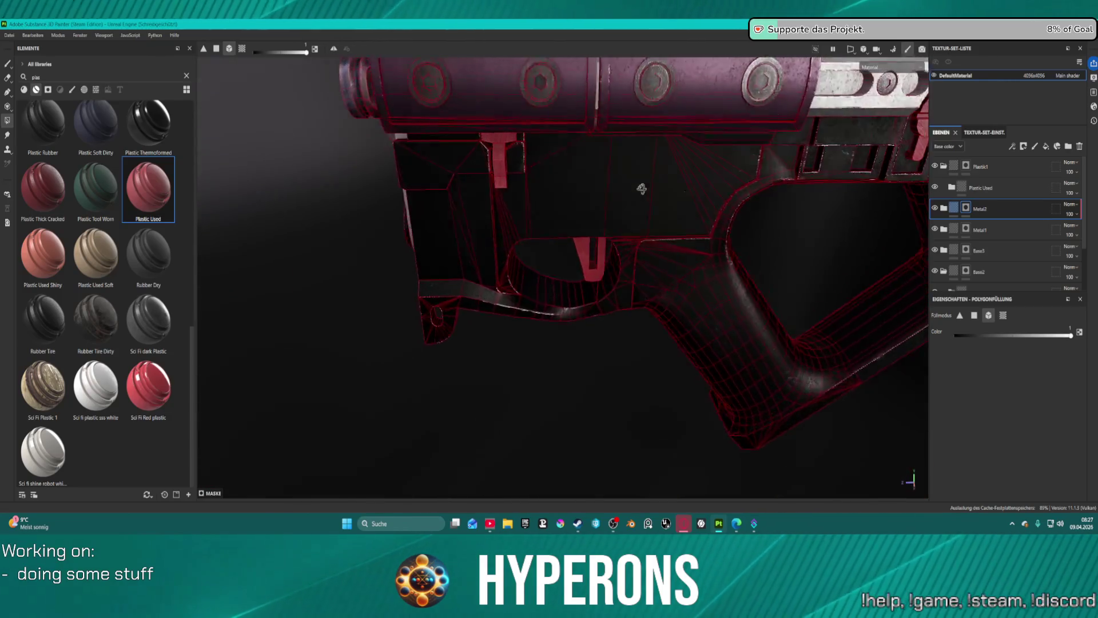
{"action": "scroll", "scroll_direction": "up", "scroll_amount": 3}
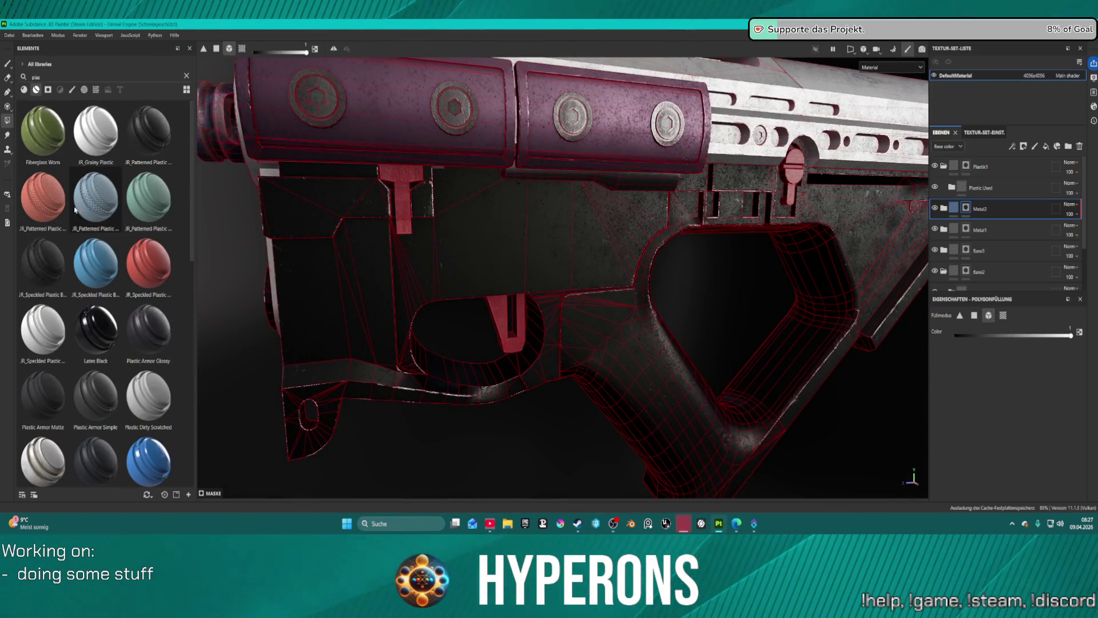
{"action": "left_click_drag", "start_coordinate": [158, 258], "coordinate": [999, 187]}
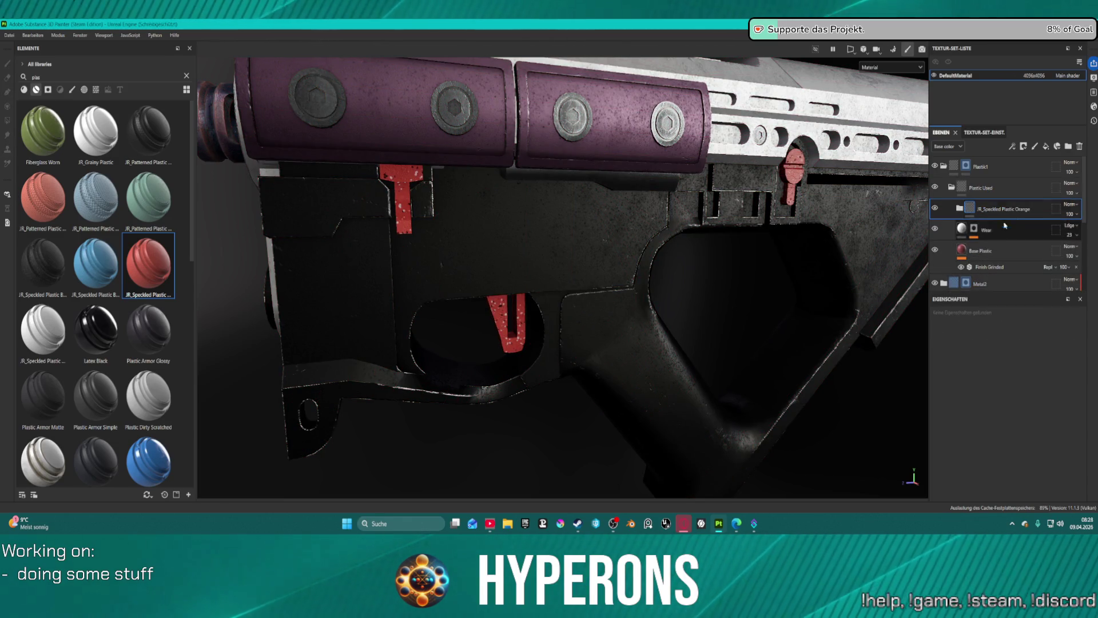
- Collapse and delete the Plastic Used layer folder
{"action": "left_click", "coordinate": [953, 188]}
{"action": "left_click", "coordinate": [1011, 193]}
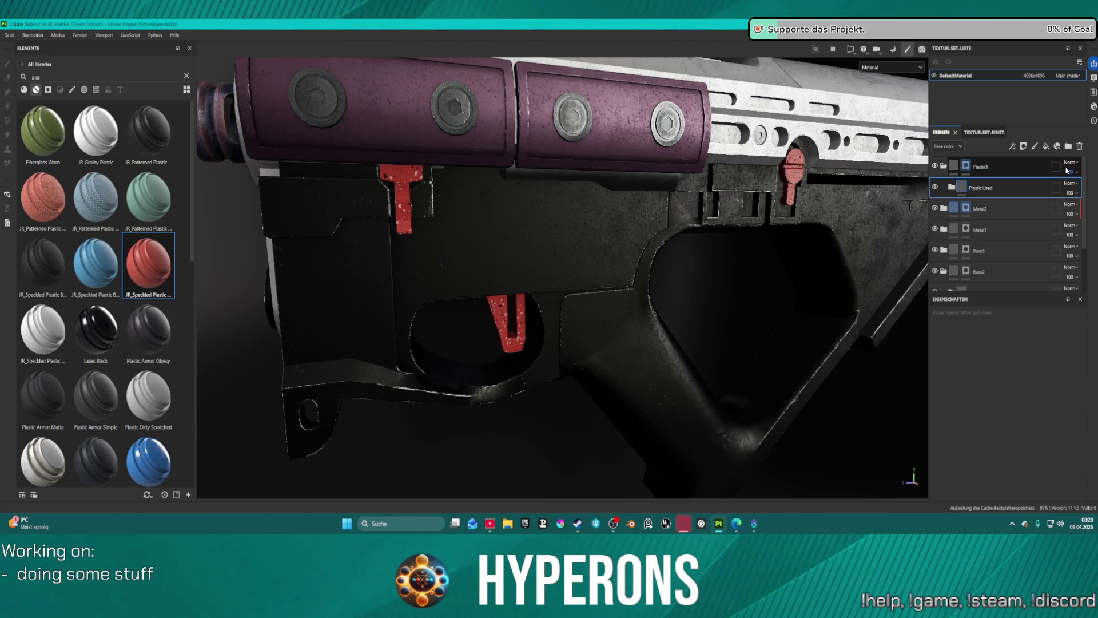
{"action": "key", "text": "Delete"}
{"action": "key", "text": "4"}
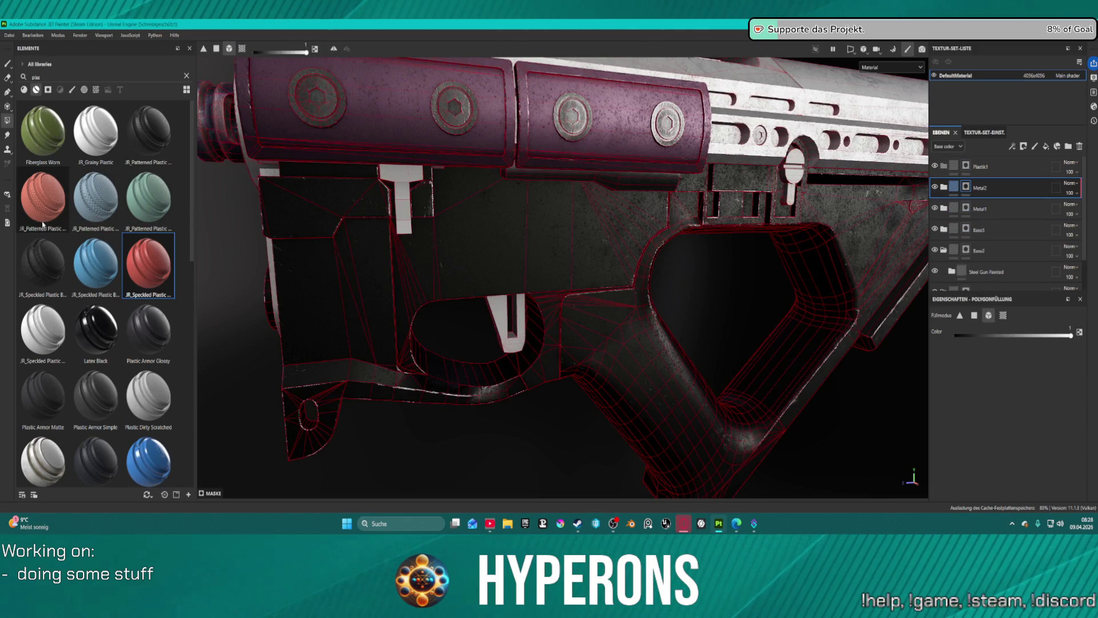
- Try JR_Speckled Plastic and Latex Black layers on the gun, deleting each
{"action": "left_click_drag", "start_coordinate": [159, 264], "coordinate": [992, 172]}
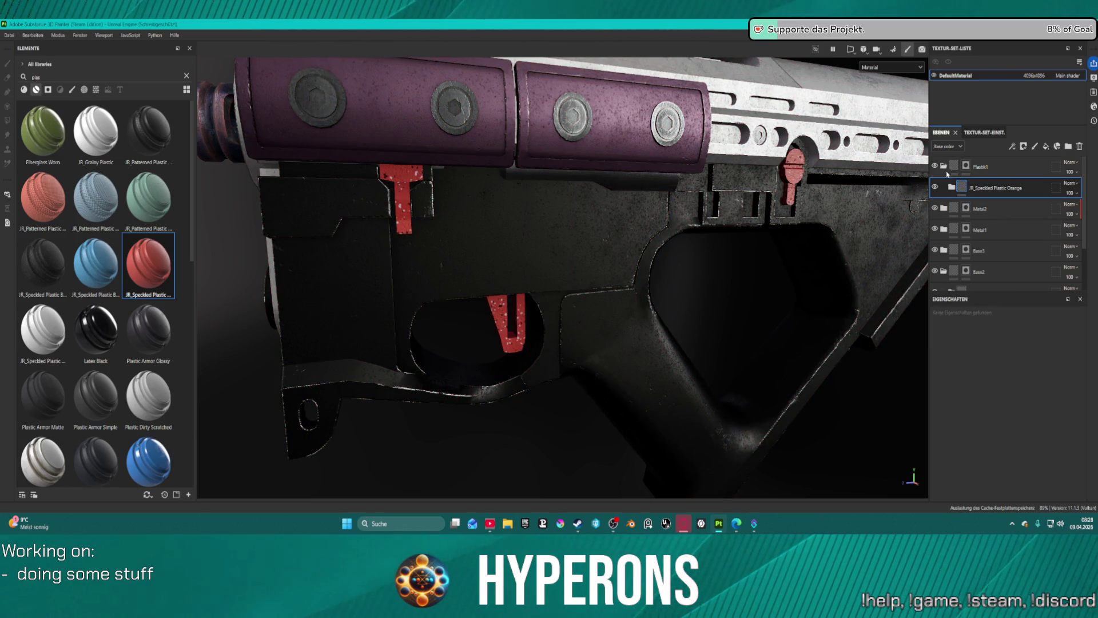
{"action": "left_click", "coordinate": [1078, 147]}
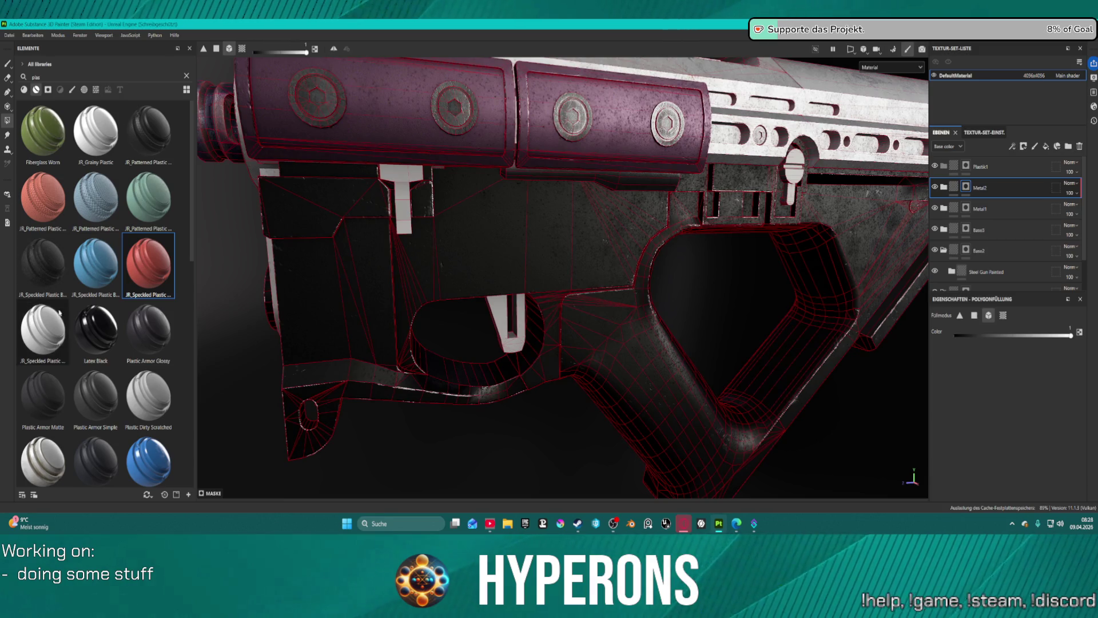
{"action": "left_click_drag", "start_coordinate": [96, 334], "coordinate": [976, 171]}
{"action": "left_click_drag", "start_coordinate": [560, 261], "coordinate": [417, 240]}
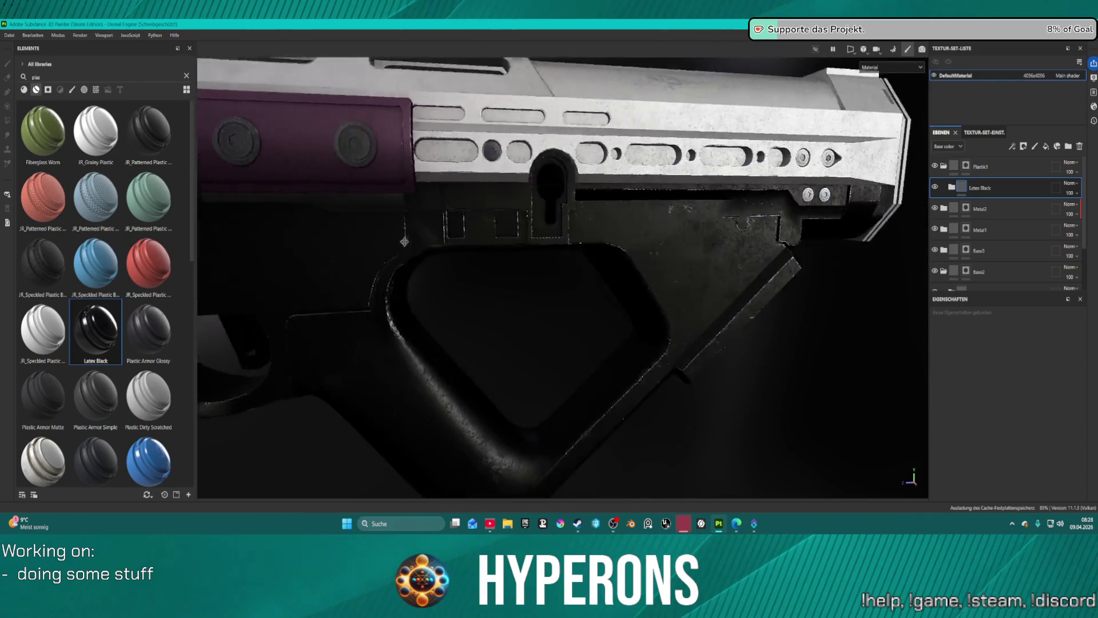
{"action": "key", "text": "f"}
{"action": "scroll", "scroll_direction": "up", "scroll_amount": 3}
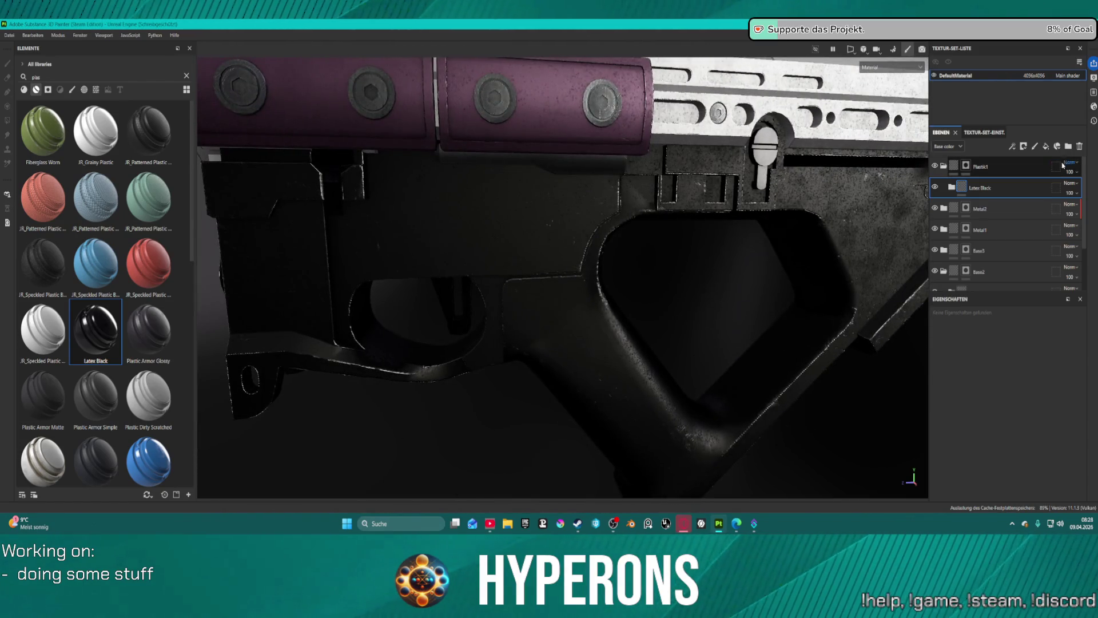
{"action": "left_click", "coordinate": [1079, 147]}
{"action": "scroll", "scroll_direction": "down", "scroll_amount": 3}
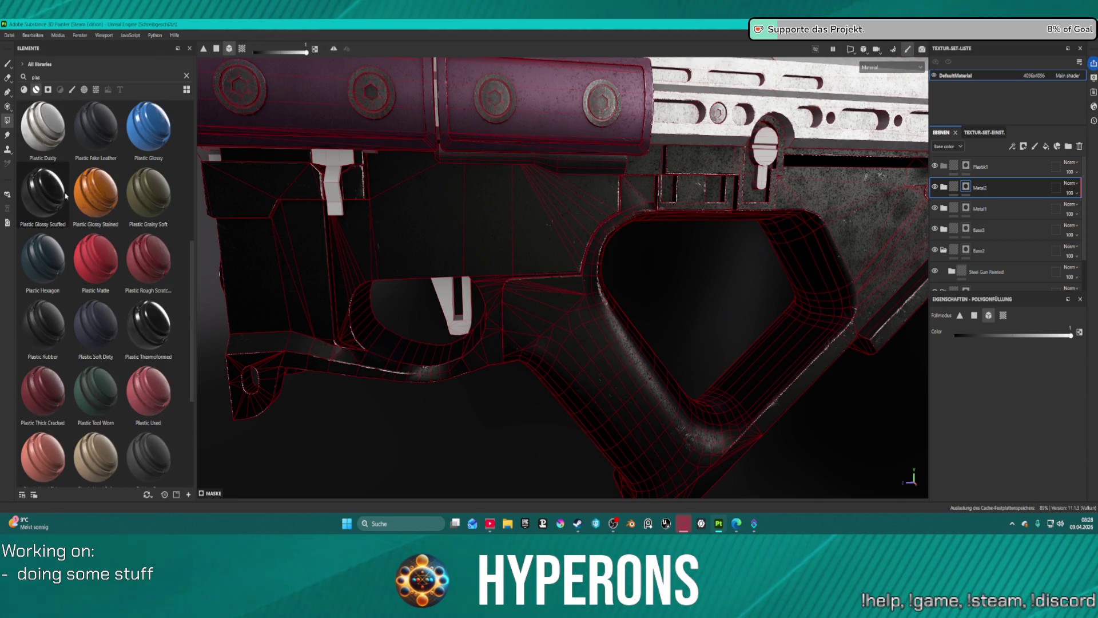
- Add Plastic Glossy Stained as a new layer for the triggers
{"action": "left_click_drag", "start_coordinate": [95, 192], "coordinate": [987, 183]}
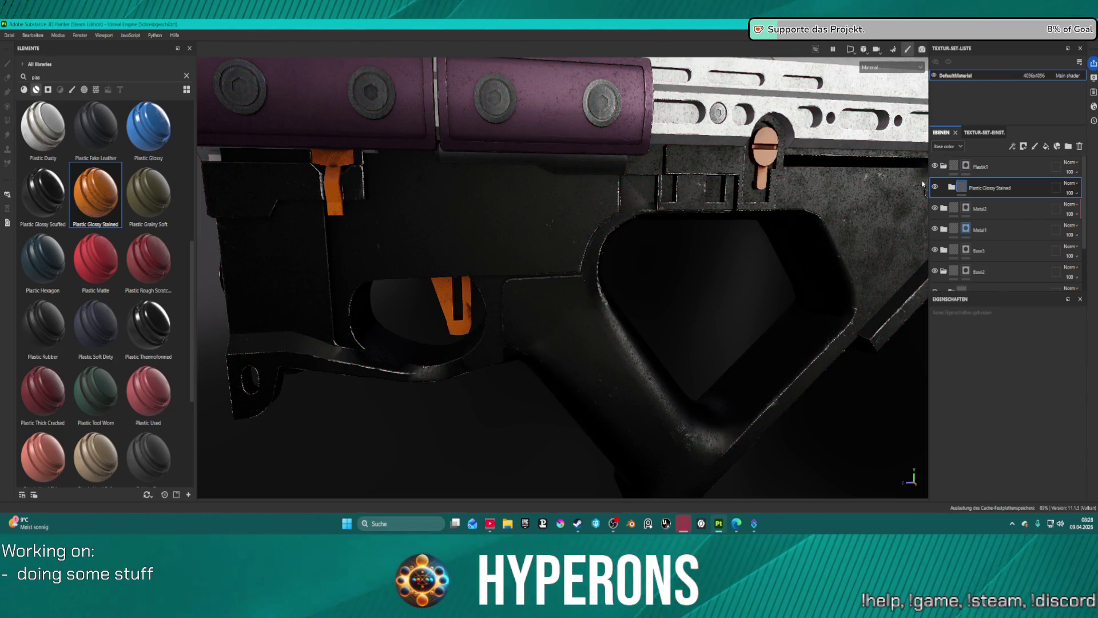
{"action": "scroll", "scroll_direction": "down", "scroll_amount": 3}
{"action": "scroll", "scroll_direction": "up", "scroll_amount": 3}
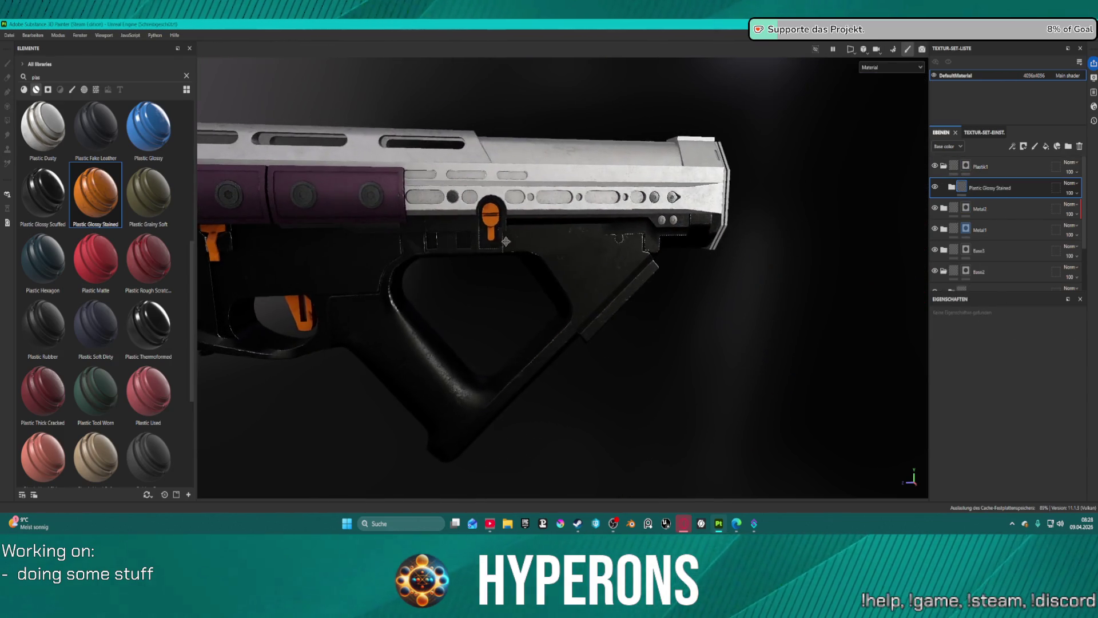
- Change the Plastic Glossy Stained base fill colour to a dark magenta-leaning red
{"action": "scroll", "scroll_direction": "down", "scroll_amount": 3}
{"action": "left_click", "coordinate": [952, 187]}
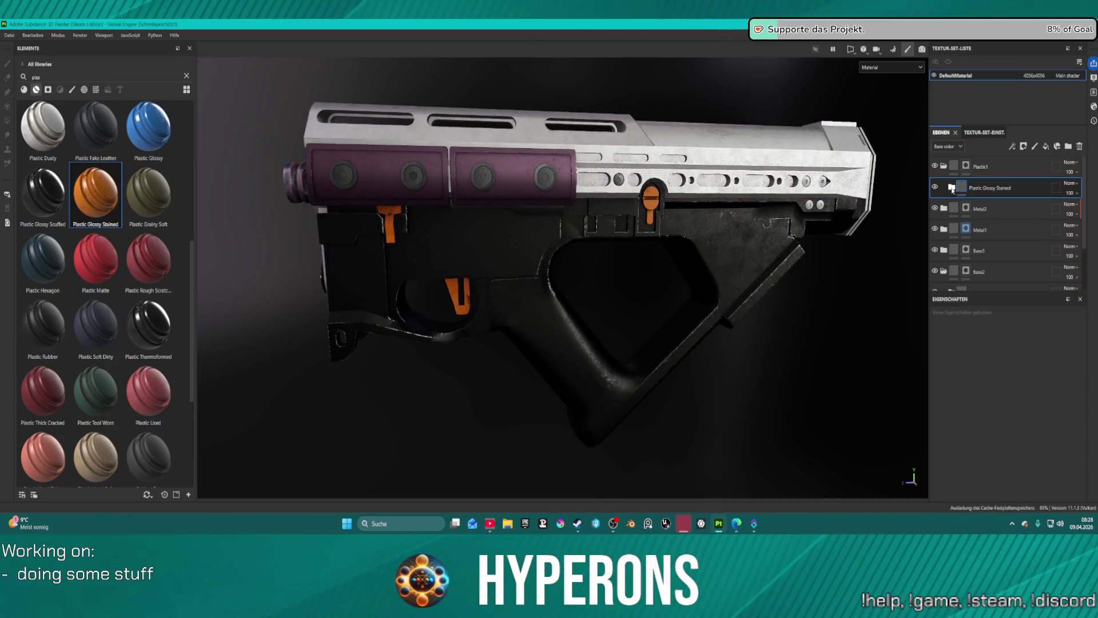
{"action": "left_click", "coordinate": [996, 283]}
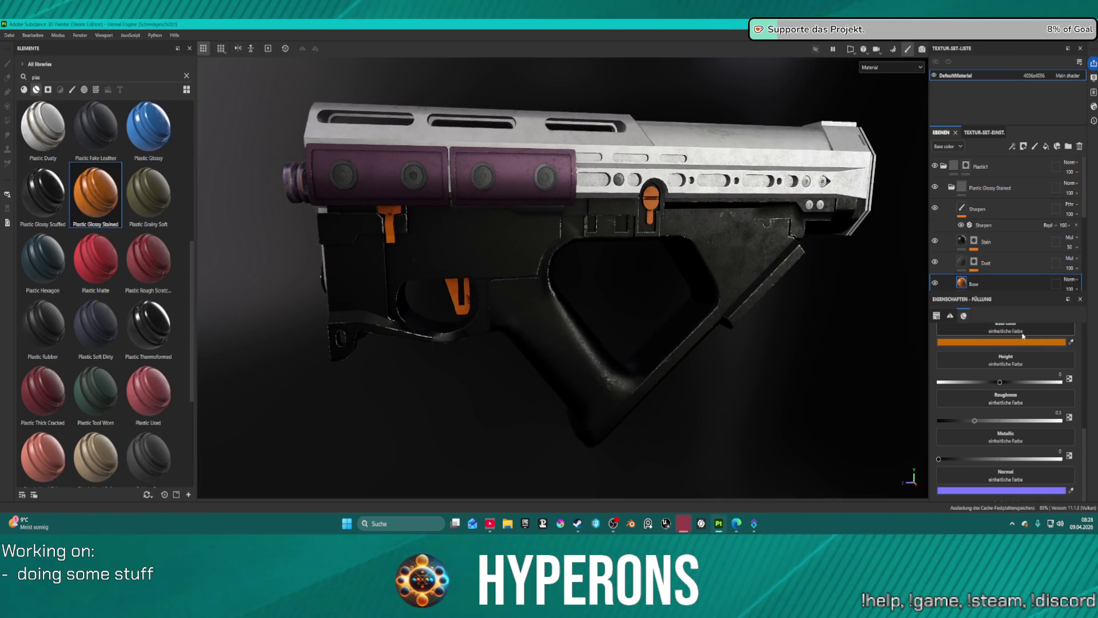
{"action": "left_click", "coordinate": [1027, 343]}
{"action": "left_click", "coordinate": [1014, 306]}
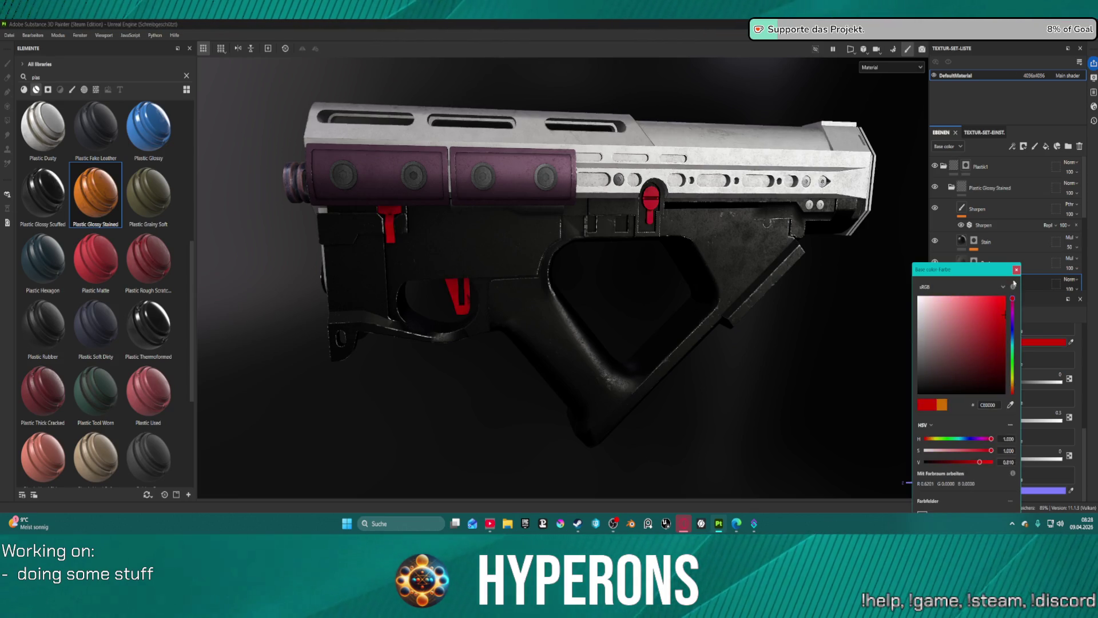
{"action": "left_click_drag", "start_coordinate": [1012, 301], "coordinate": [1012, 313]}
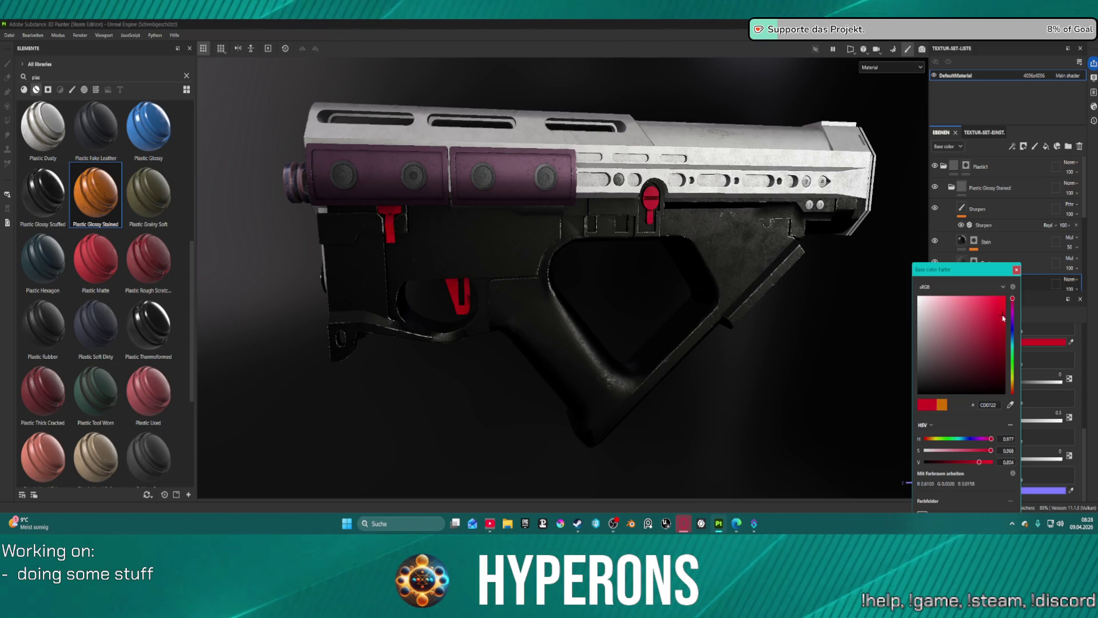
{"action": "left_click", "coordinate": [1001, 355]}
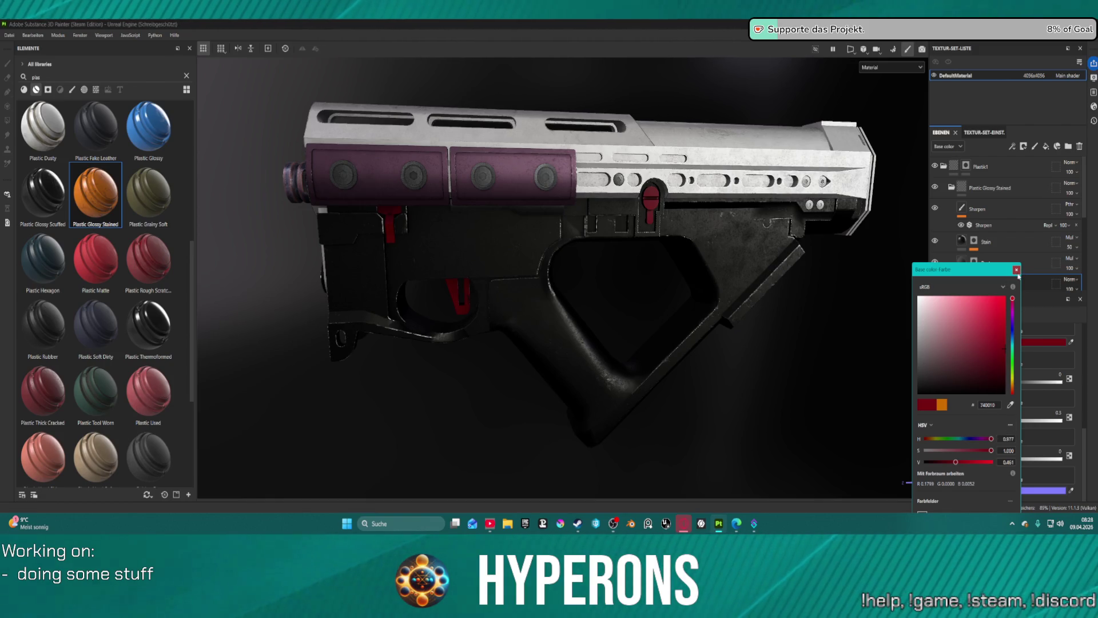
{"action": "left_click", "coordinate": [1017, 270]}
- Orbit around the gun to review the red triggers and select the Plastik 1 layer
{"action": "left_click_drag", "start_coordinate": [704, 320], "coordinate": [256, 219]}
{"action": "left_click_drag", "start_coordinate": [703, 289], "coordinate": [215, 292]}
{"action": "left_click_drag", "start_coordinate": [525, 263], "coordinate": [354, 342]}
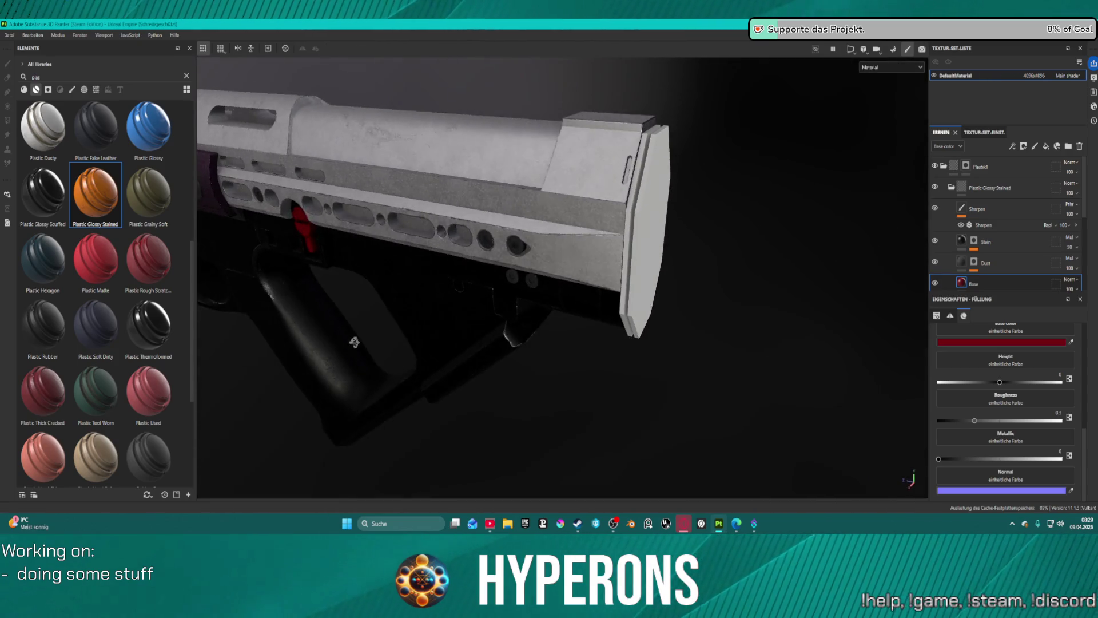
{"action": "left_click", "coordinate": [989, 169]}
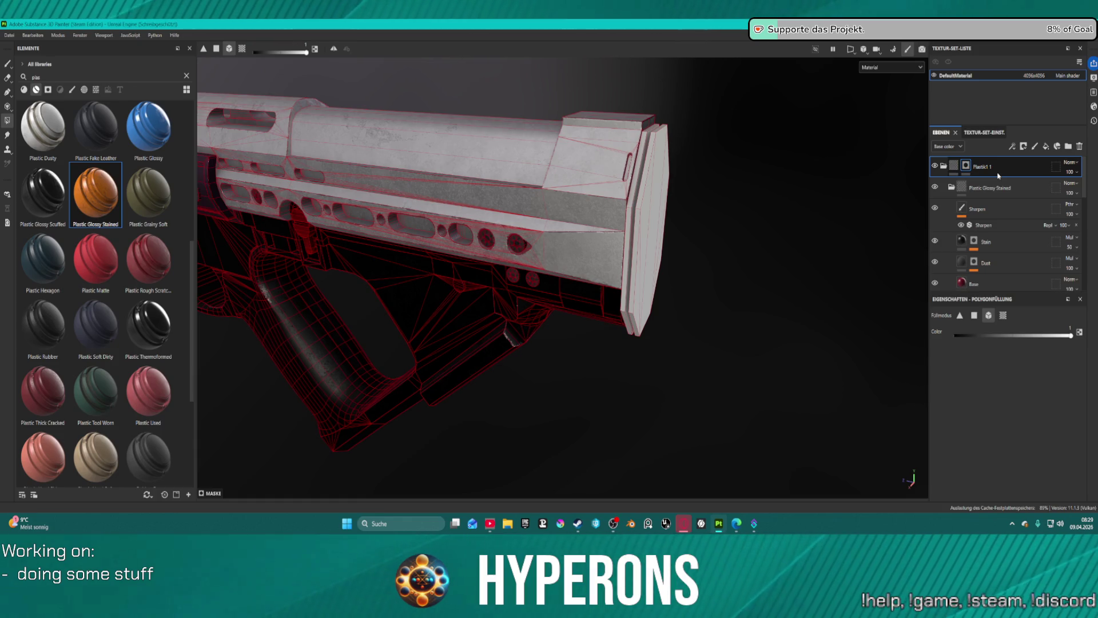
- Duplicate the Plastik 1 layer and clear the copy's mask
{"action": "key", "text": "ctrl+d"}
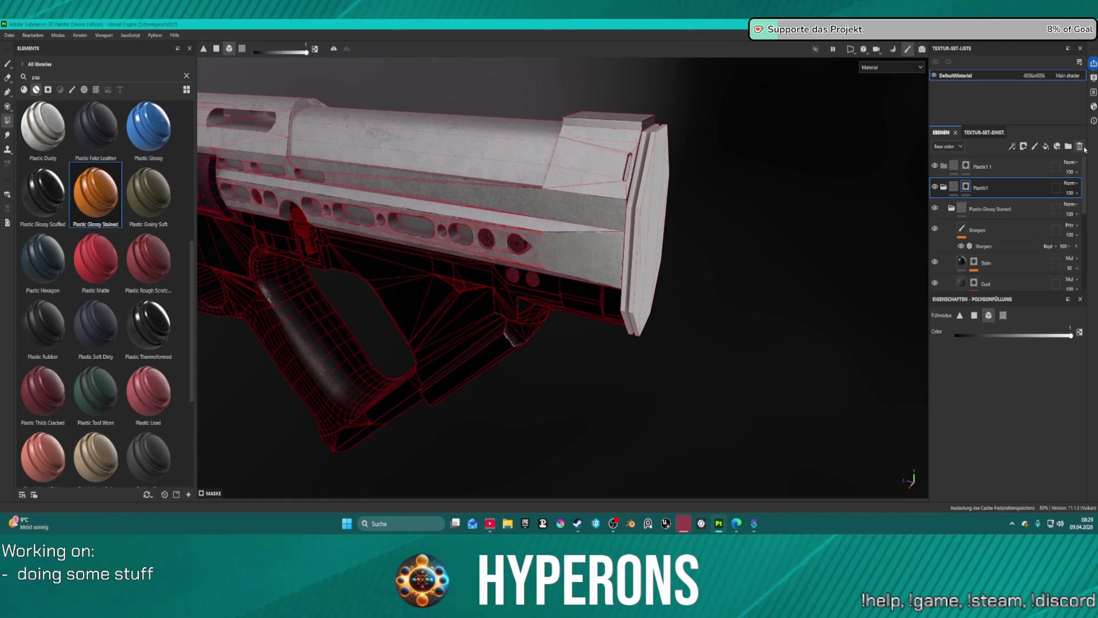
{"action": "right_click", "coordinate": [966, 166]}
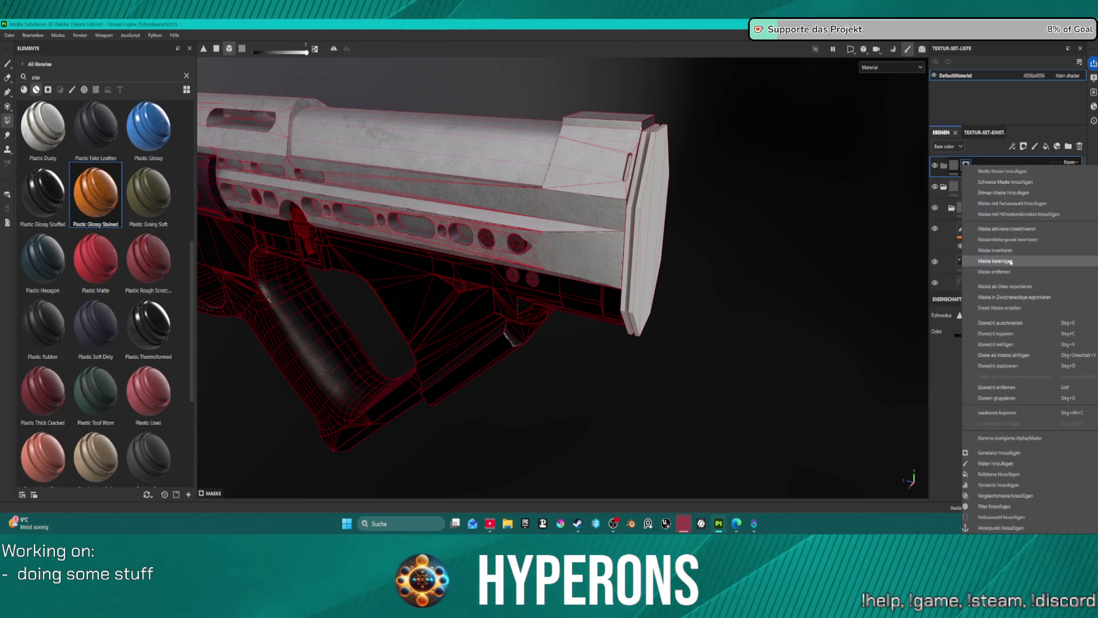
{"action": "left_click", "coordinate": [1011, 262]}
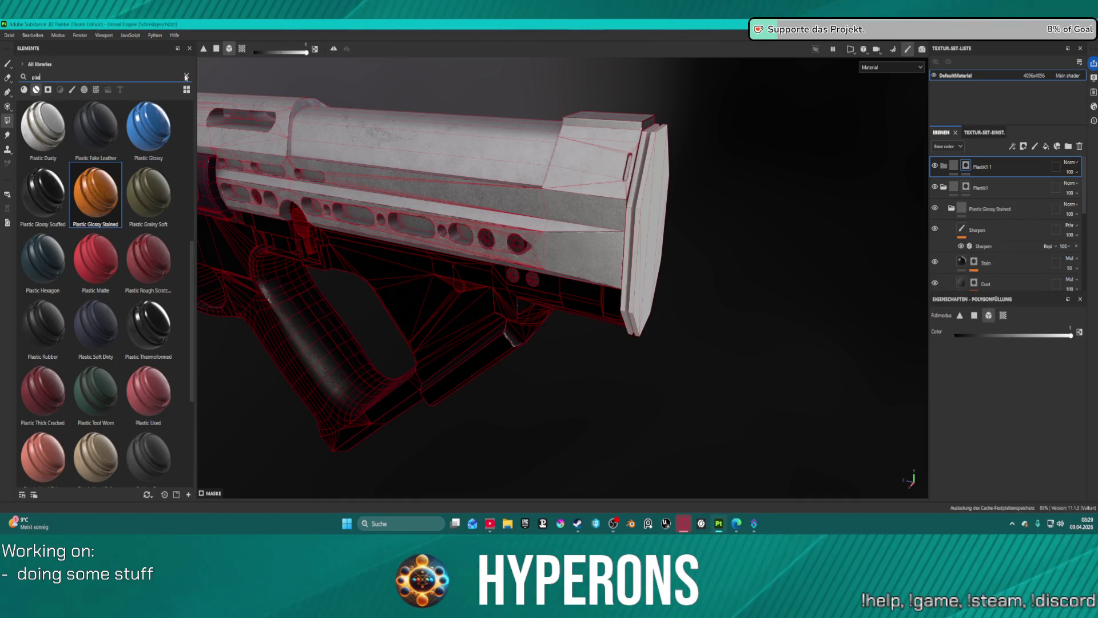
- Add the JR_carbon fiber material as a layer above Plastik1
{"action": "left_click", "coordinate": [186, 77]}
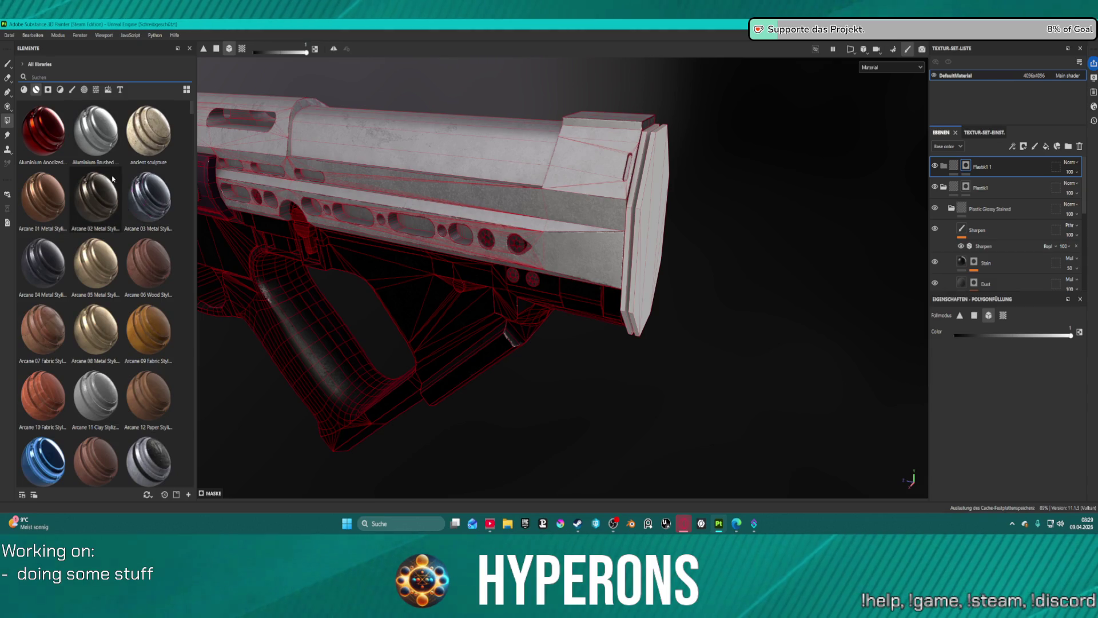
{"action": "scroll", "scroll_direction": "down", "scroll_amount": 3}
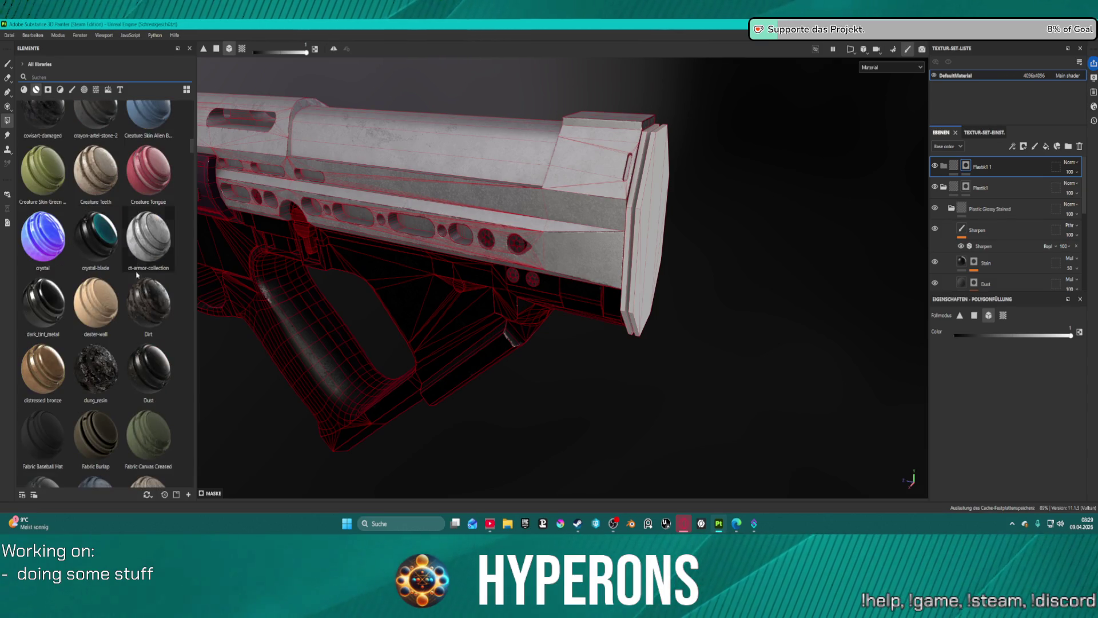
{"action": "scroll", "scroll_direction": "down", "scroll_amount": 3}
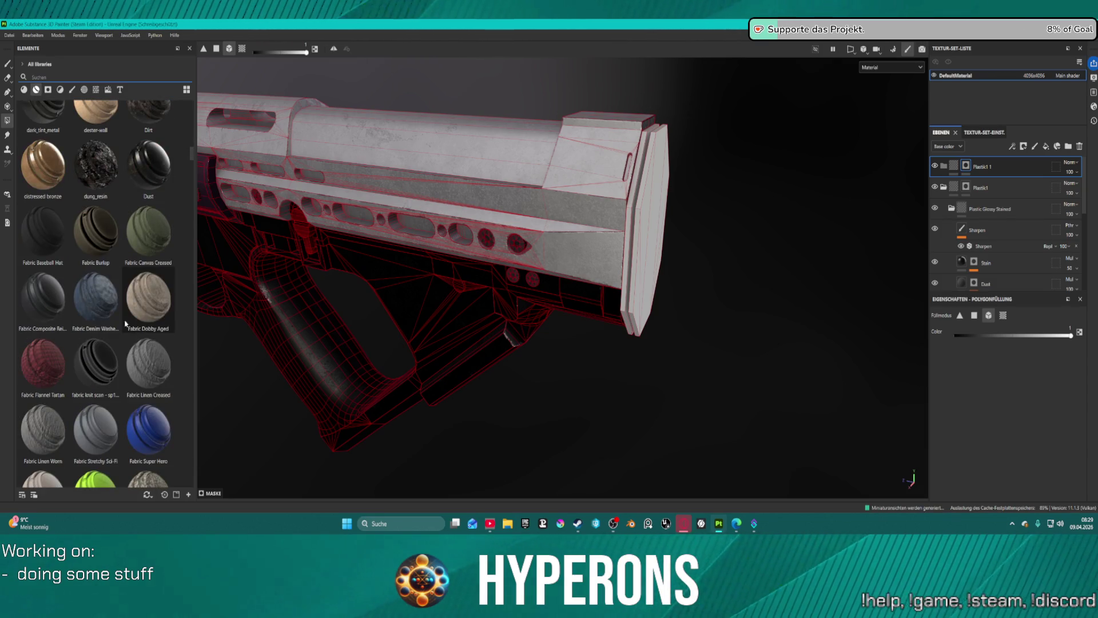
{"action": "scroll", "scroll_direction": "down", "scroll_amount": 3}
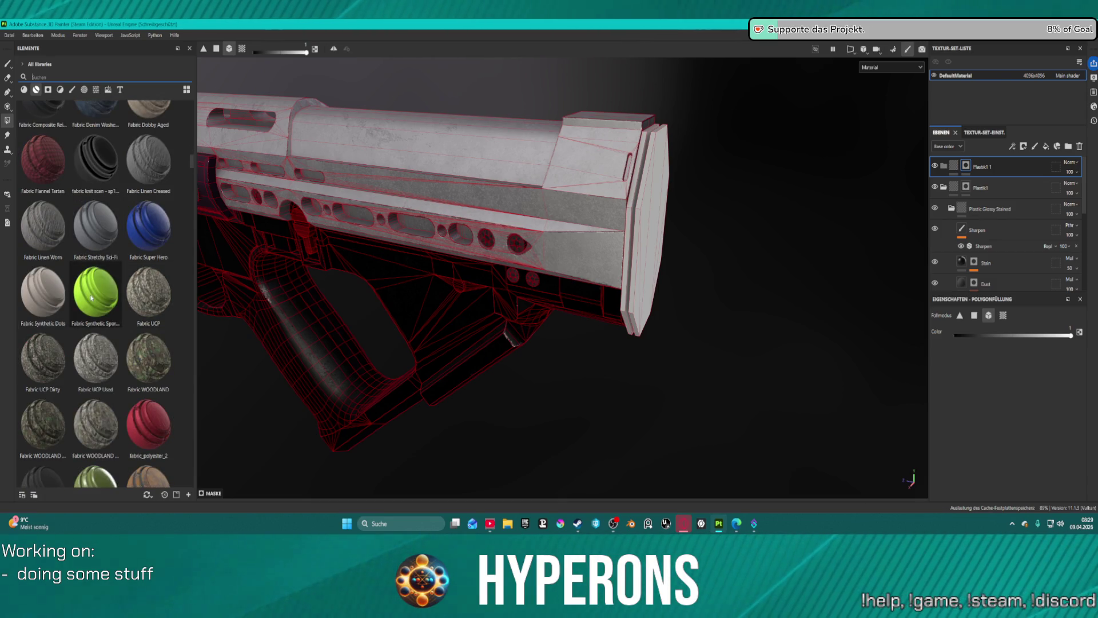
{"action": "mouse_move", "coordinate": [152, 239]}
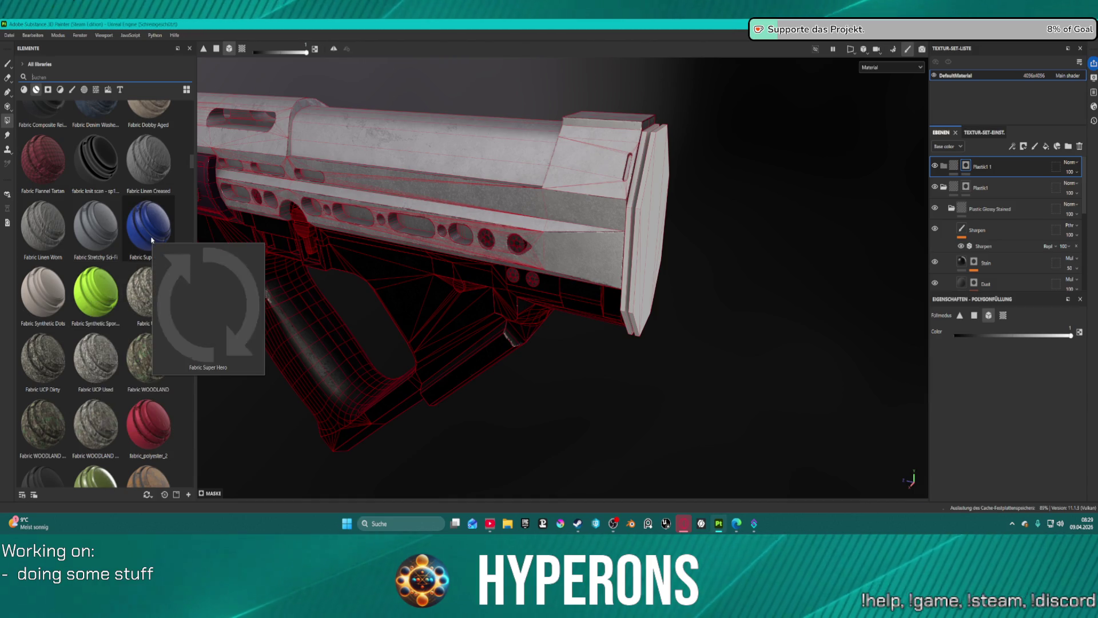
{"action": "scroll", "scroll_direction": "up", "scroll_amount": 3}
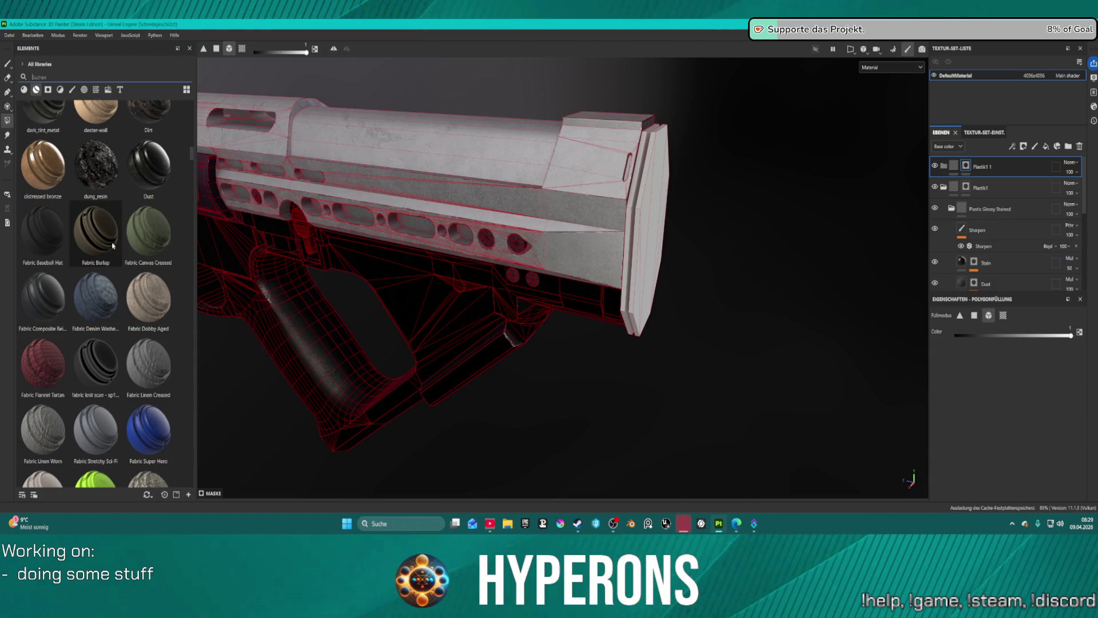
{"action": "scroll", "scroll_direction": "down", "scroll_amount": 3}
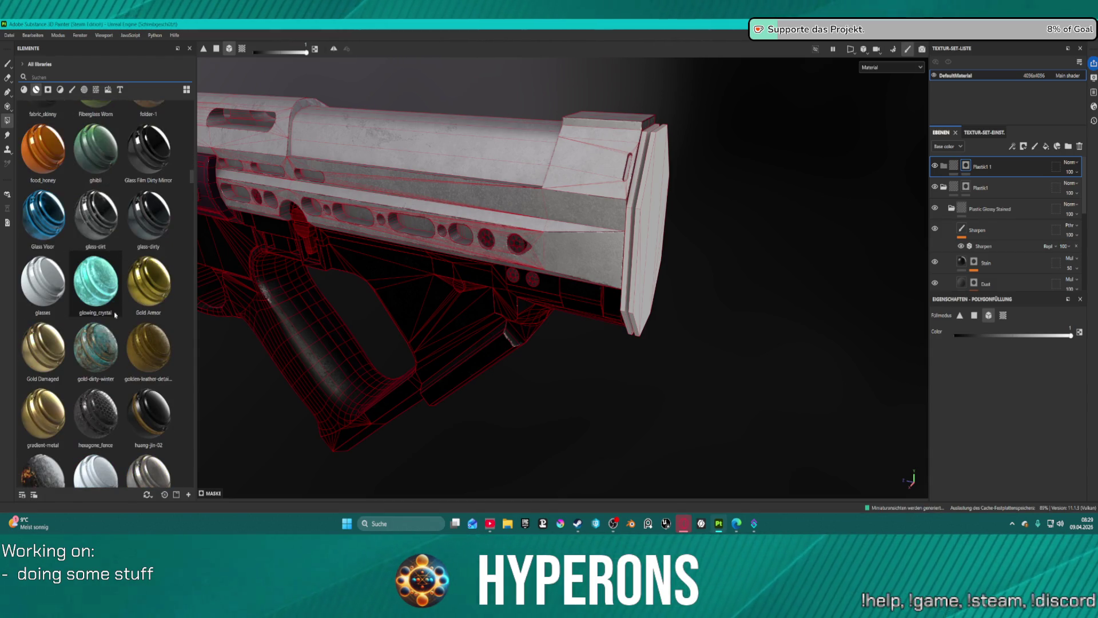
{"action": "scroll", "scroll_direction": "down", "scroll_amount": 3}
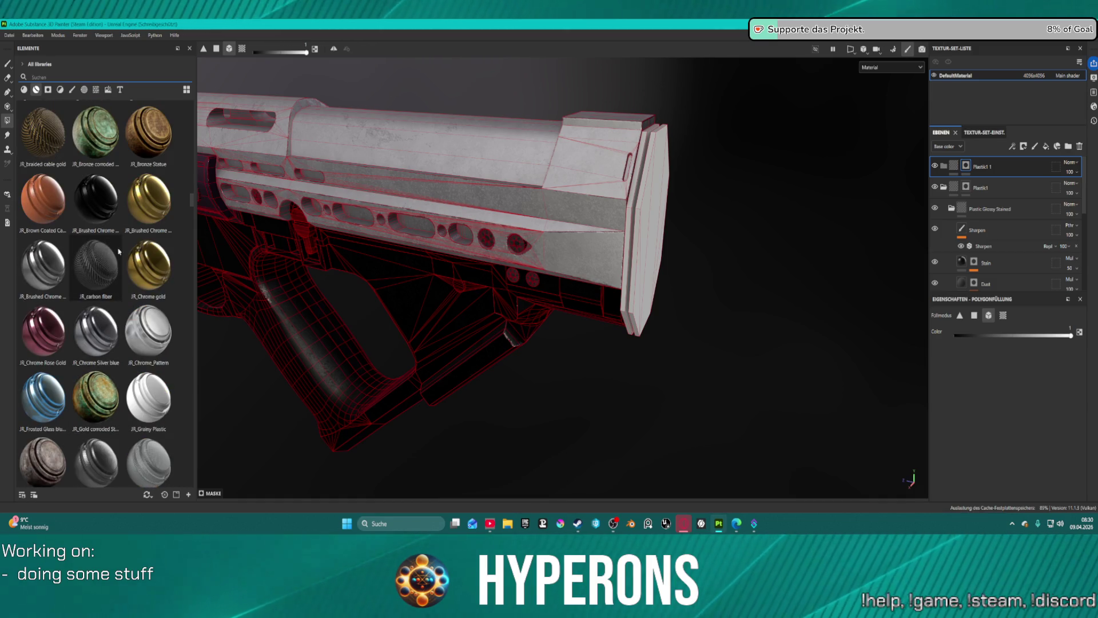
{"action": "left_click_drag", "start_coordinate": [105, 261], "coordinate": [944, 332]}
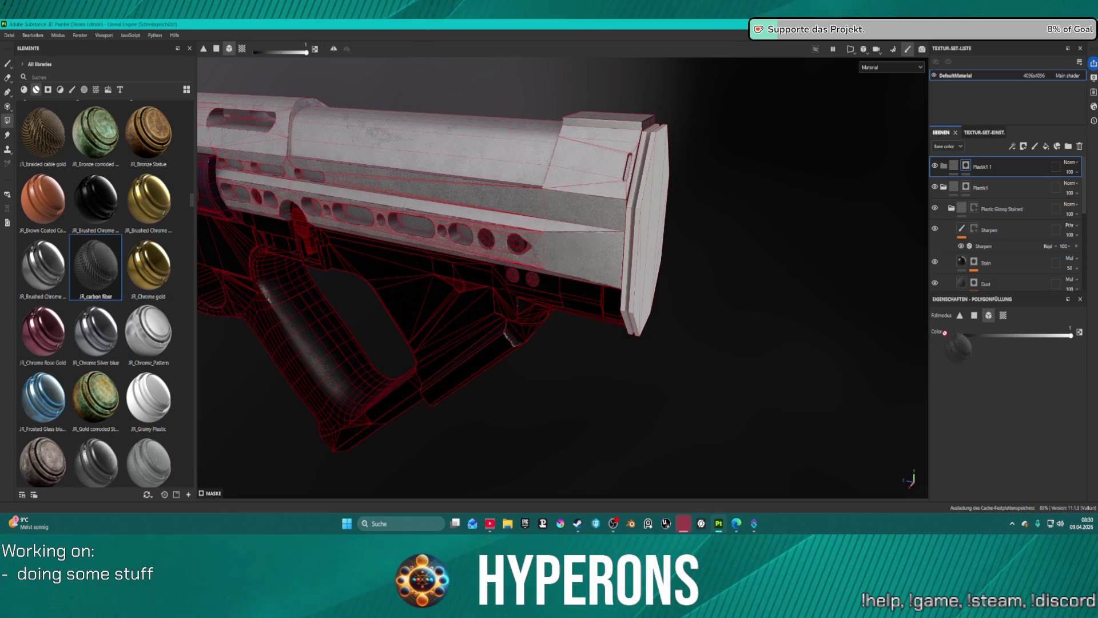
{"action": "left_click_drag", "start_coordinate": [1000, 194], "coordinate": [970, 167]}
- Polygon-fill the carbon fiber mask onto the stock's end-cap faces
{"action": "left_click", "coordinate": [966, 165]}
{"action": "key", "text": "4"}
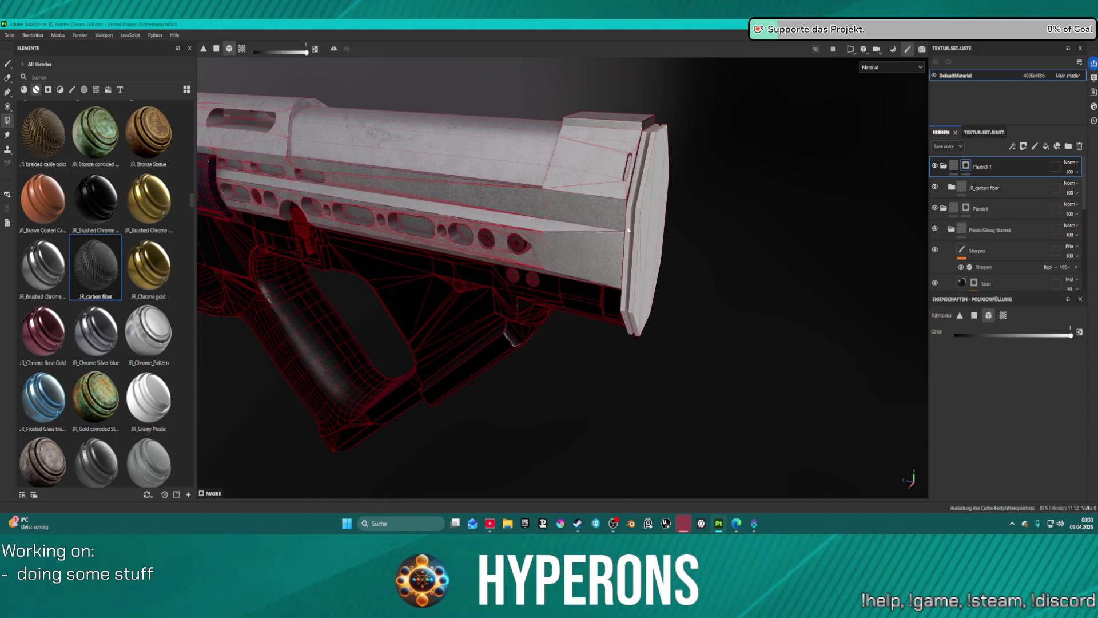
{"action": "left_click", "coordinate": [635, 224]}
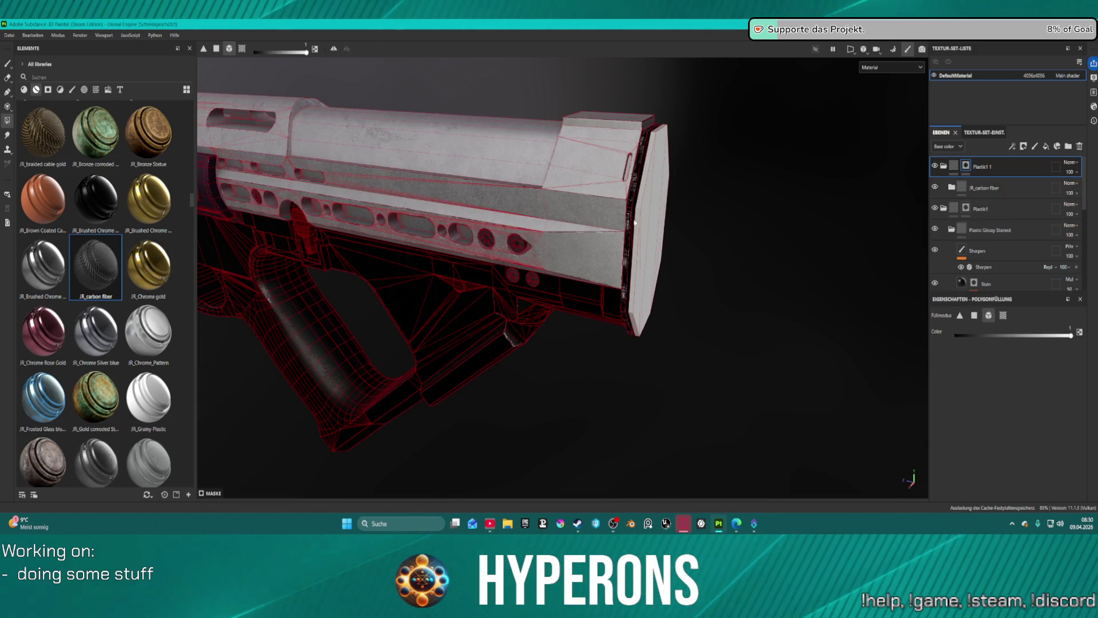
{"action": "left_click", "coordinate": [639, 222]}
{"action": "left_click_drag", "start_coordinate": [738, 255], "coordinate": [677, 228]}
- Delete the JR_carbon fiber layer
{"action": "left_click", "coordinate": [1027, 184]}
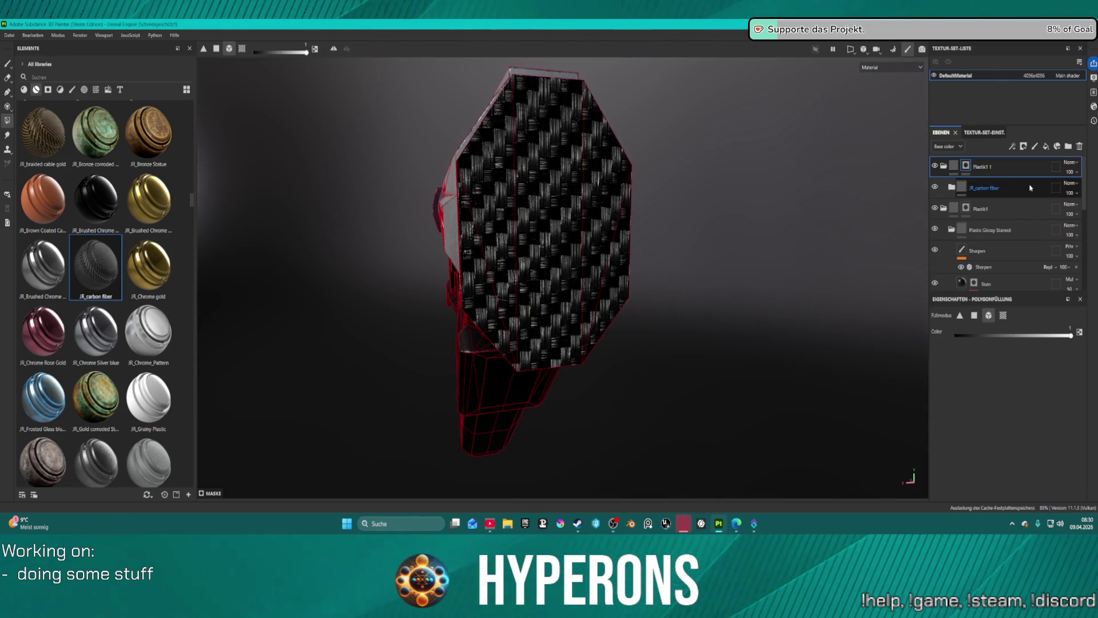
{"action": "left_click", "coordinate": [1080, 147]}
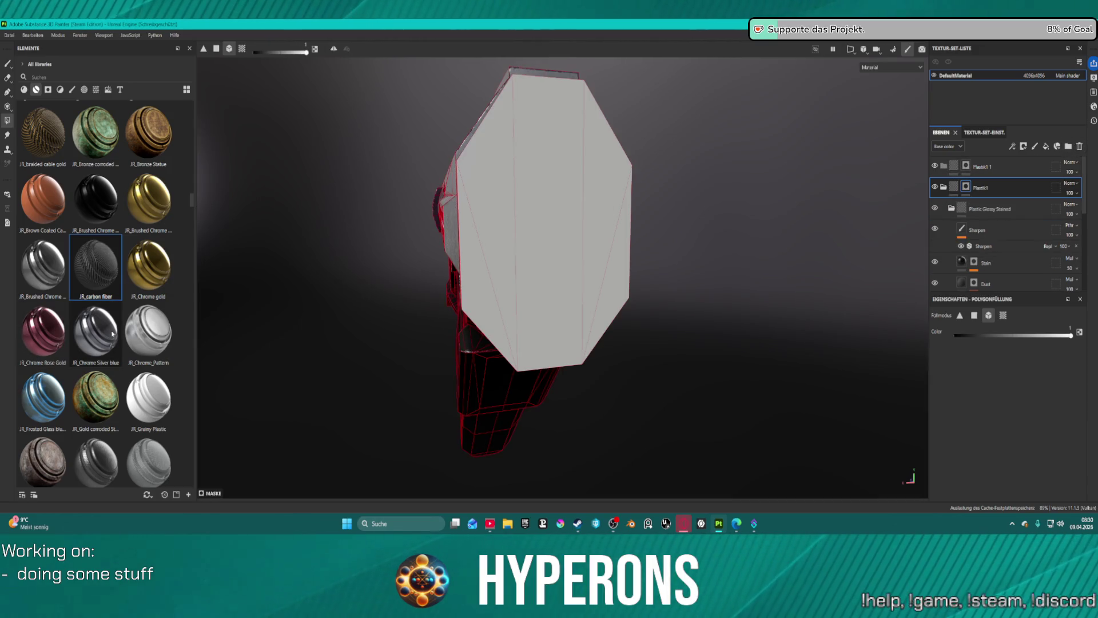
{"action": "scroll", "scroll_direction": "down", "scroll_amount": 3}
{"action": "scroll", "scroll_direction": "down", "scroll_amount": 3}
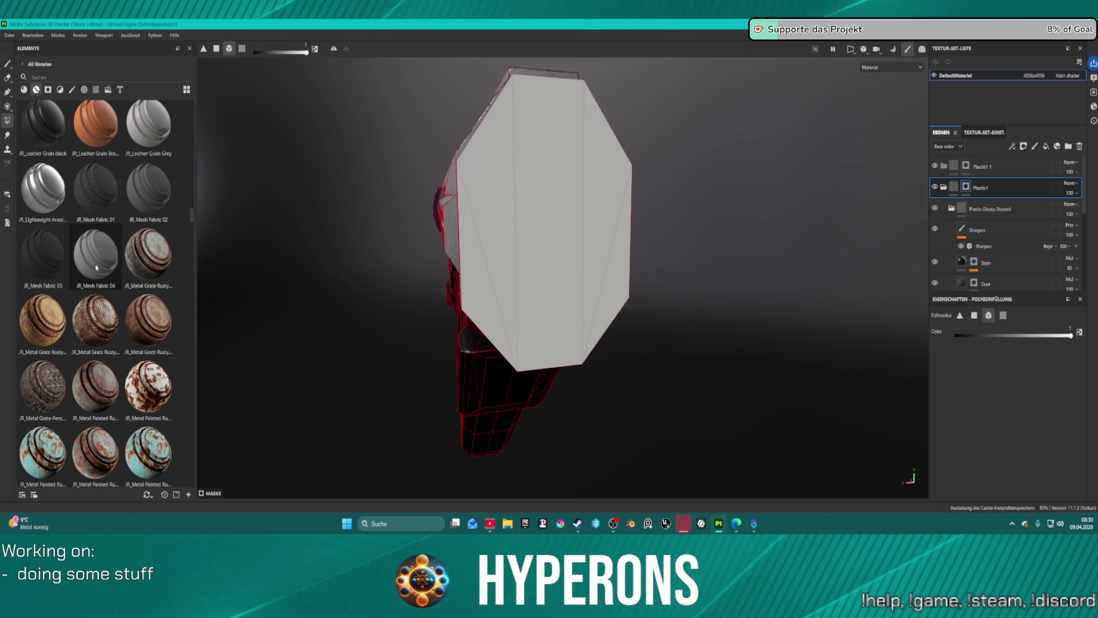
- Add JR_knurled Metal as a layer and view it from a three-quarter angle
{"action": "mouse_move", "coordinate": [100, 182]}
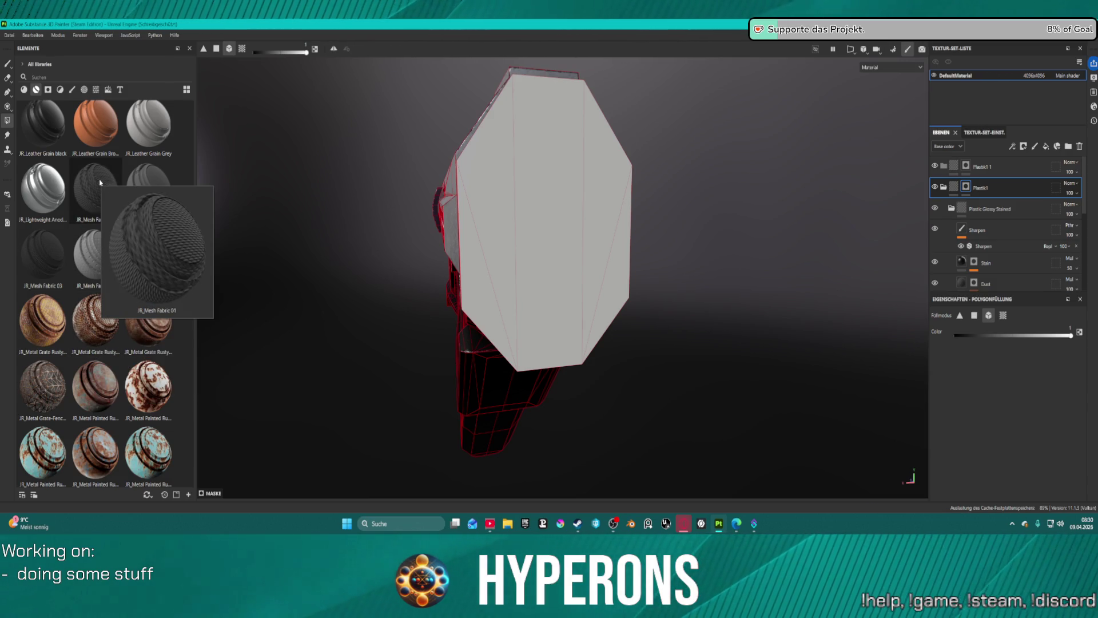
{"action": "scroll", "scroll_direction": "up", "scroll_amount": 3}
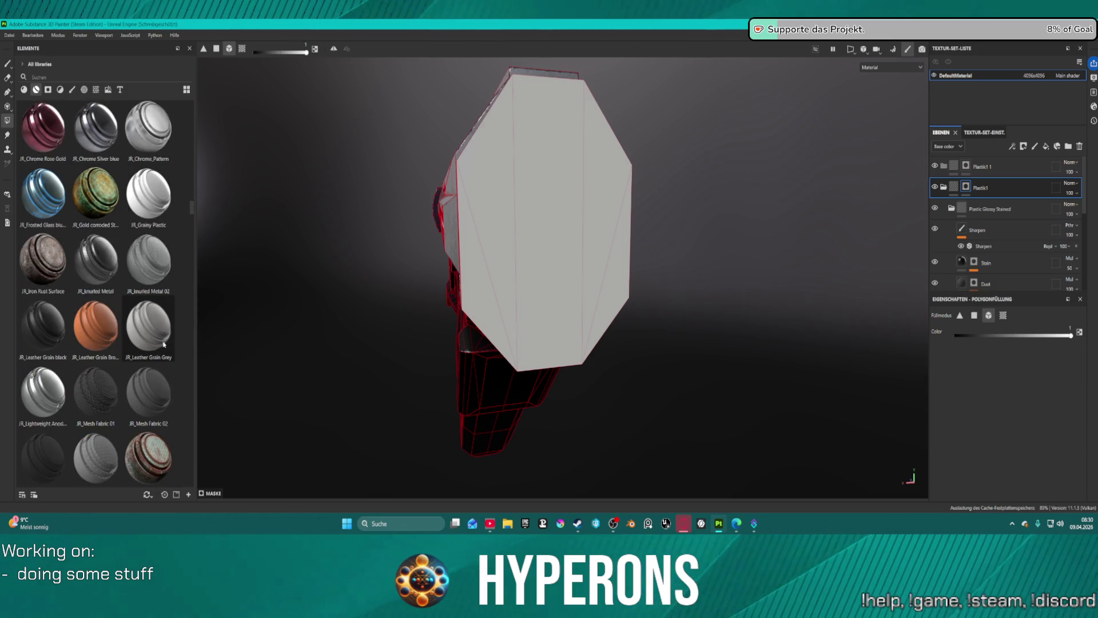
{"action": "left_click_drag", "start_coordinate": [103, 270], "coordinate": [995, 171]}
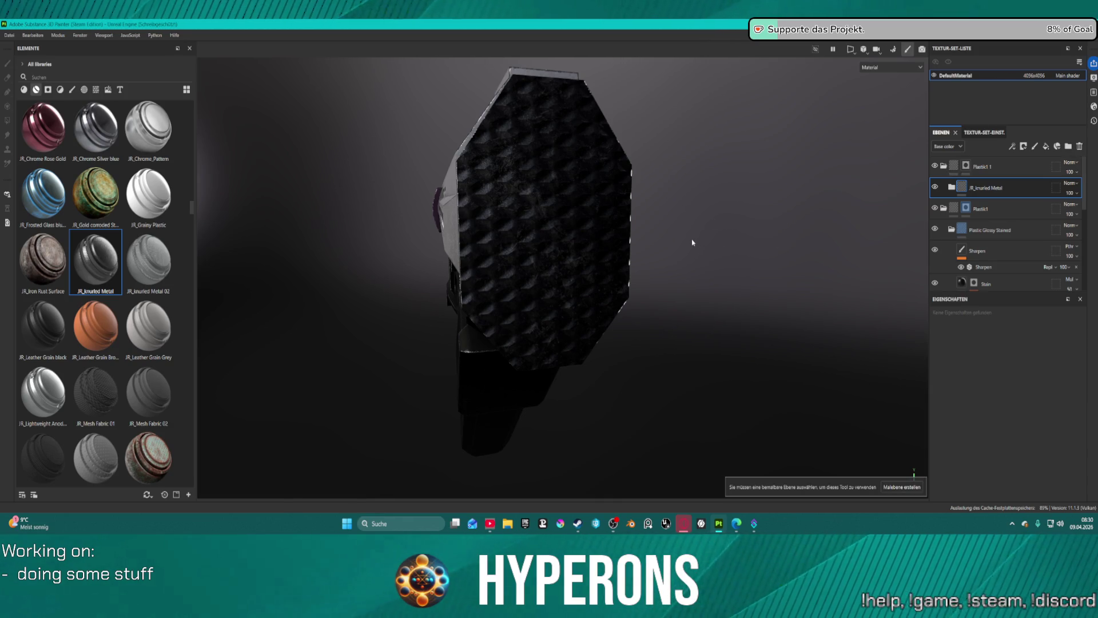
{"action": "key", "text": "alt"}
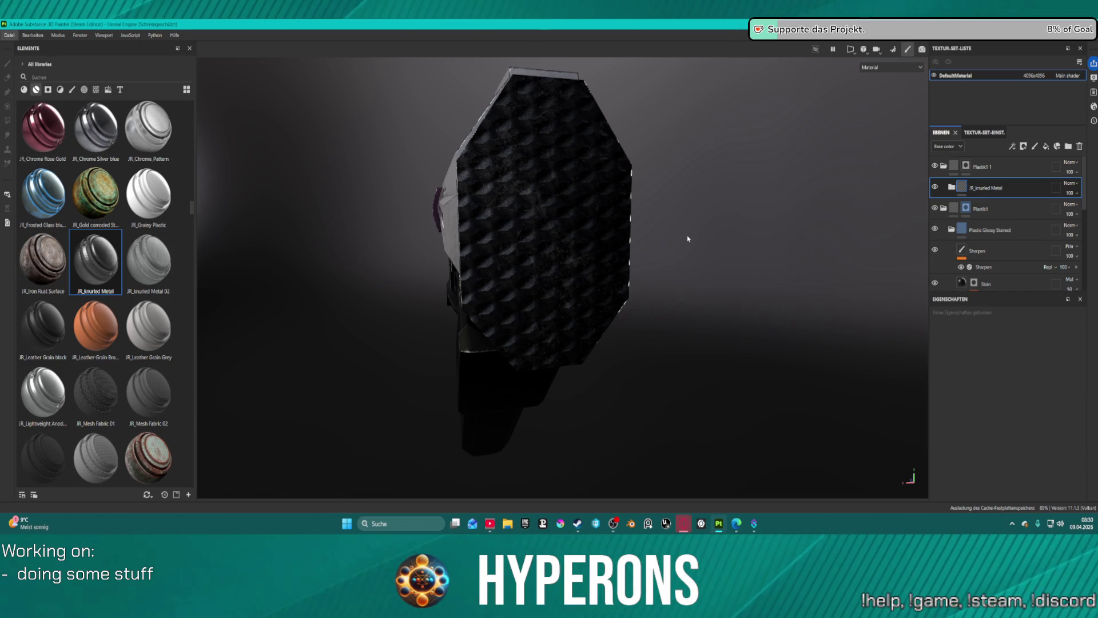
{"action": "left_click_drag", "start_coordinate": [687, 238], "coordinate": [703, 254]}
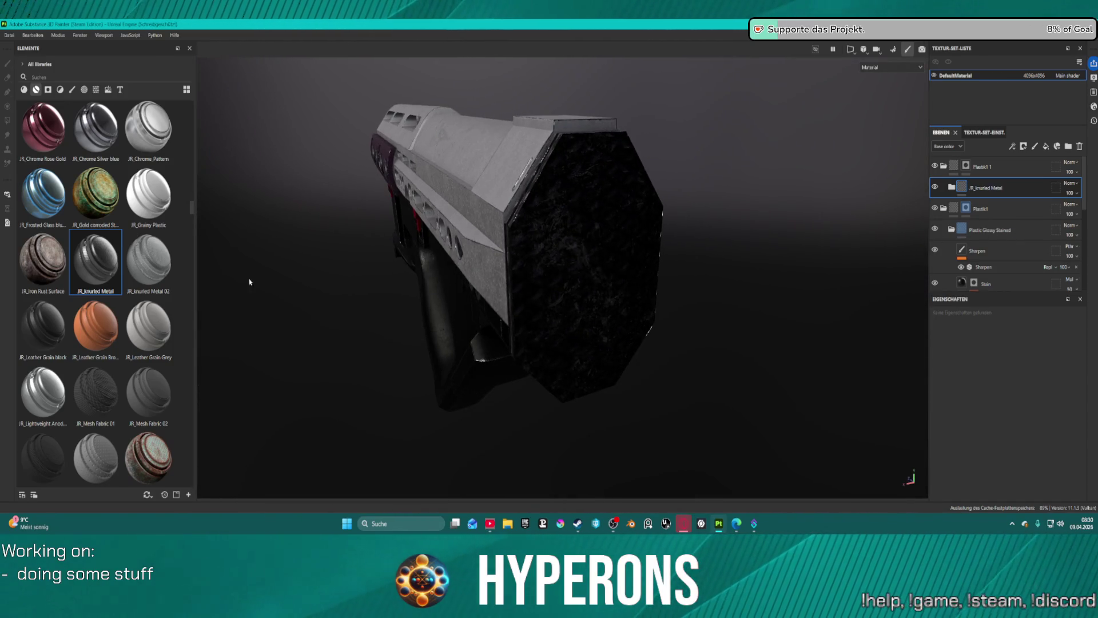
- Try a Rubber Hogue Grip layer above the knurled metal, then remove it
{"action": "scroll", "scroll_direction": "down", "scroll_amount": 3}
{"action": "scroll", "scroll_direction": "down", "scroll_amount": 3}
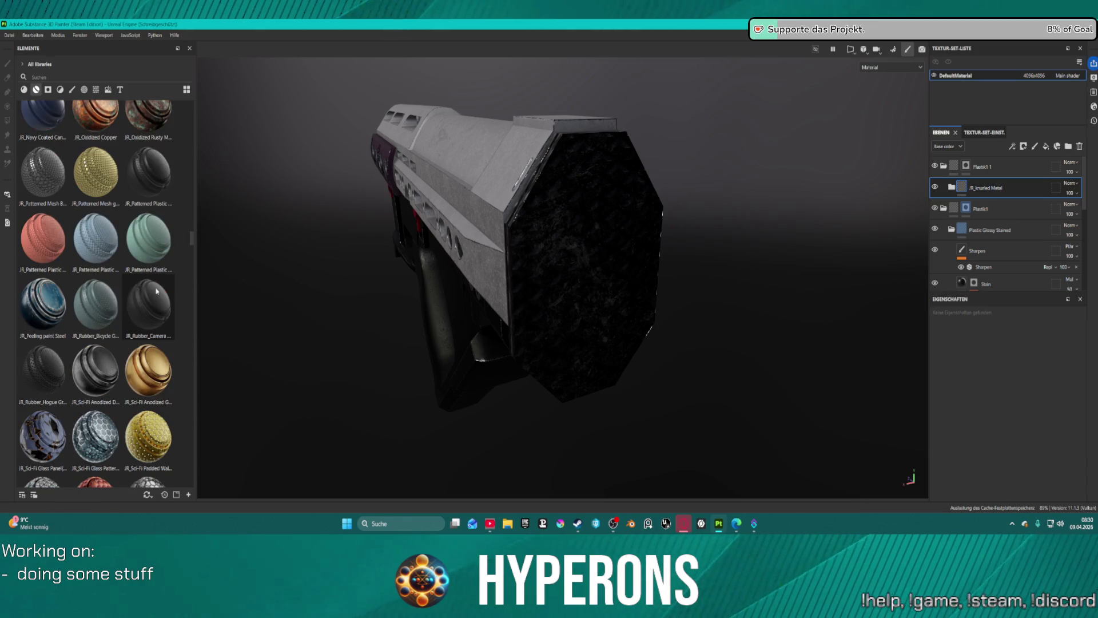
{"action": "scroll", "scroll_direction": "down", "scroll_amount": 3}
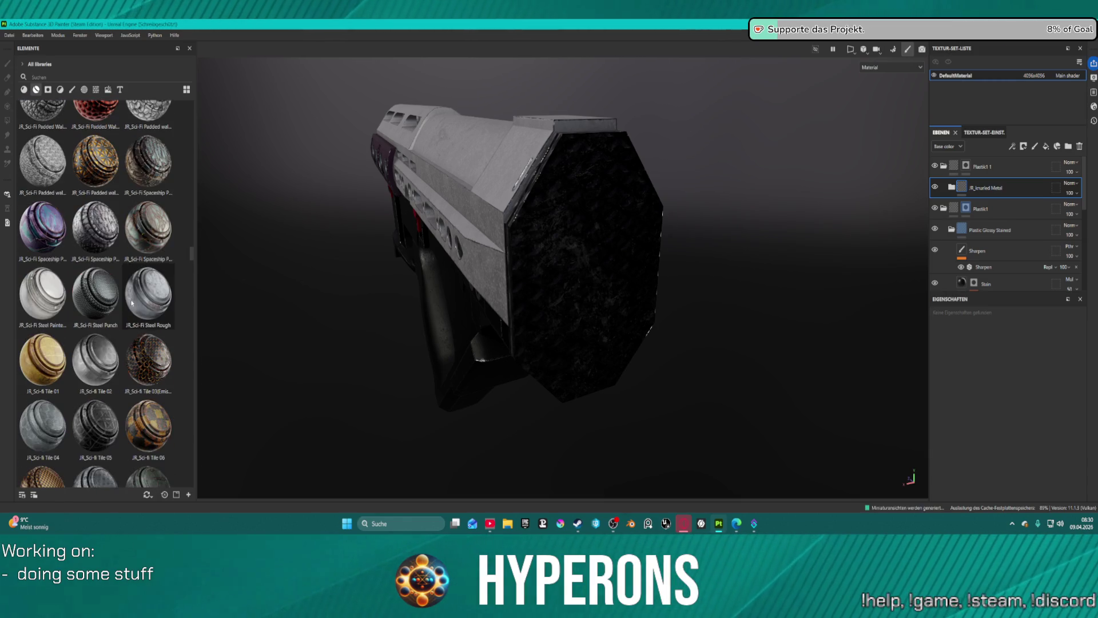
{"action": "scroll", "scroll_direction": "up", "scroll_amount": 3}
{"action": "mouse_move", "coordinate": [132, 292]}
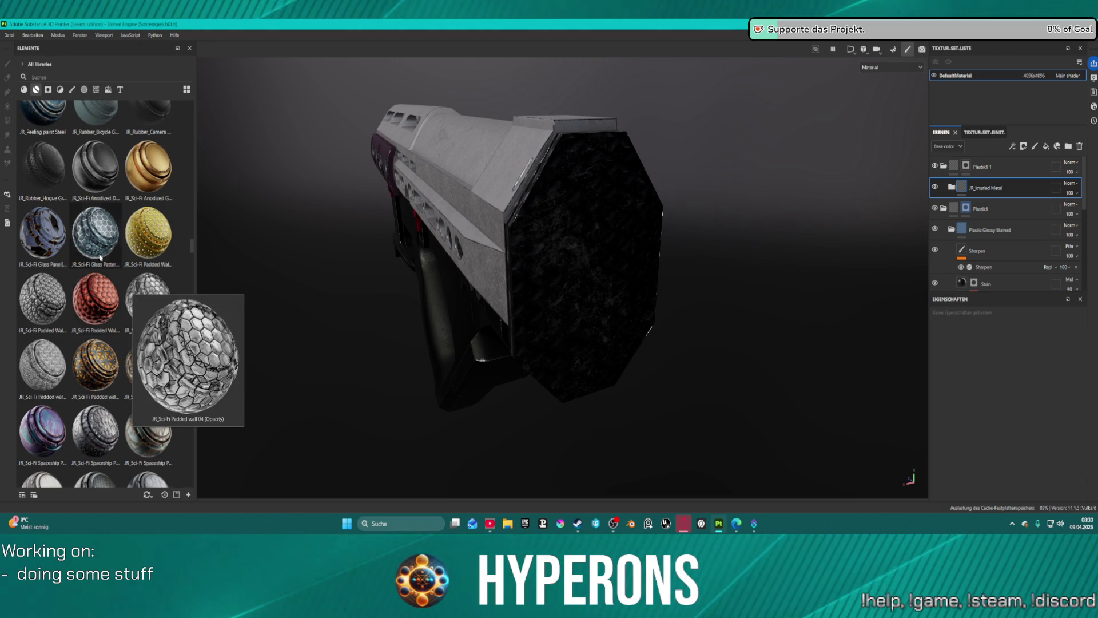
{"action": "mouse_move", "coordinate": [79, 185]}
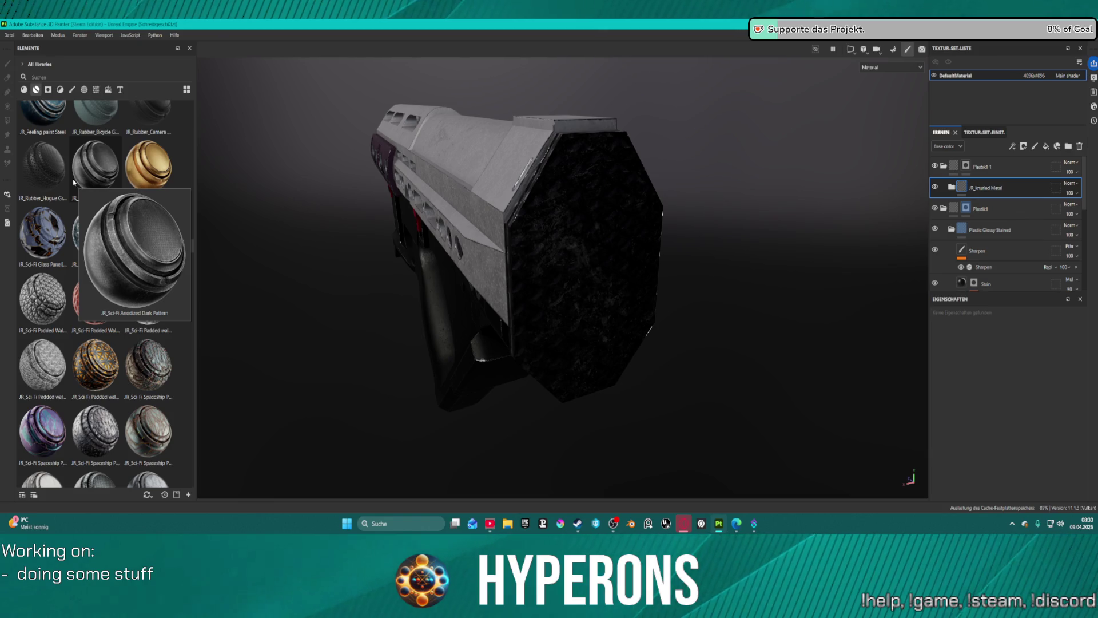
{"action": "left_click_drag", "start_coordinate": [51, 183], "coordinate": [1011, 179]}
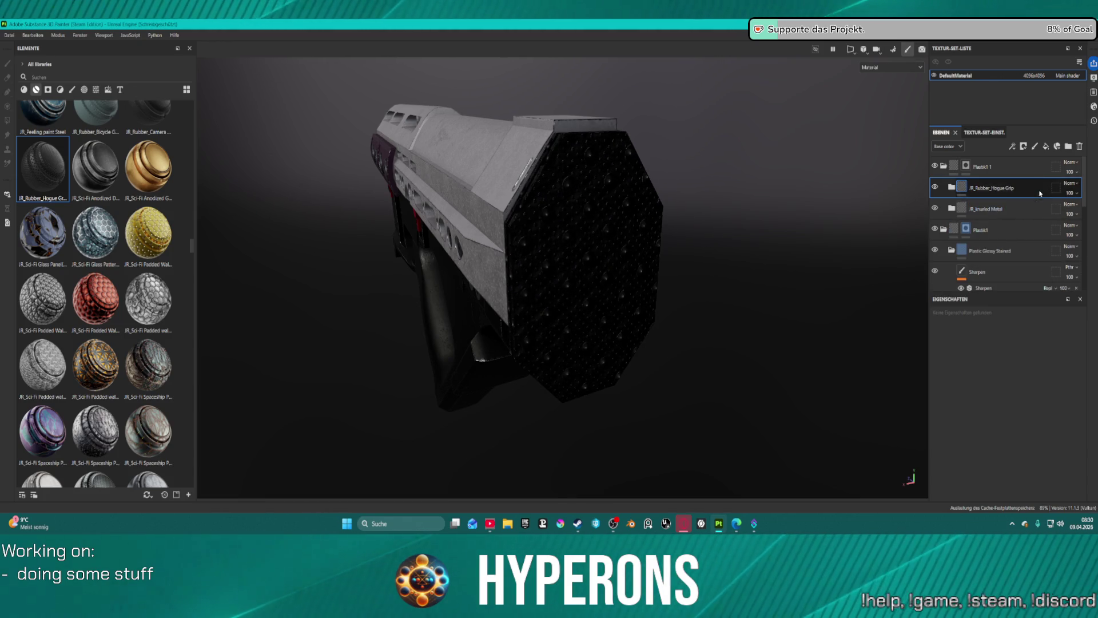
{"action": "left_click", "coordinate": [1081, 147]}
- Remove the knurled metal layer and stack Patterned Mesh Black anodized over Patterned Plastic 01
{"action": "left_click", "coordinate": [1081, 147]}
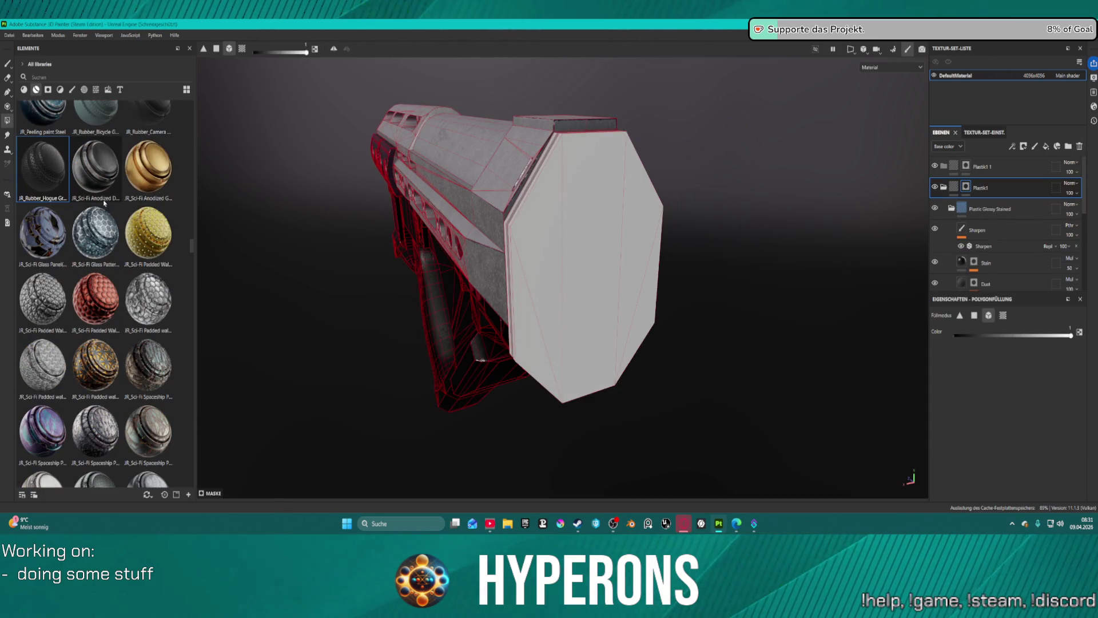
{"action": "scroll", "scroll_direction": "up", "scroll_amount": 3}
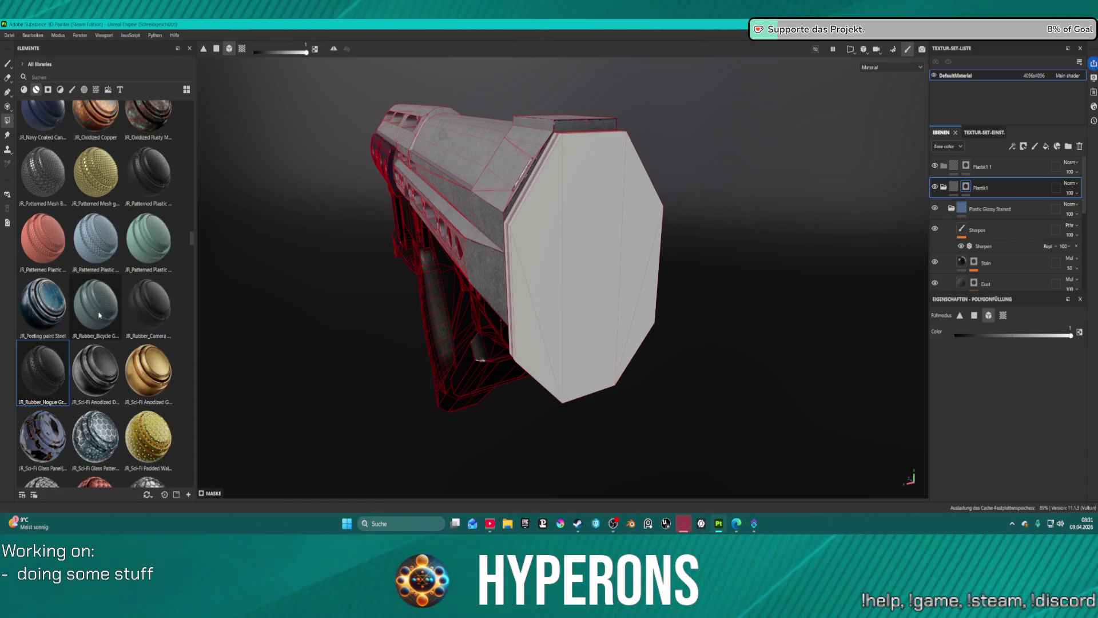
{"action": "left_click_drag", "start_coordinate": [99, 314], "coordinate": [96, 308]}
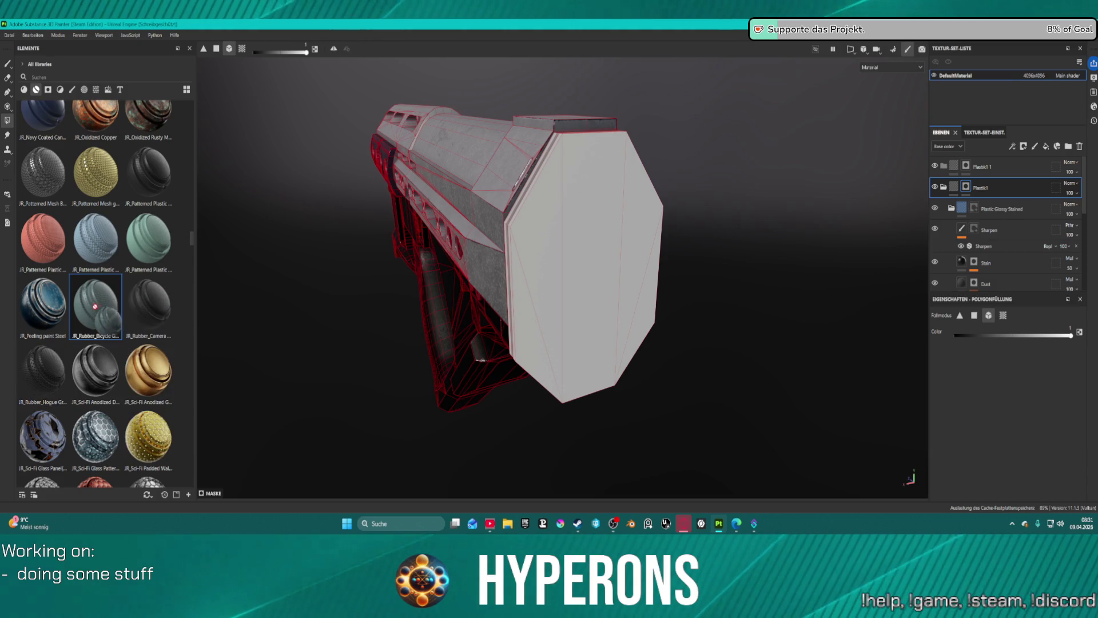
{"action": "left_click_drag", "start_coordinate": [148, 171], "coordinate": [994, 166]}
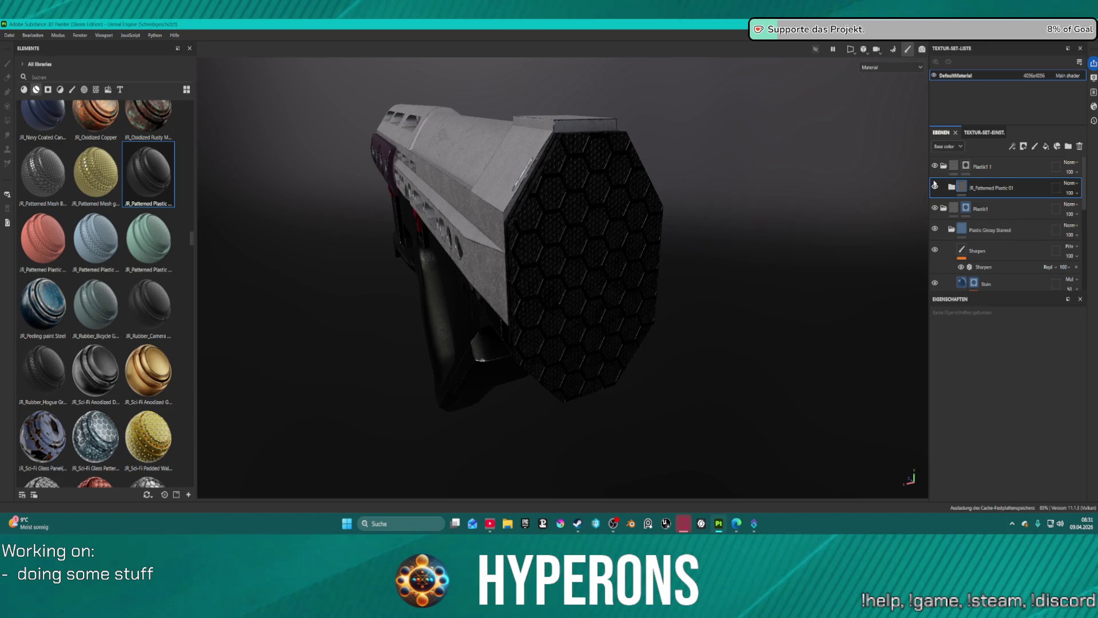
{"action": "left_click", "coordinate": [55, 179]}
{"action": "left_click_drag", "start_coordinate": [55, 179], "coordinate": [997, 184]}
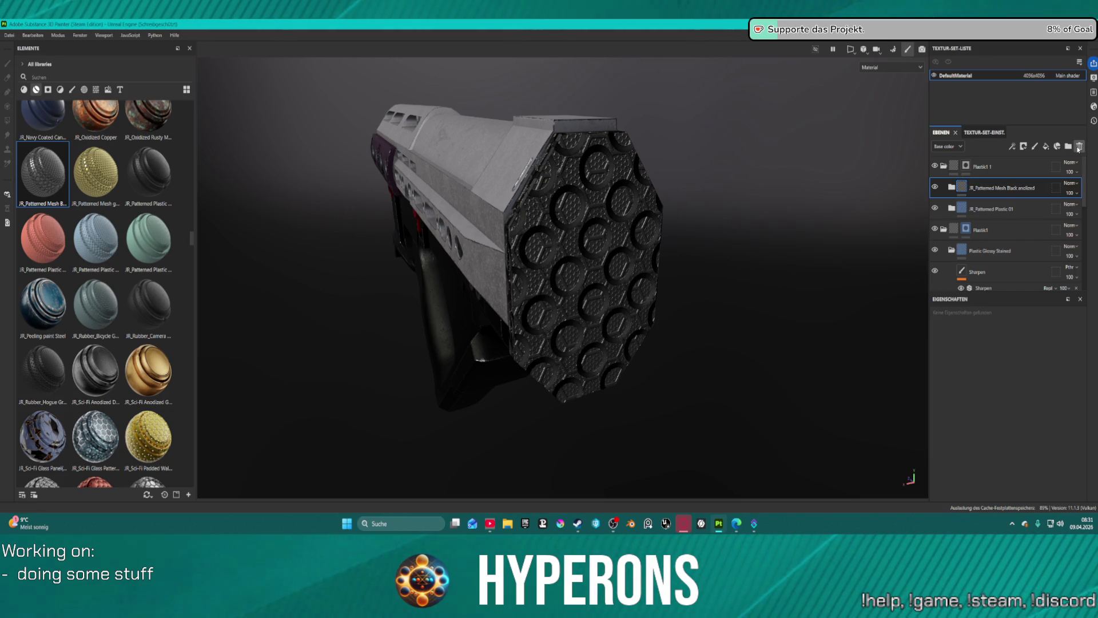
- Remove Patterned Mesh Black anodized, then try and remove Navy Coated Canvas
{"action": "left_click", "coordinate": [1079, 148]}
{"action": "scroll", "scroll_direction": "up", "scroll_amount": 3}
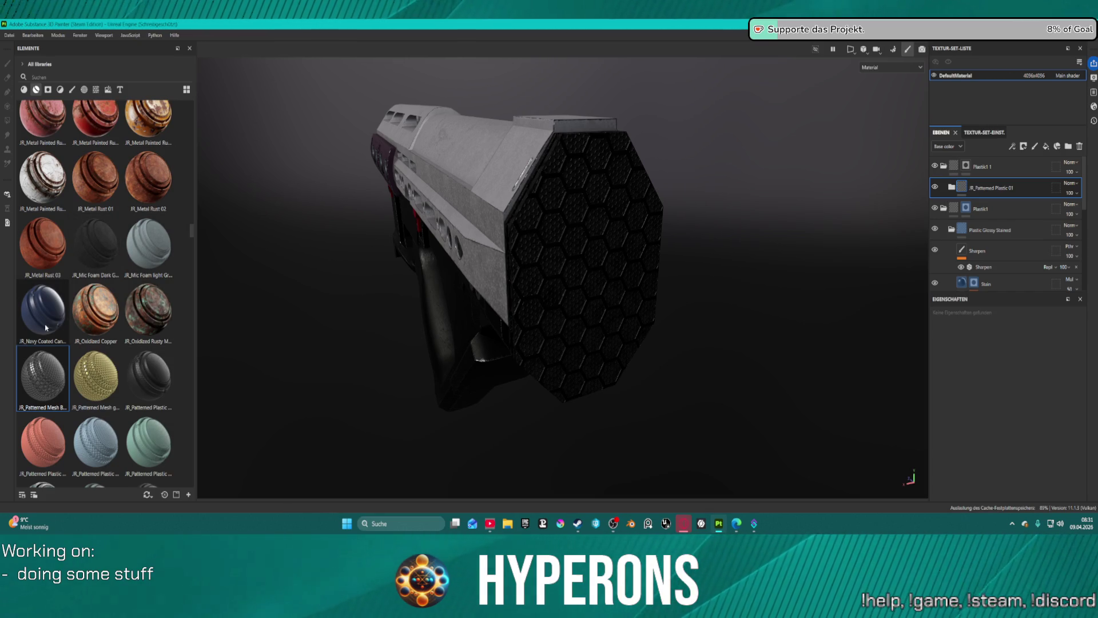
{"action": "mouse_move", "coordinate": [46, 327]}
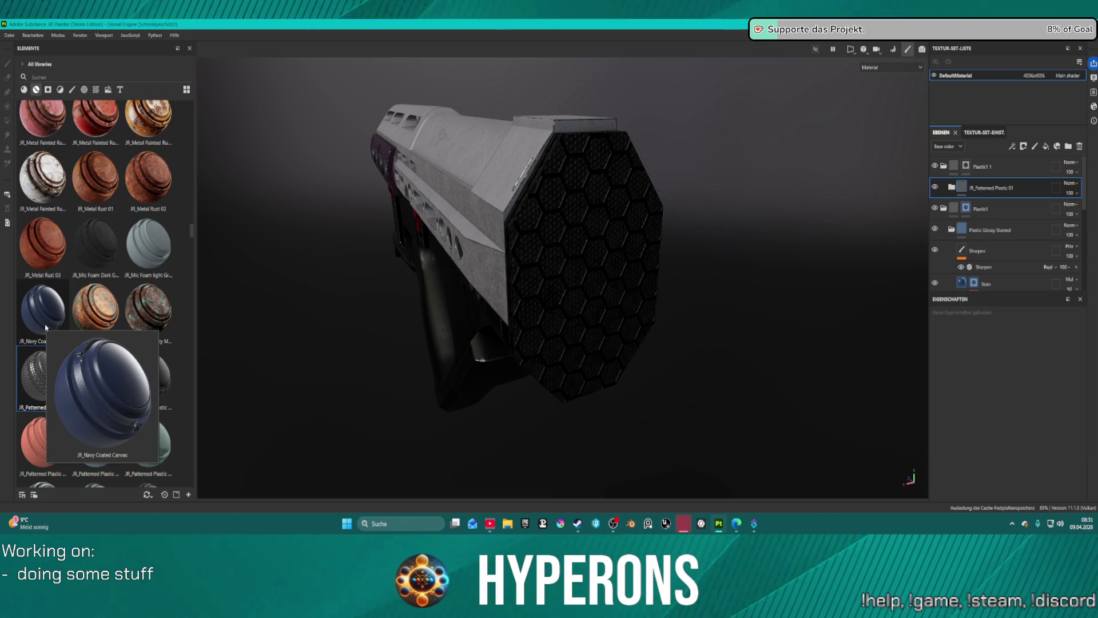
{"action": "left_click_drag", "start_coordinate": [45, 328], "coordinate": [999, 182]}
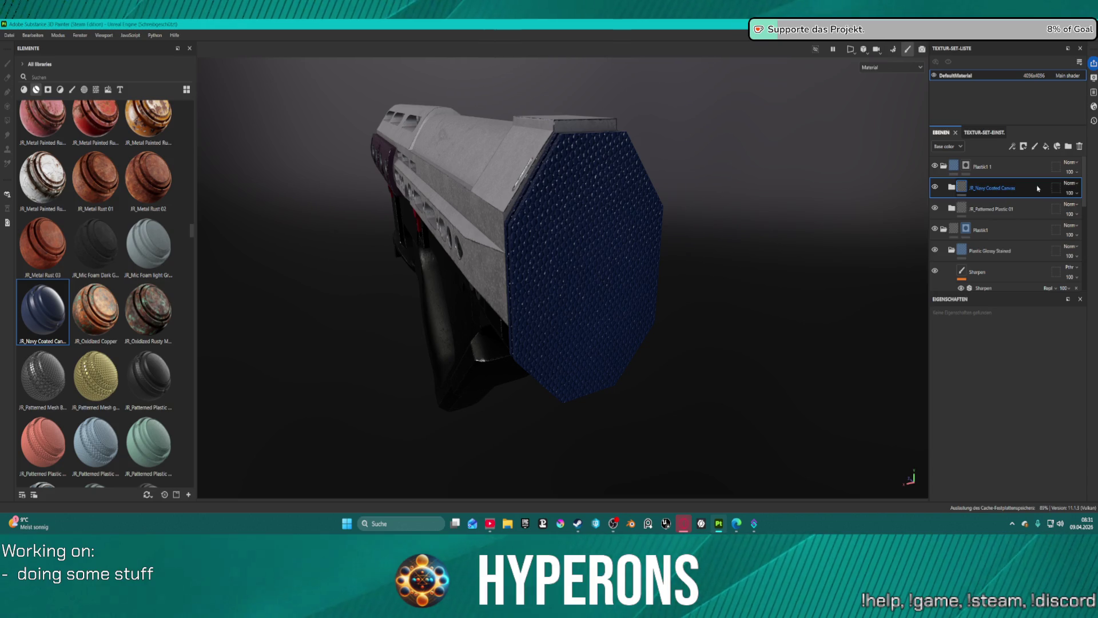
{"action": "left_click", "coordinate": [1081, 146]}
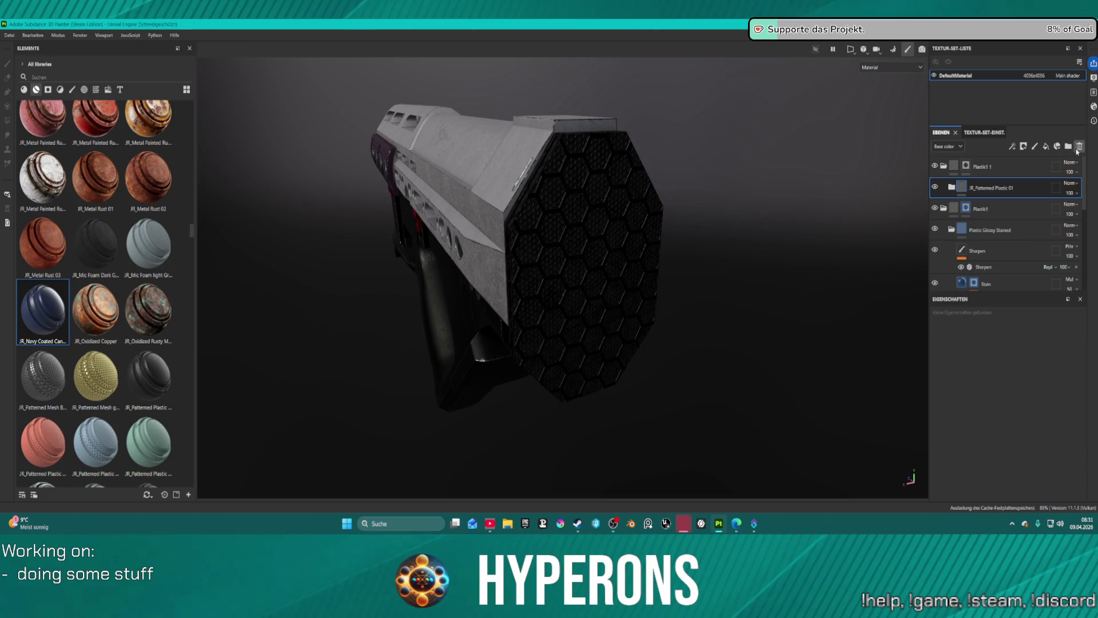
- Remove Patterned Plastic 01 and try the Sci-Fi Steel Punch material on the end cap
{"action": "left_click", "coordinate": [1079, 149]}
{"action": "scroll", "scroll_direction": "down", "scroll_amount": 3}
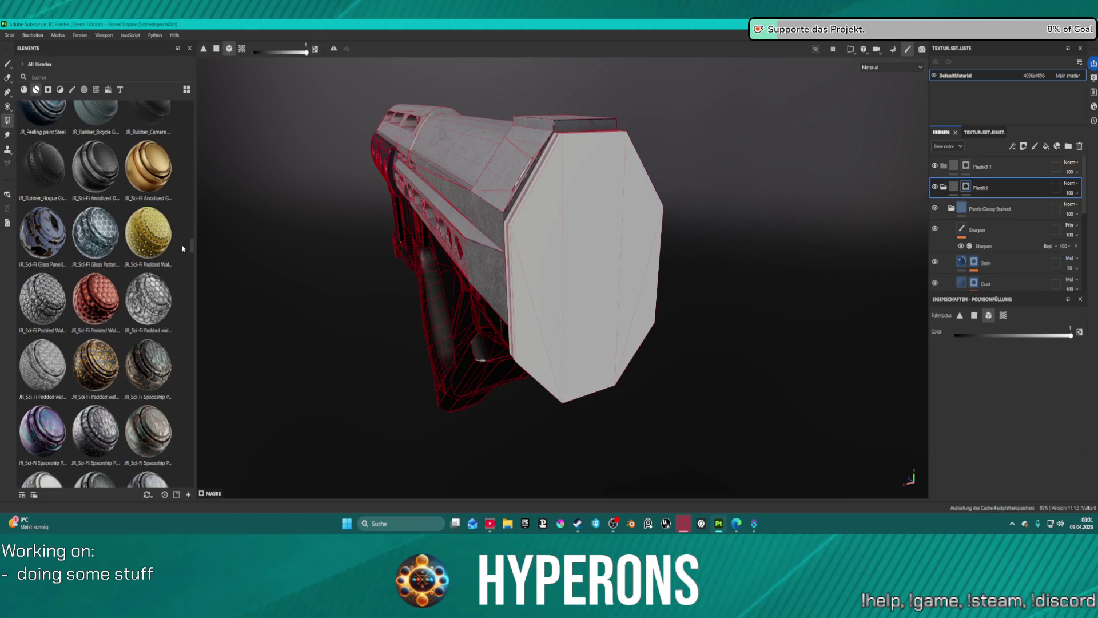
{"action": "scroll", "scroll_direction": "down", "scroll_amount": 3}
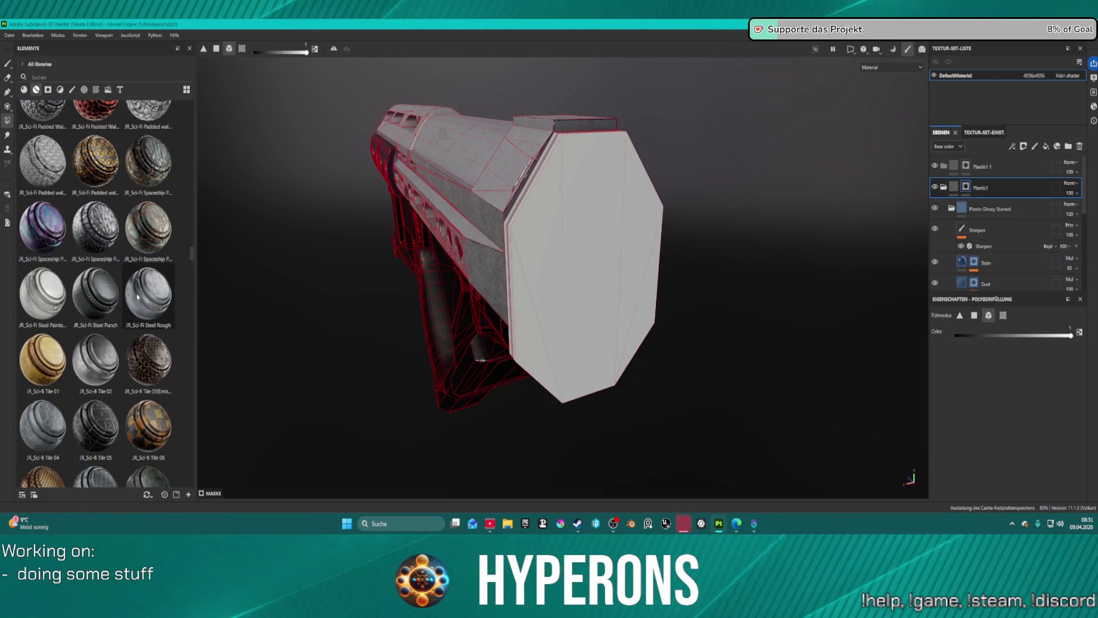
{"action": "left_click_drag", "start_coordinate": [95, 315], "coordinate": [1000, 168]}
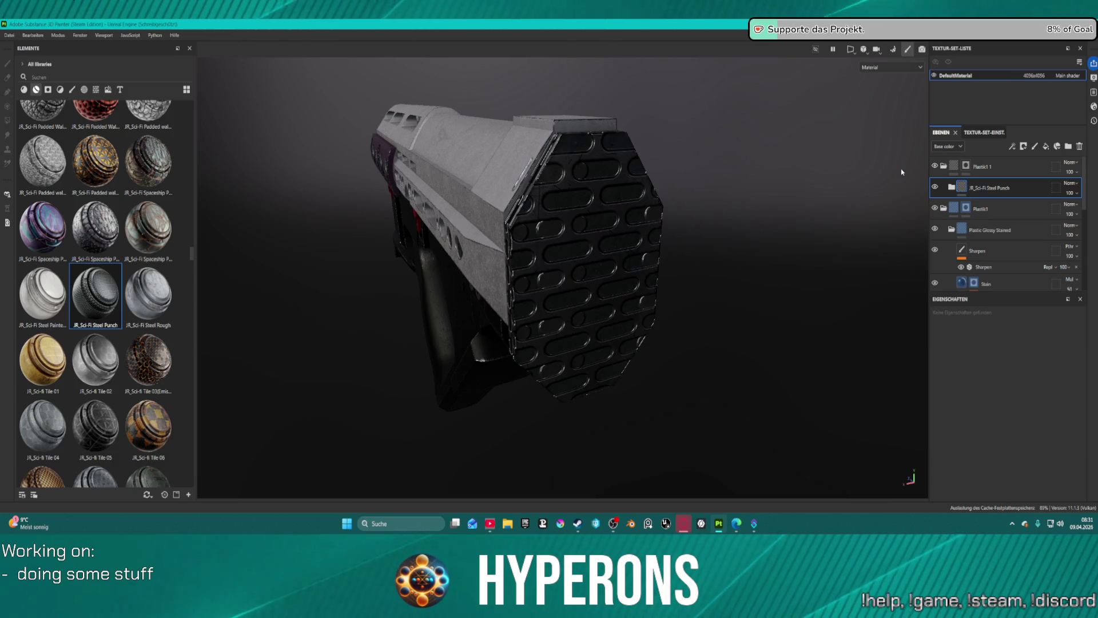
{"action": "left_click", "coordinate": [717, 199]}
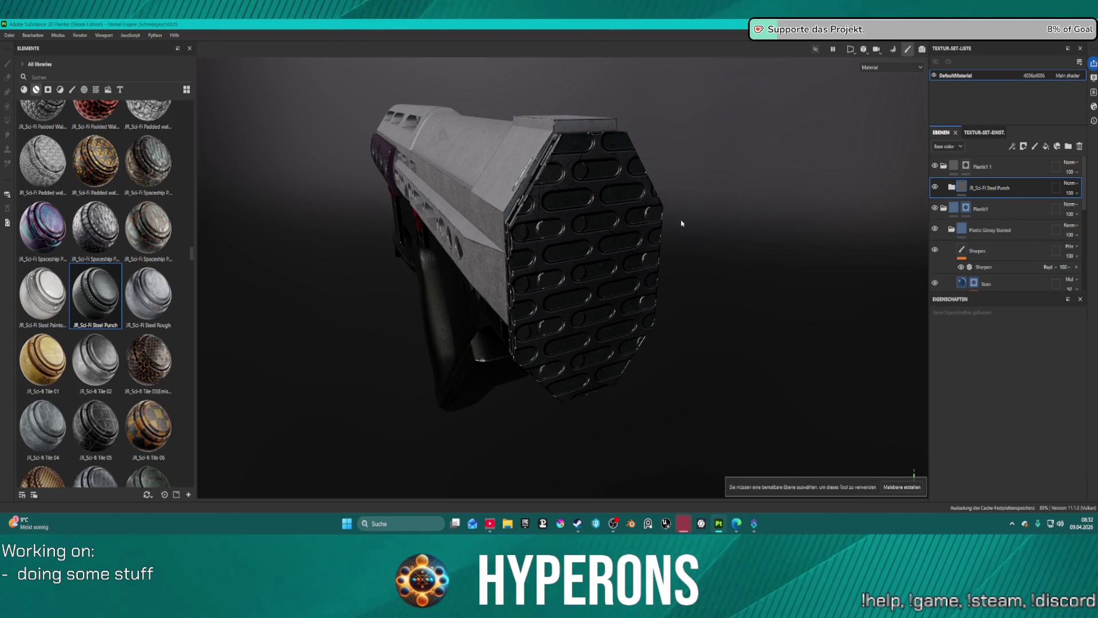
{"action": "left_click_drag", "start_coordinate": [678, 218], "coordinate": [747, 210]}
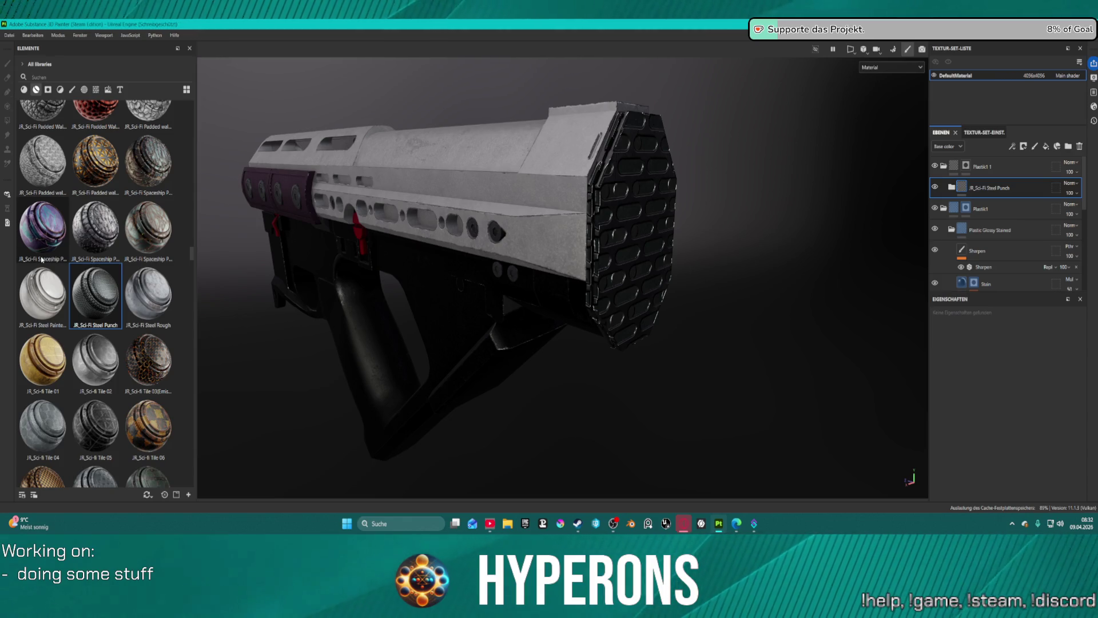
- Replace Sci-Fi Steel Punch with a Sci-Fi Tile 04 layer on the octagonal end cap
{"action": "left_click", "coordinate": [35, 260]}
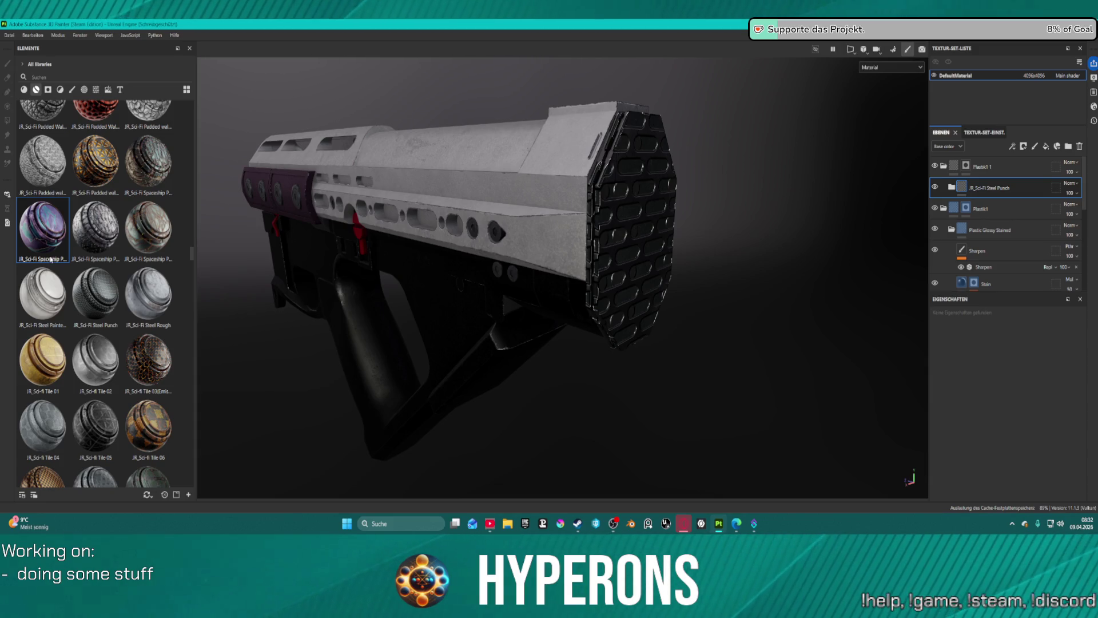
{"action": "mouse_move", "coordinate": [47, 261]}
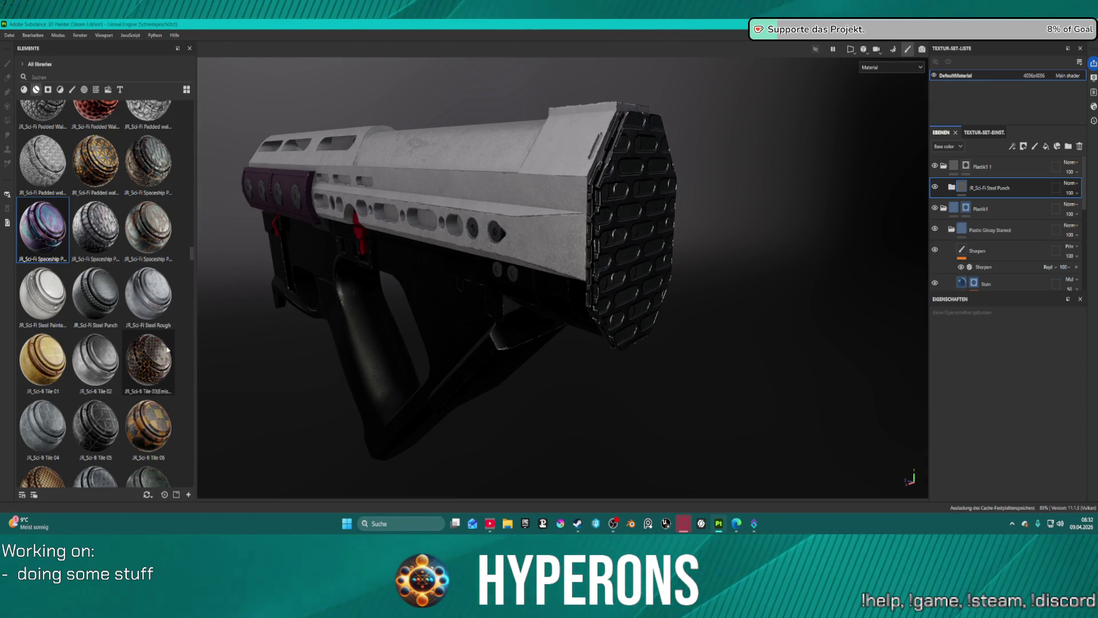
{"action": "scroll", "scroll_direction": "down", "scroll_amount": 3}
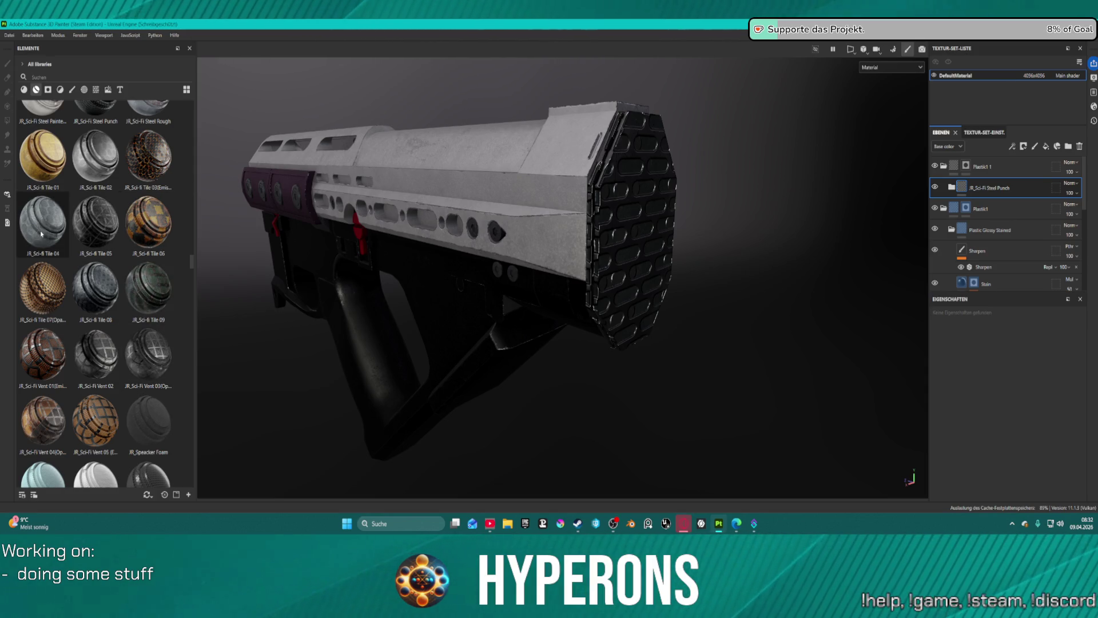
{"action": "left_click", "coordinate": [1080, 146]}
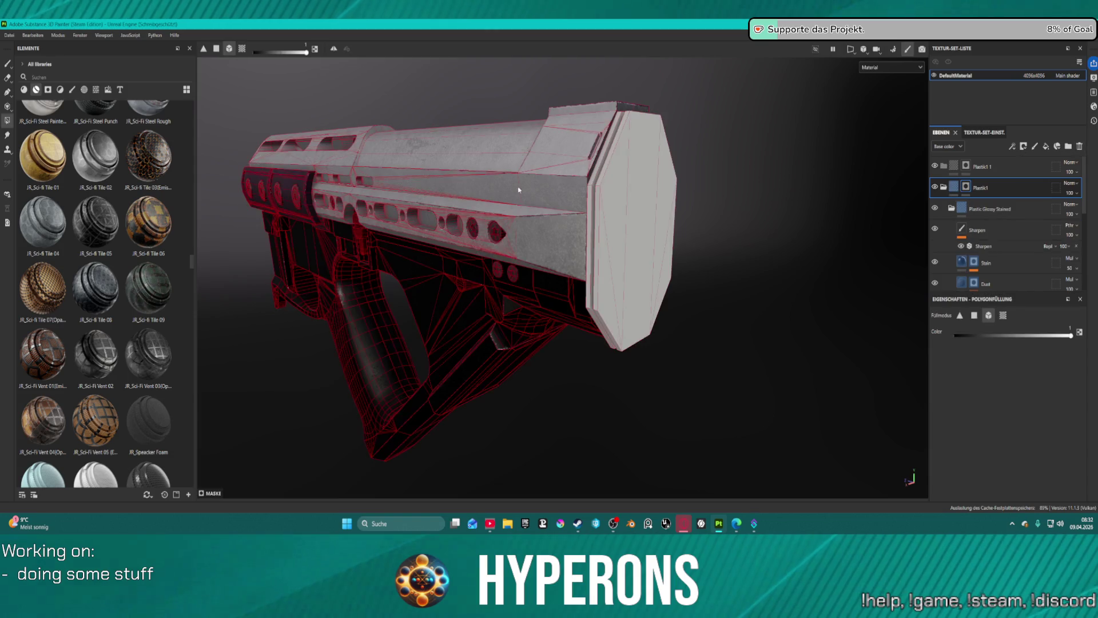
{"action": "left_click_drag", "start_coordinate": [43, 223], "coordinate": [1003, 175]}
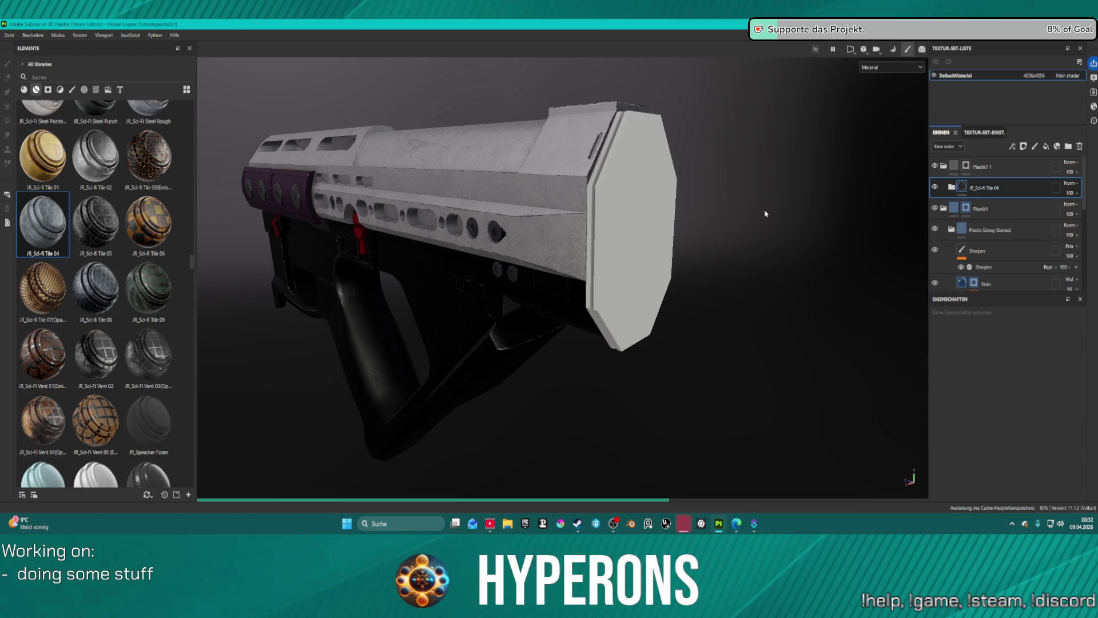
{"action": "left_click_drag", "start_coordinate": [758, 208], "coordinate": [841, 225]}
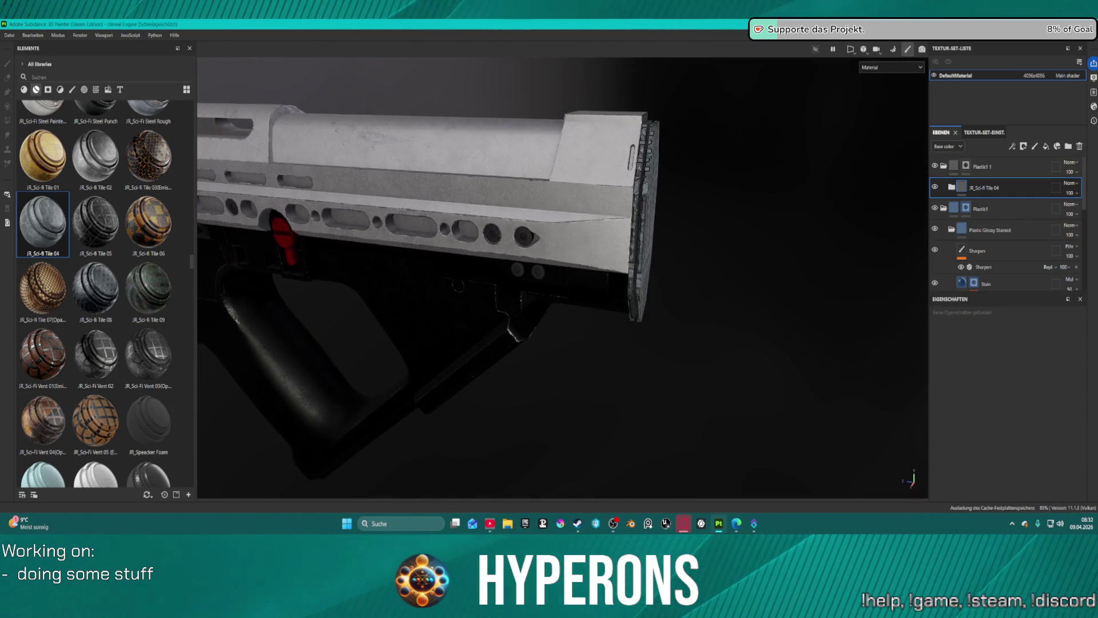
- Remove the Sci-Fi Tile 04 layer and try orange-pattern-textile on the stock end
{"action": "left_click", "coordinate": [1079, 146]}
{"action": "scroll", "scroll_direction": "down", "scroll_amount": 3}
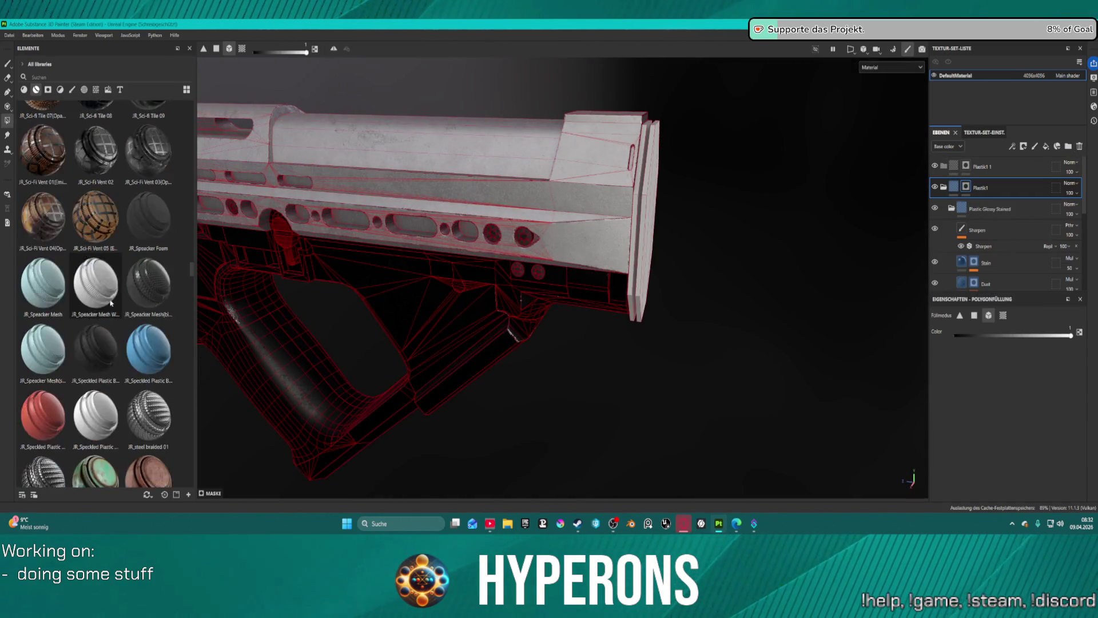
{"action": "scroll", "scroll_direction": "up", "scroll_amount": 3}
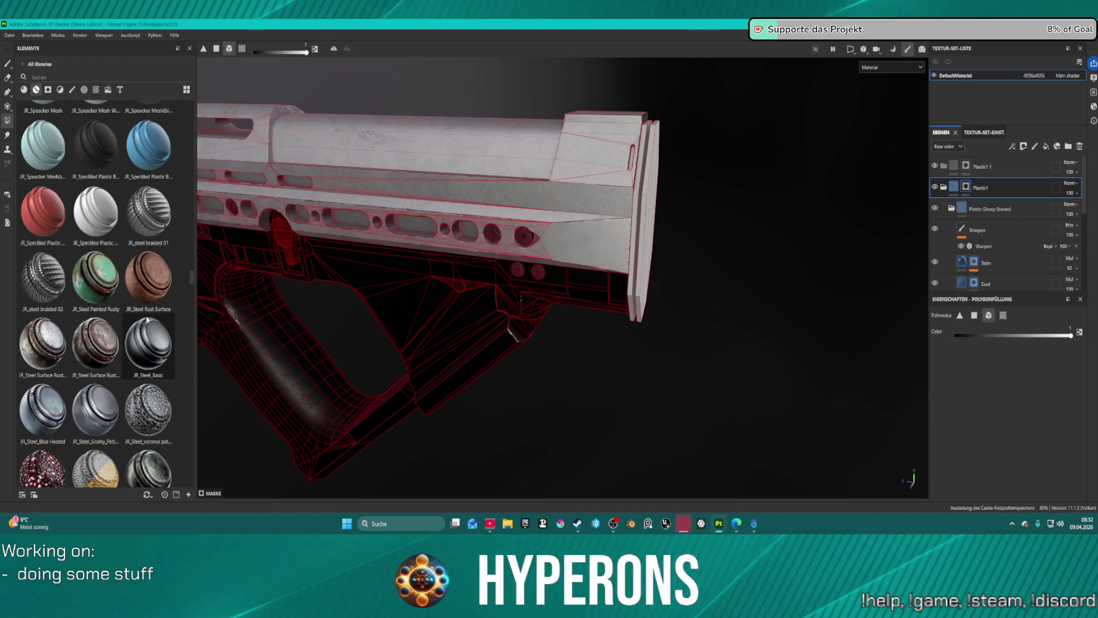
{"action": "scroll", "scroll_direction": "down", "scroll_amount": 3}
{"action": "scroll", "scroll_direction": "down", "scroll_amount": 3}
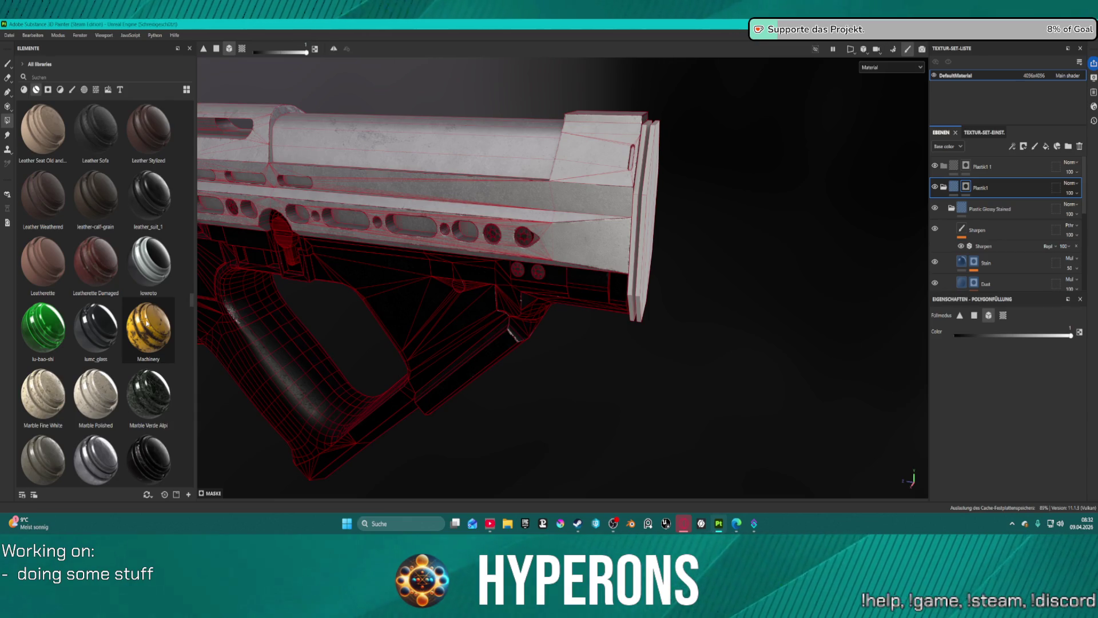
{"action": "scroll", "scroll_direction": "down", "scroll_amount": 3}
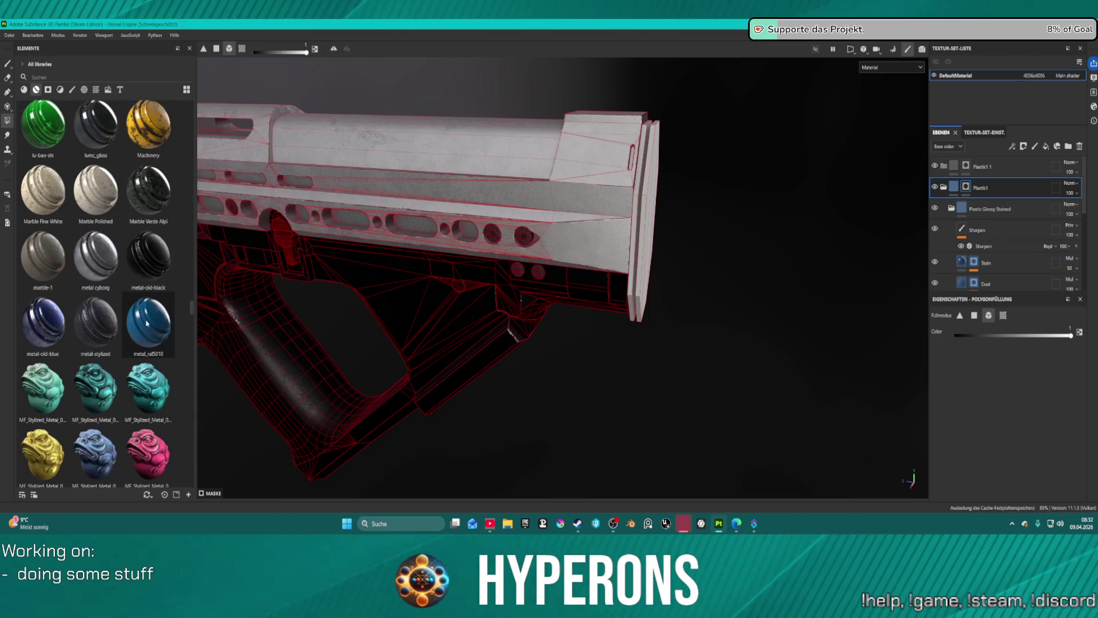
{"action": "scroll", "scroll_direction": "down", "scroll_amount": 3}
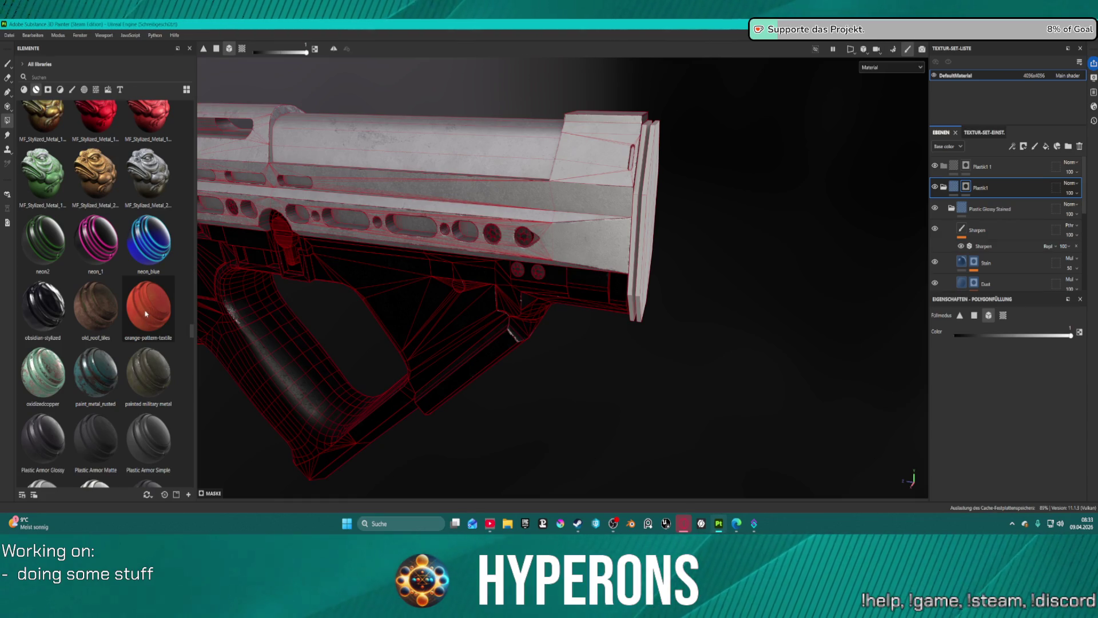
{"action": "mouse_move", "coordinate": [145, 313]}
{"action": "left_click_drag", "start_coordinate": [142, 314], "coordinate": [947, 175]}
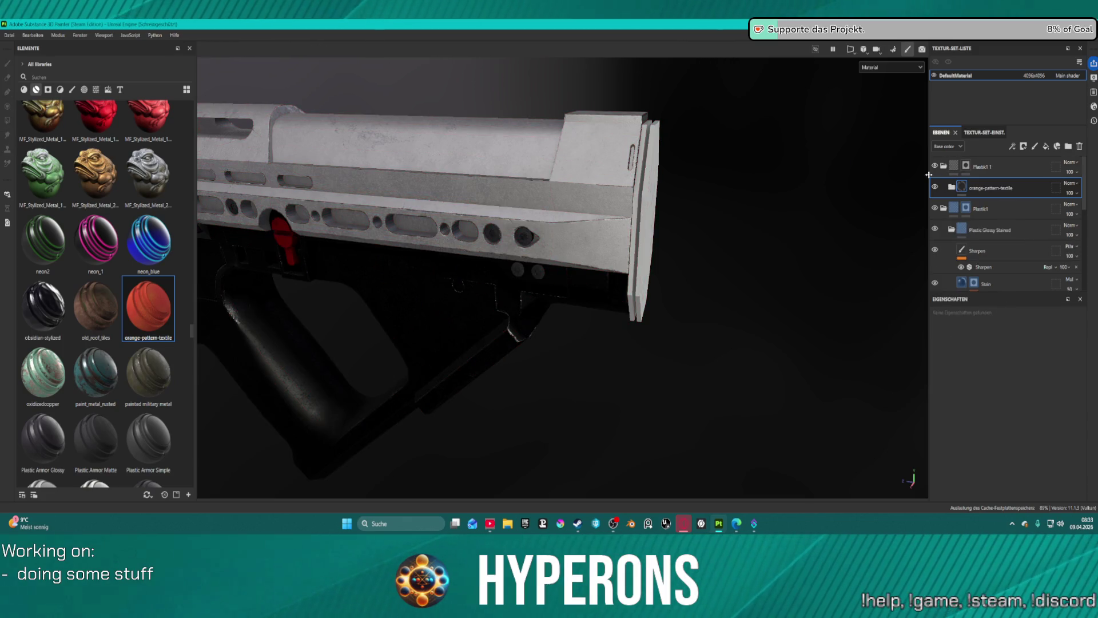
{"action": "left_click_drag", "start_coordinate": [760, 196], "coordinate": [792, 184]}
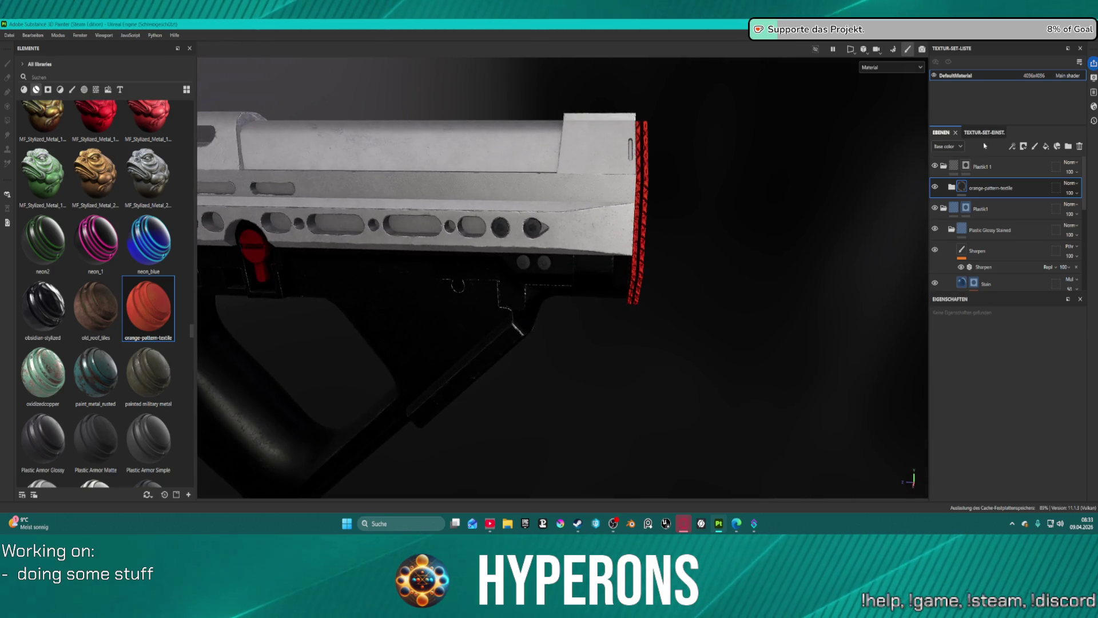
- Delete the orange-pattern-textile layer and add Sci Fi Red plastic into the Plastik1 group
{"action": "left_click", "coordinate": [1079, 146]}
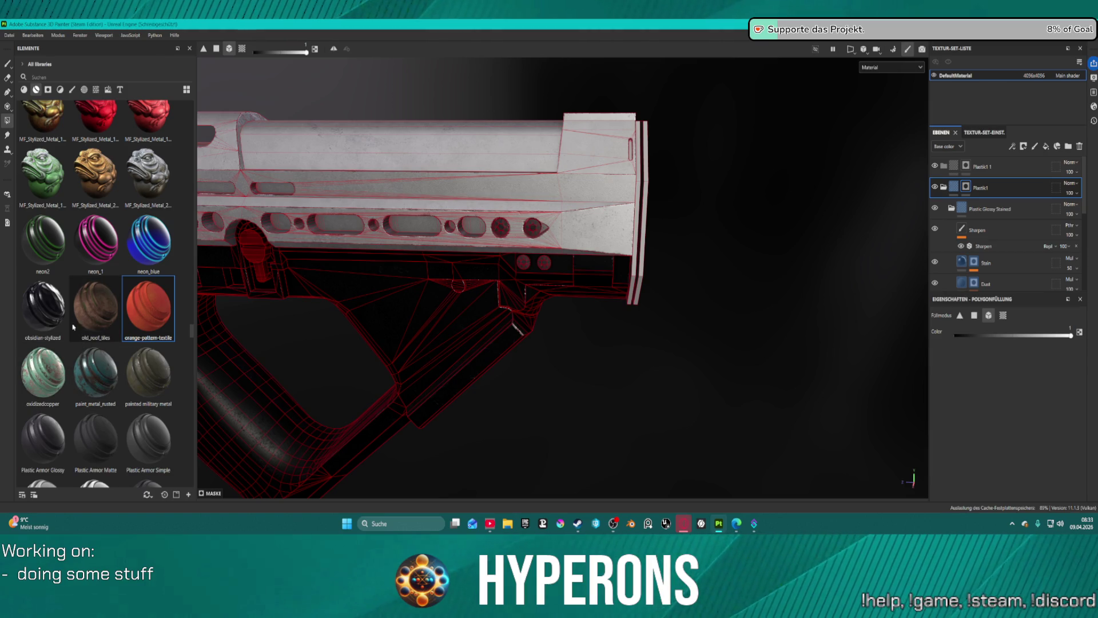
{"action": "scroll", "scroll_direction": "down", "scroll_amount": 3}
{"action": "scroll", "scroll_direction": "down", "scroll_amount": 3}
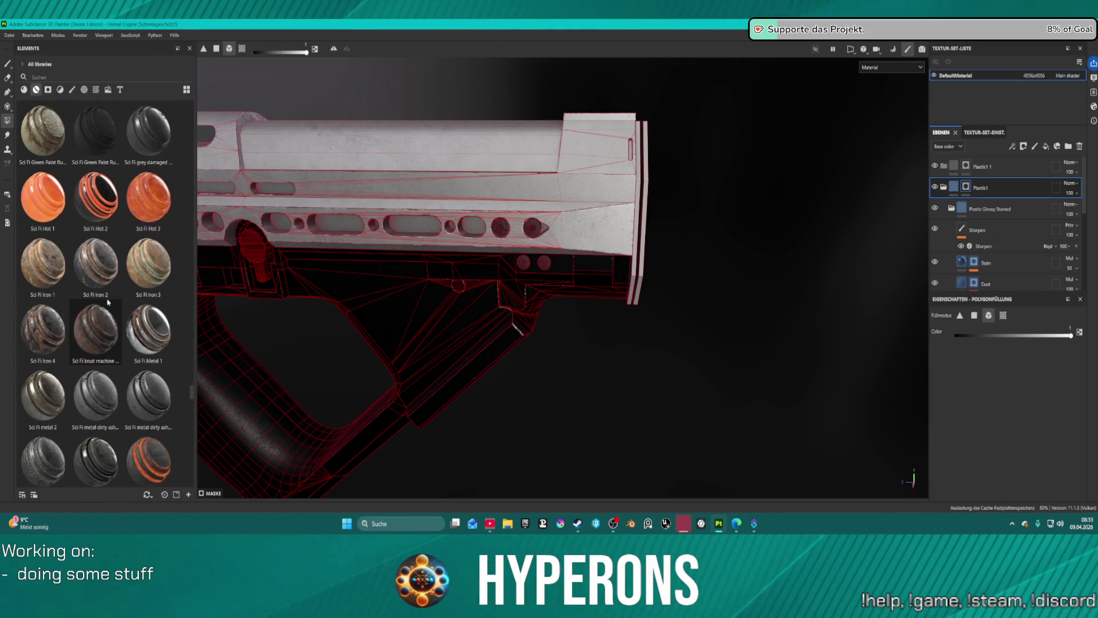
{"action": "scroll", "scroll_direction": "down", "scroll_amount": 3}
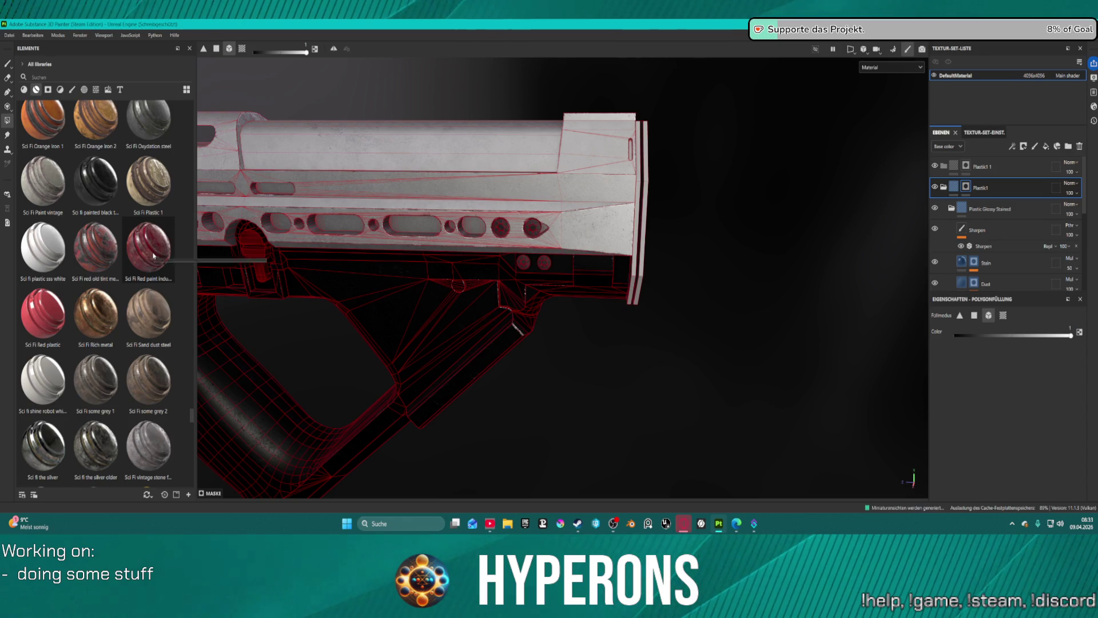
{"action": "left_click_drag", "start_coordinate": [43, 322], "coordinate": [1008, 191]}
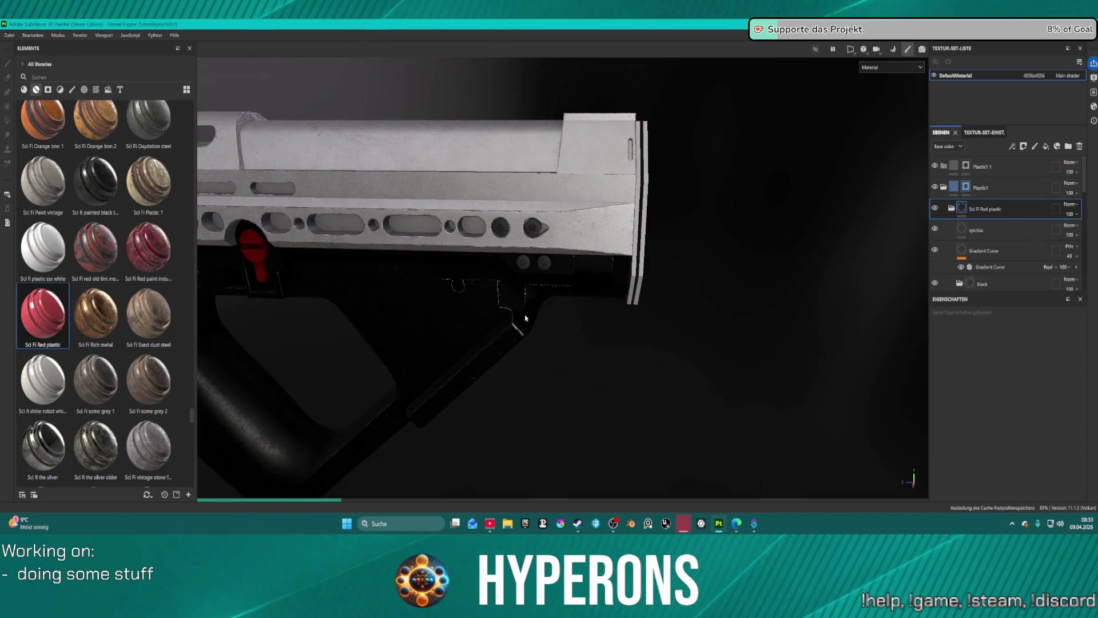
{"action": "scroll", "scroll_direction": "down", "scroll_amount": 3}
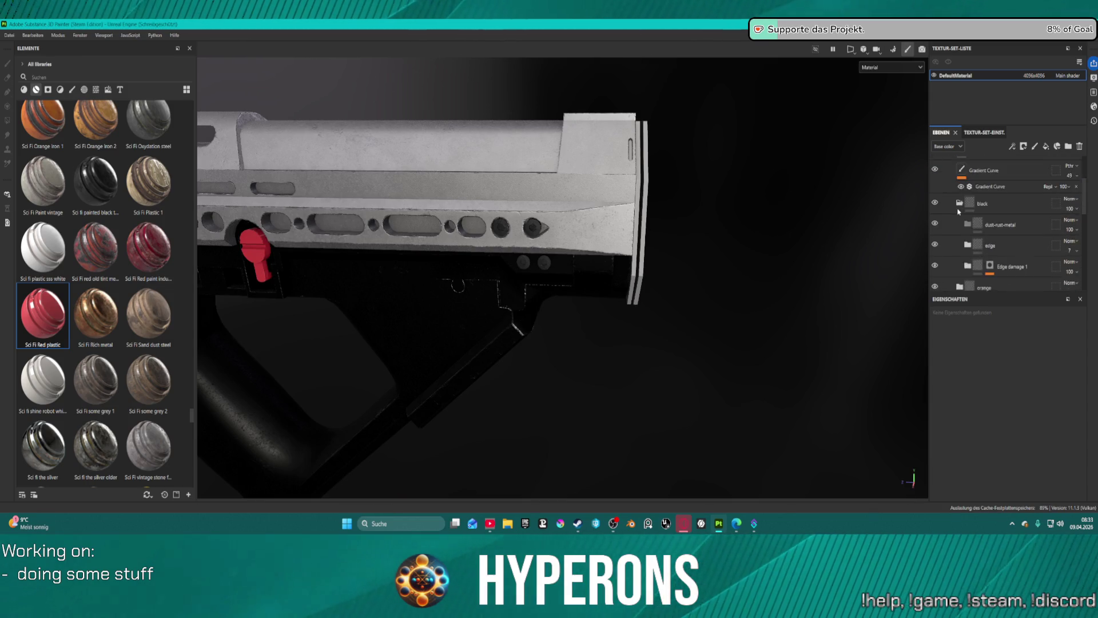
{"action": "scroll", "scroll_direction": "down", "scroll_amount": 3}
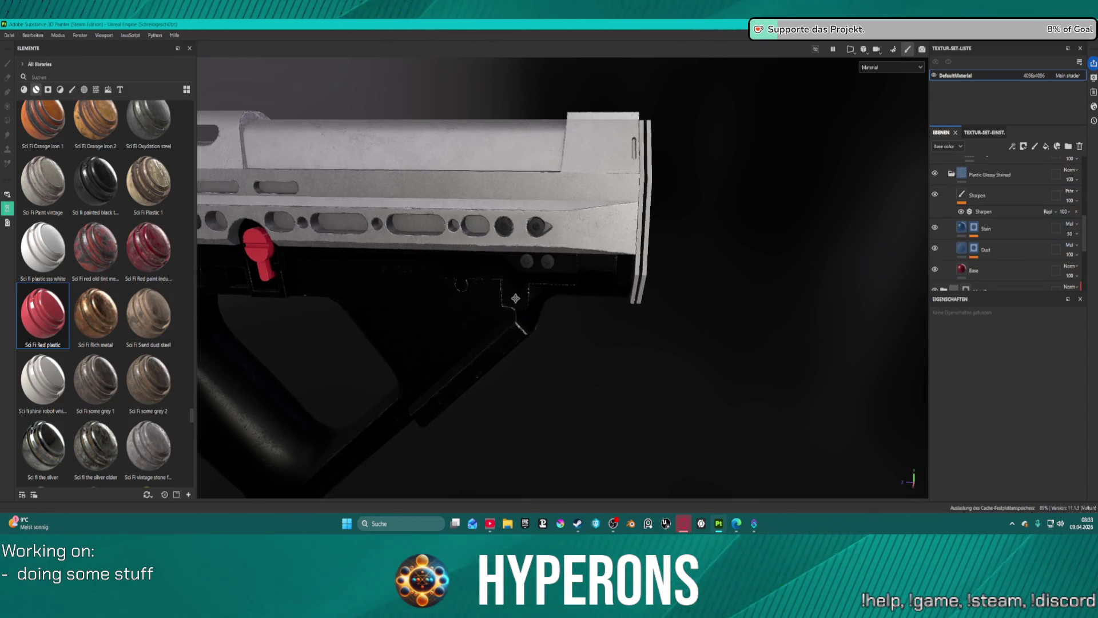
- Apply Sci fi plastic sss white to the octagonal end cap
{"action": "left_click_drag", "start_coordinate": [510, 297], "coordinate": [629, 286]}
{"action": "scroll", "scroll_direction": "up", "scroll_amount": 3}
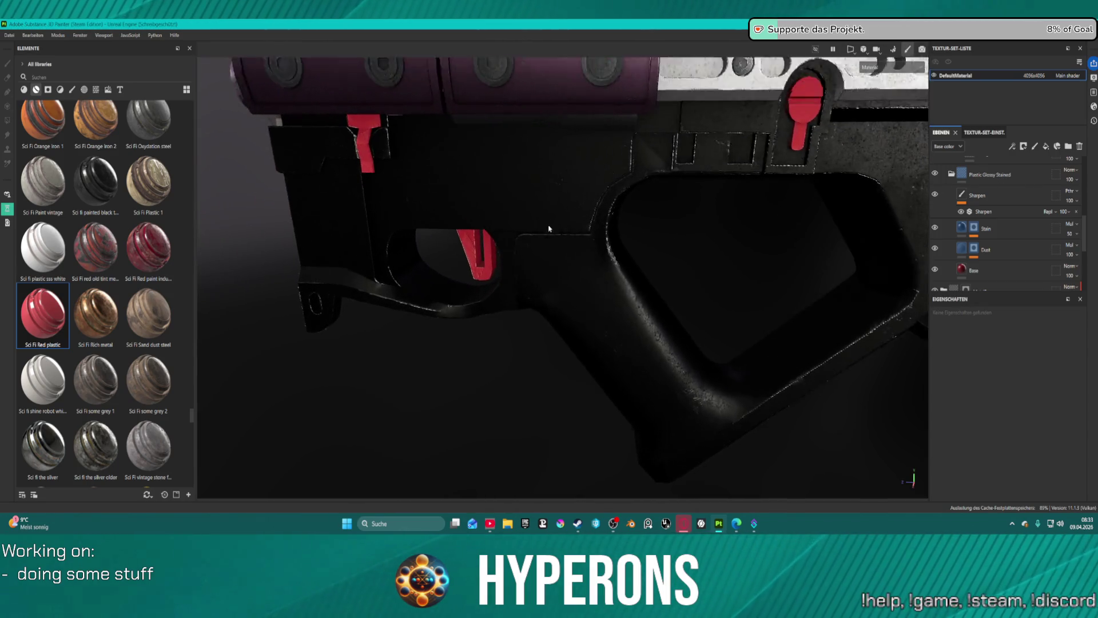
{"action": "scroll", "scroll_direction": "down", "scroll_amount": 3}
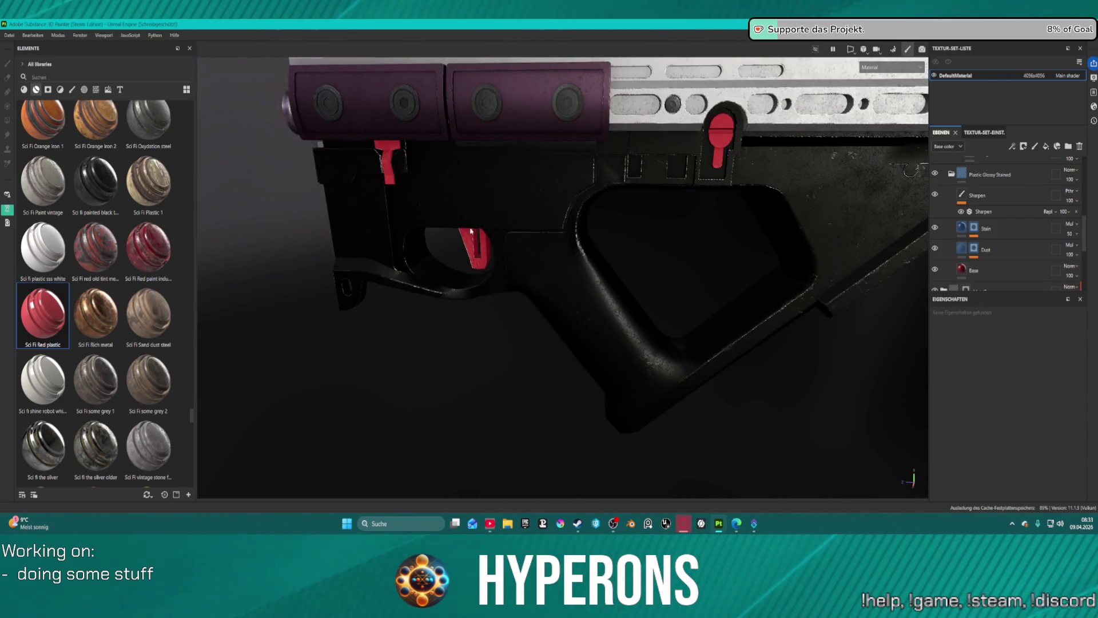
{"action": "scroll", "scroll_direction": "up", "scroll_amount": 3}
{"action": "scroll", "scroll_direction": "down", "scroll_amount": 3}
{"action": "left_click_drag", "start_coordinate": [584, 161], "coordinate": [783, 170]}
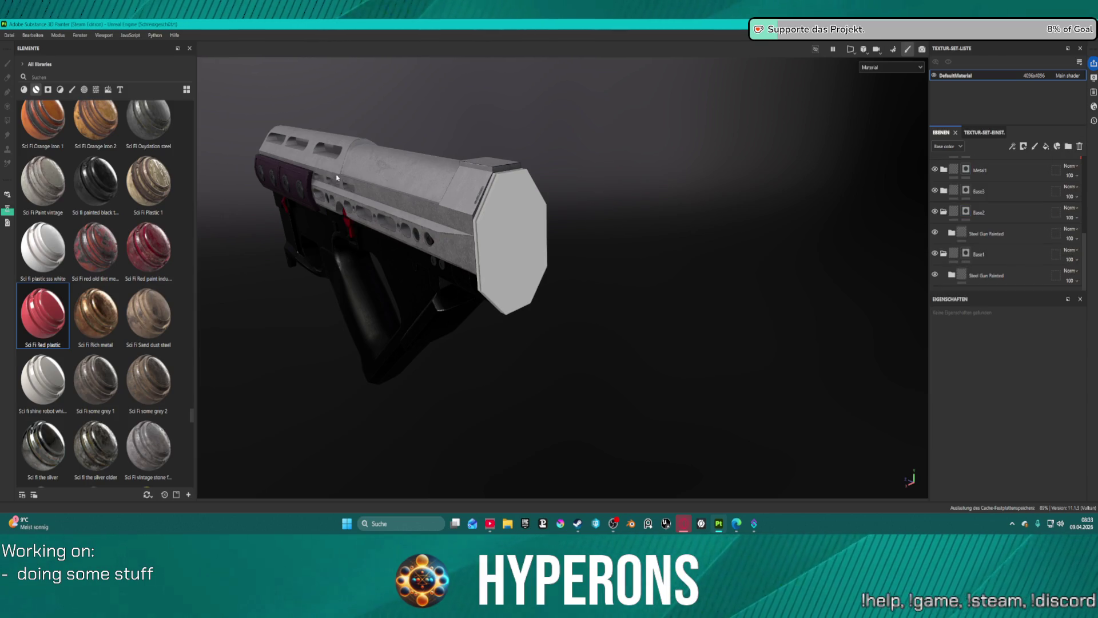
{"action": "left_click_drag", "start_coordinate": [43, 246], "coordinate": [985, 167]}
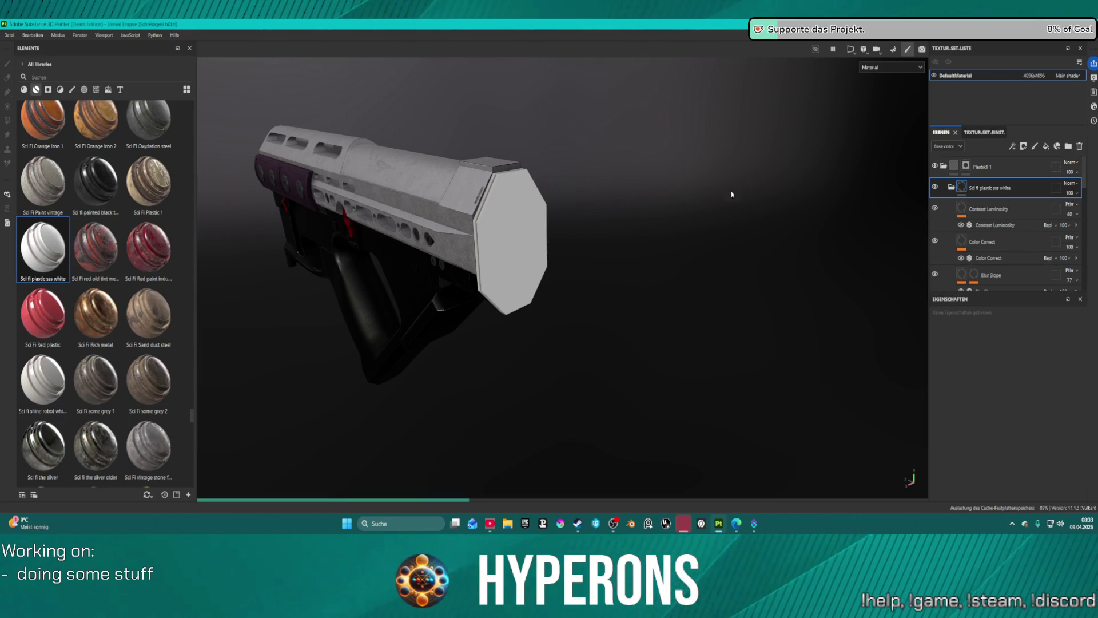
- Save the project with Ctrl+S
{"action": "key", "text": "ctrl+s"}
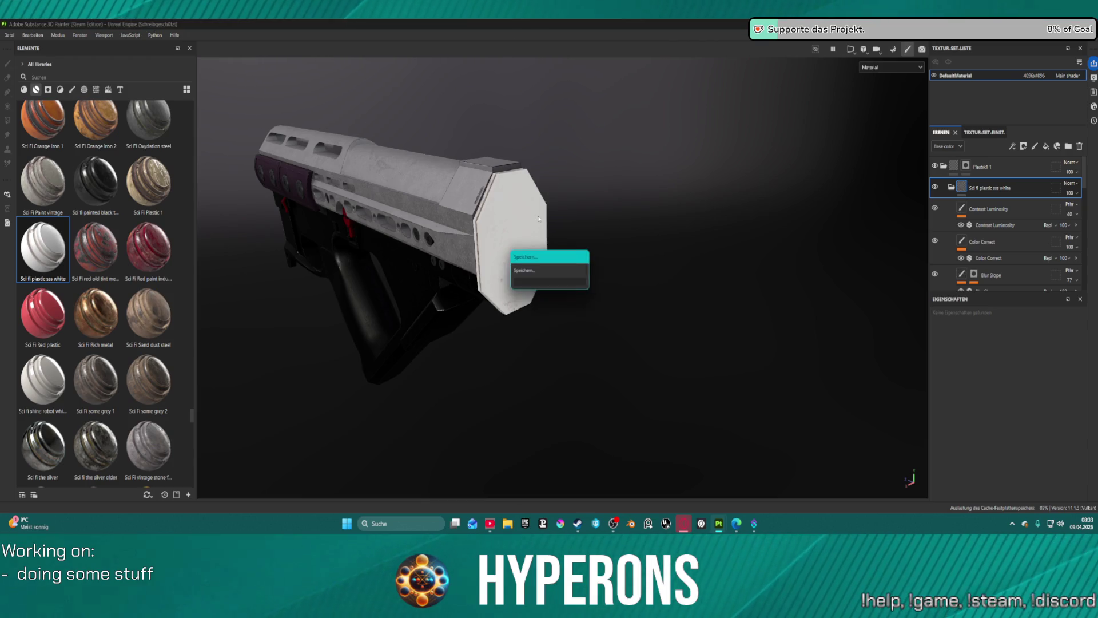
{"action": "scroll", "scroll_direction": "up", "scroll_amount": 3}
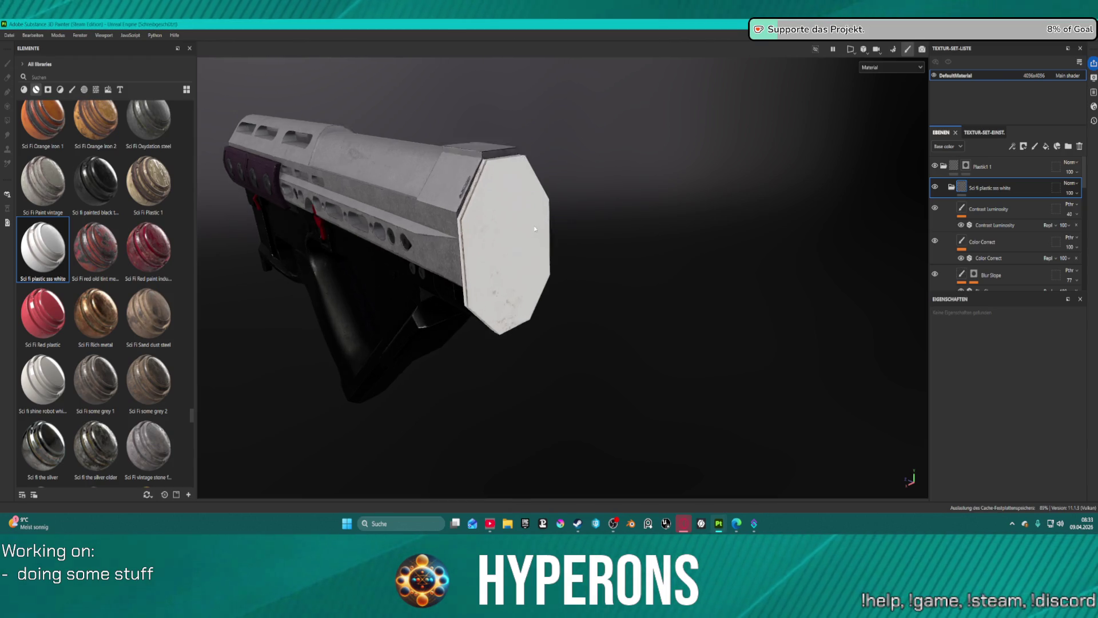
{"action": "scroll", "scroll_direction": "down", "scroll_amount": 3}
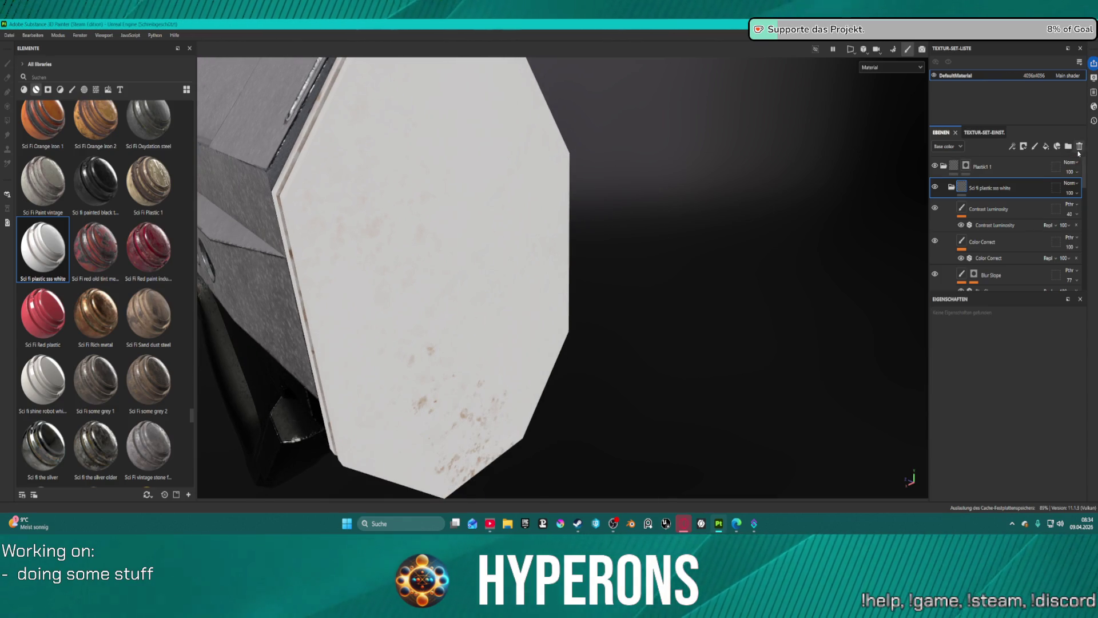
- Delete the white plastic layer, then try and discard tileable-material-01
{"action": "left_click", "coordinate": [1080, 147]}
{"action": "scroll", "scroll_direction": "down", "scroll_amount": 3}
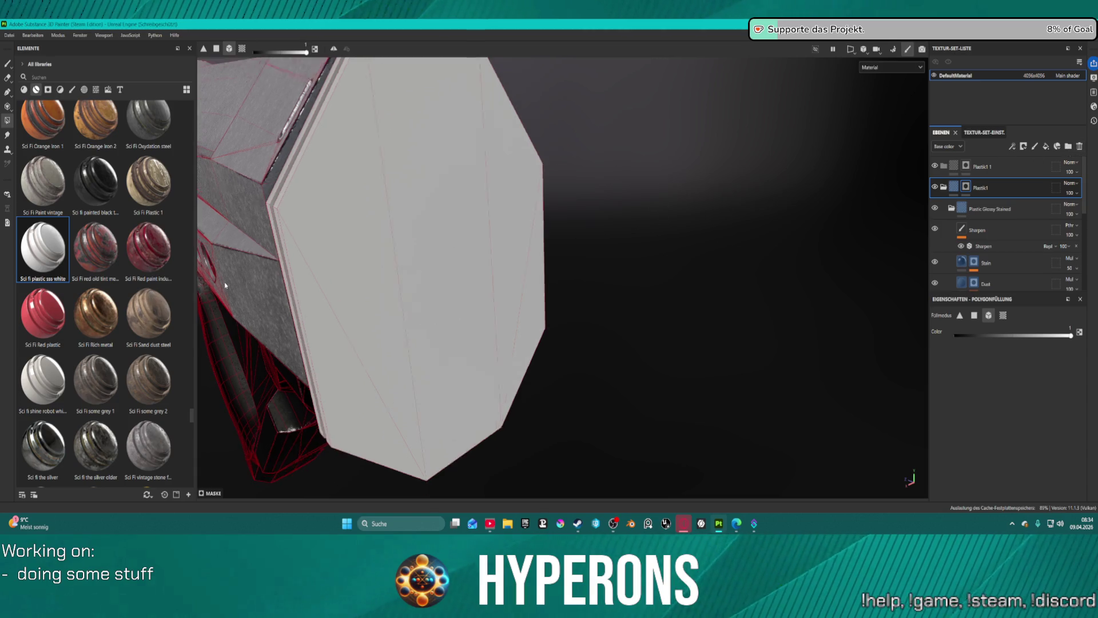
{"action": "scroll", "scroll_direction": "down", "scroll_amount": 3}
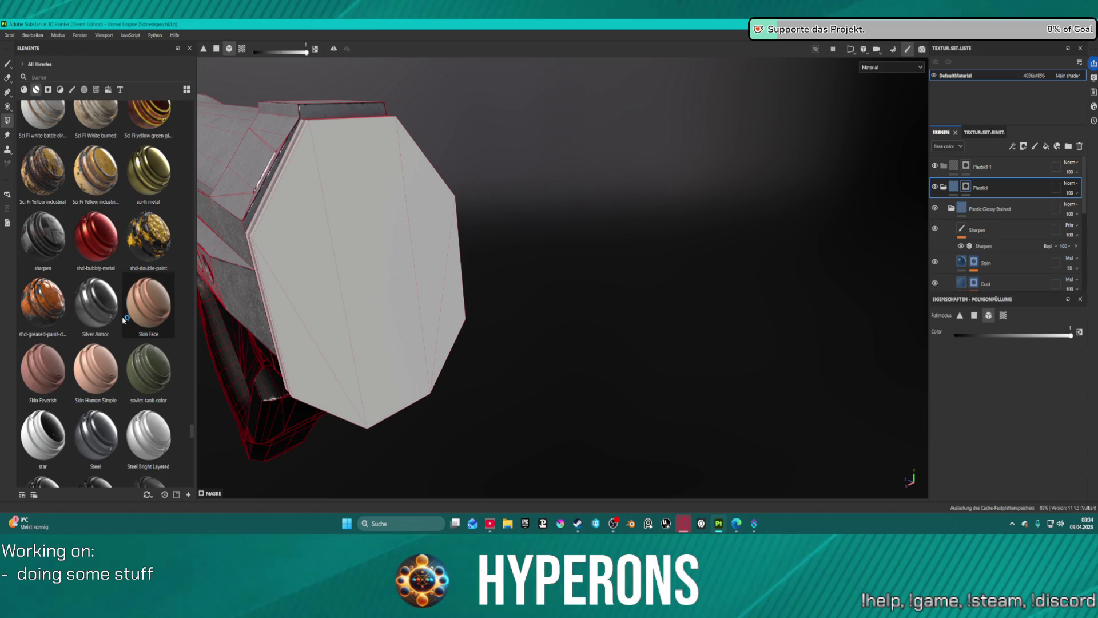
{"action": "scroll", "scroll_direction": "down", "scroll_amount": 3}
{"action": "scroll", "scroll_direction": "down", "scroll_amount": 3}
{"action": "left_click_drag", "start_coordinate": [100, 272], "coordinate": [986, 166]}
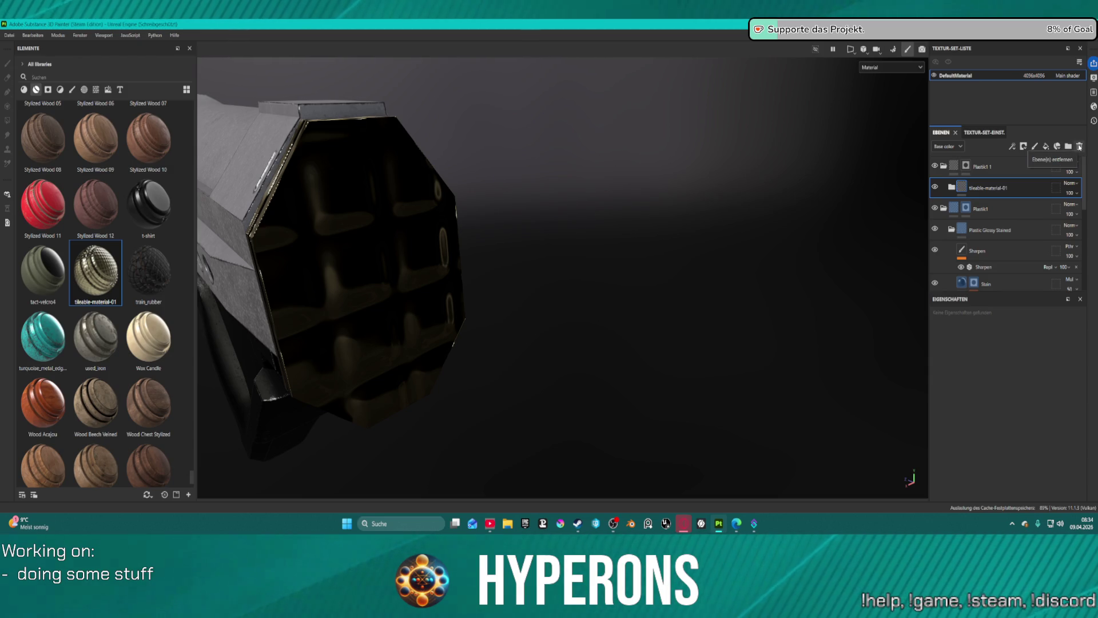
{"action": "left_click", "coordinate": [1080, 147]}
- Try and discard train_rubber, then apply tact-velcro4 to the end cap
{"action": "left_click_drag", "start_coordinate": [179, 259], "coordinate": [997, 175]}
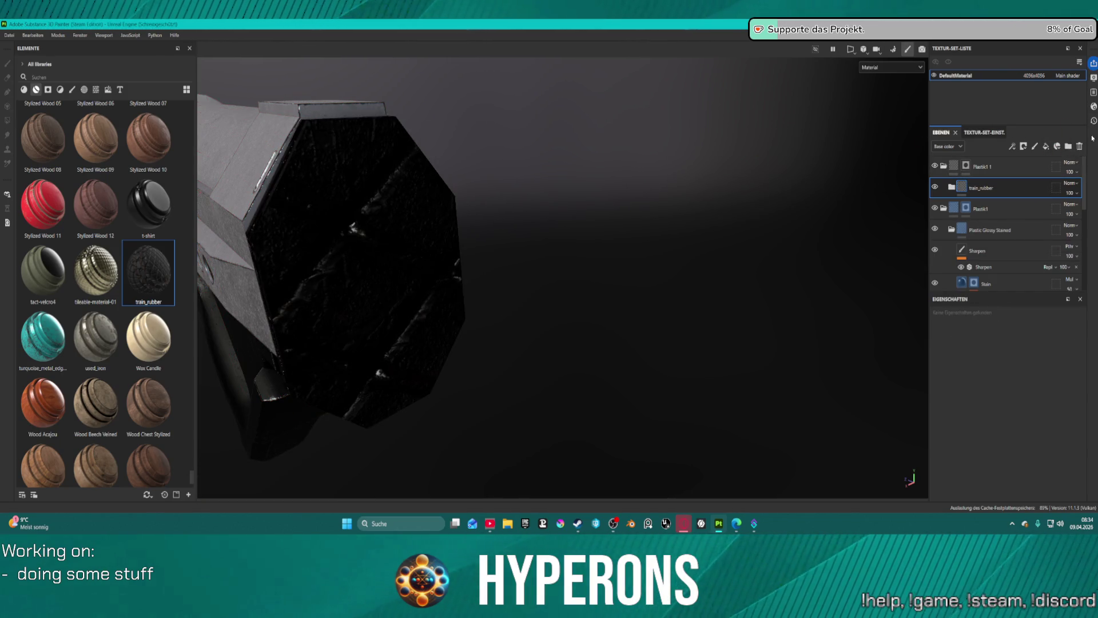
{"action": "left_click", "coordinate": [1080, 147]}
{"action": "left_click_drag", "start_coordinate": [43, 269], "coordinate": [1017, 166]}
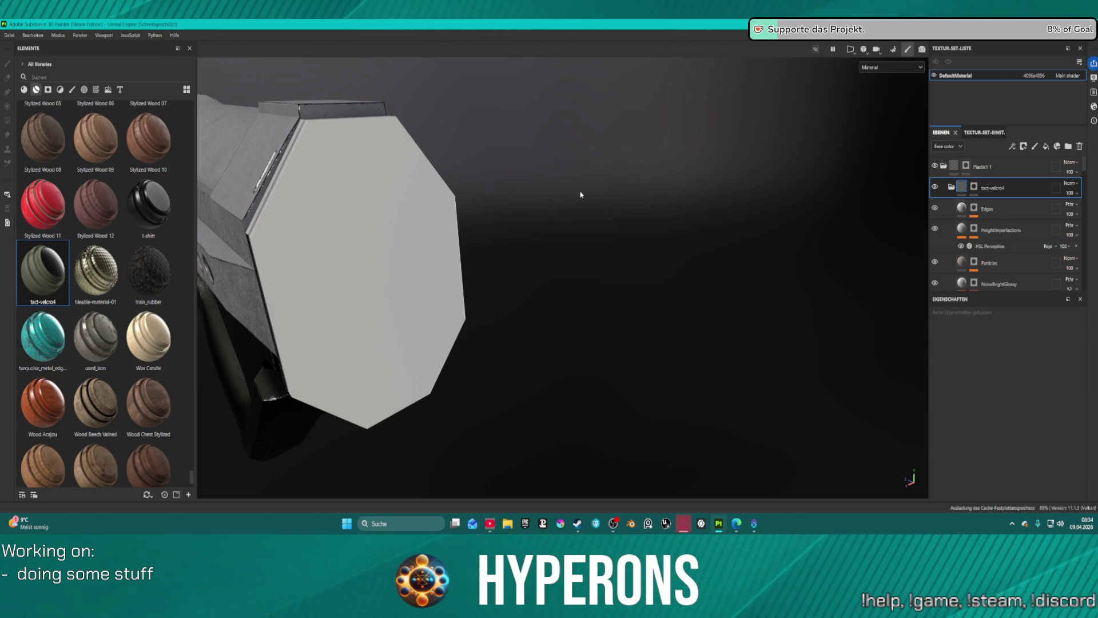
{"action": "scroll", "scroll_direction": "down", "scroll_amount": 3}
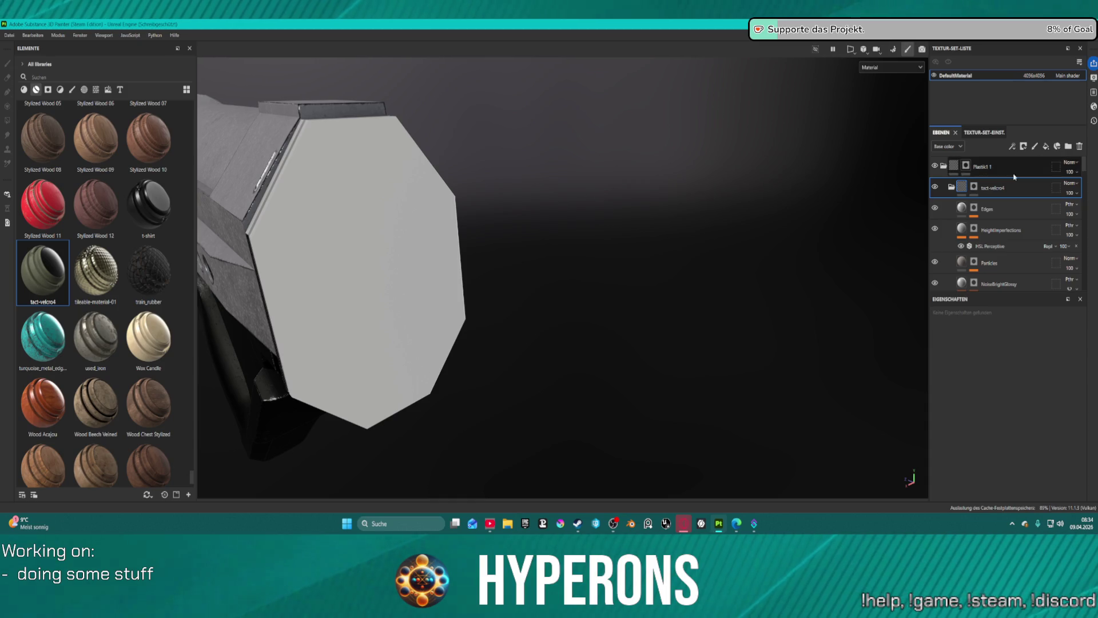
{"action": "scroll", "scroll_direction": "down", "scroll_amount": 3}
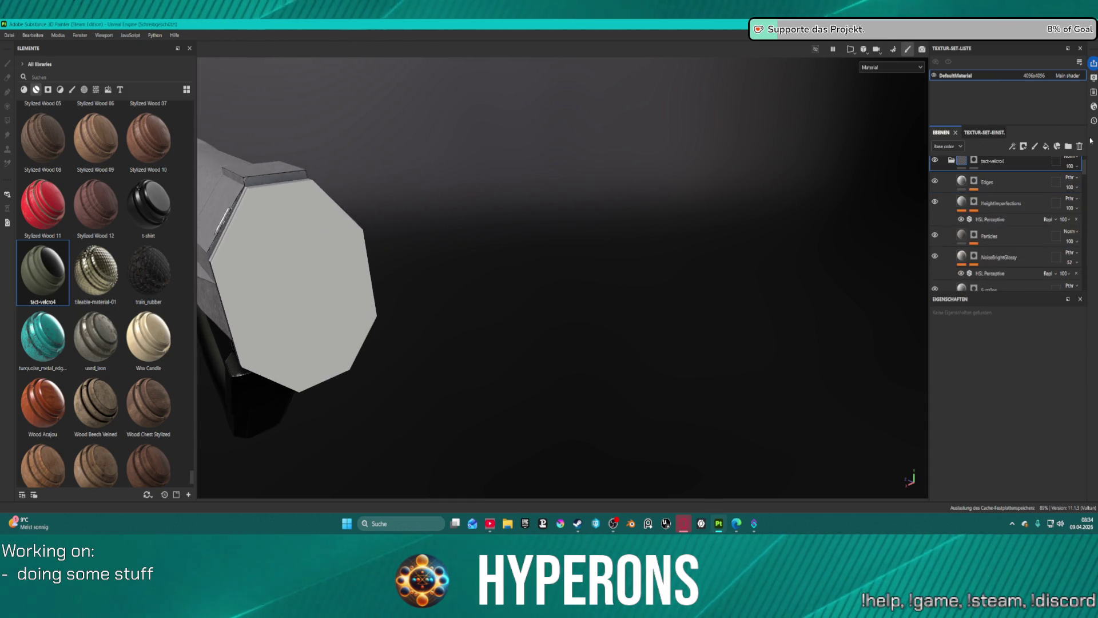
- Swap the tact-velcro4 layer for JR_Sci-Fi Padded Wall on the end cap, then start Blender 5.0
{"action": "left_click", "coordinate": [1079, 146]}
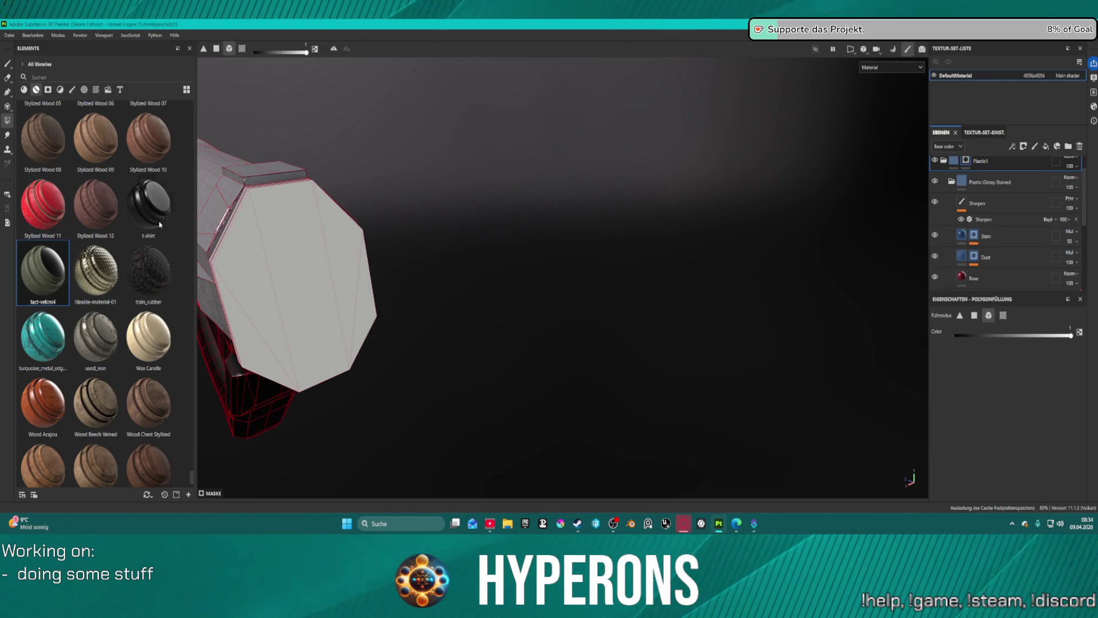
{"action": "scroll", "scroll_direction": "down", "scroll_amount": 3}
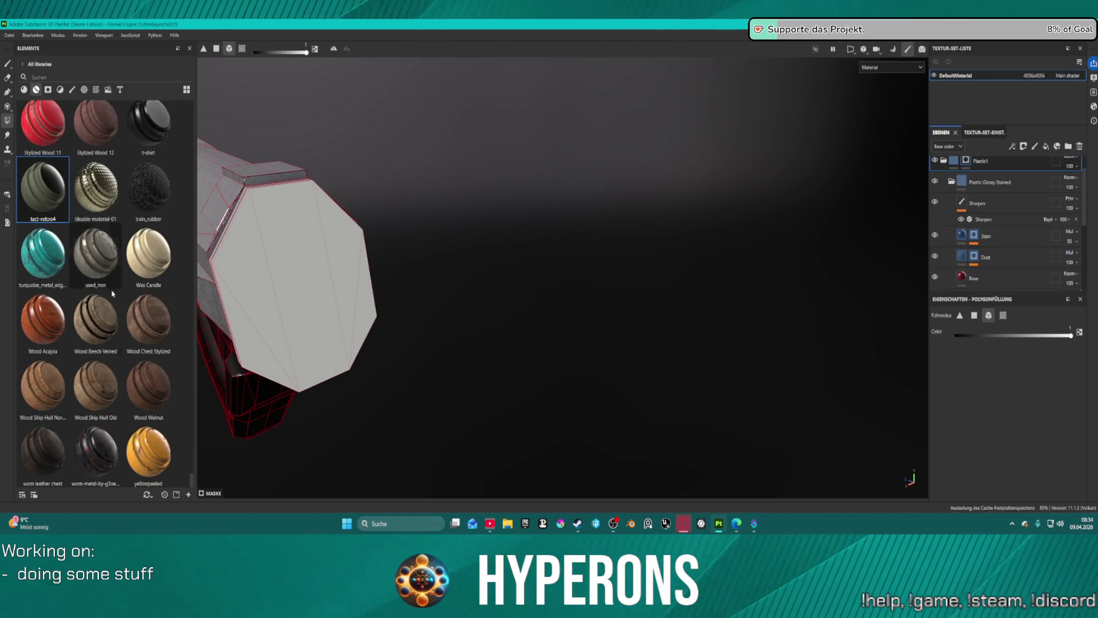
{"action": "scroll", "scroll_direction": "up", "scroll_amount": 3}
{"action": "scroll", "scroll_direction": "up", "scroll_amount": 3}
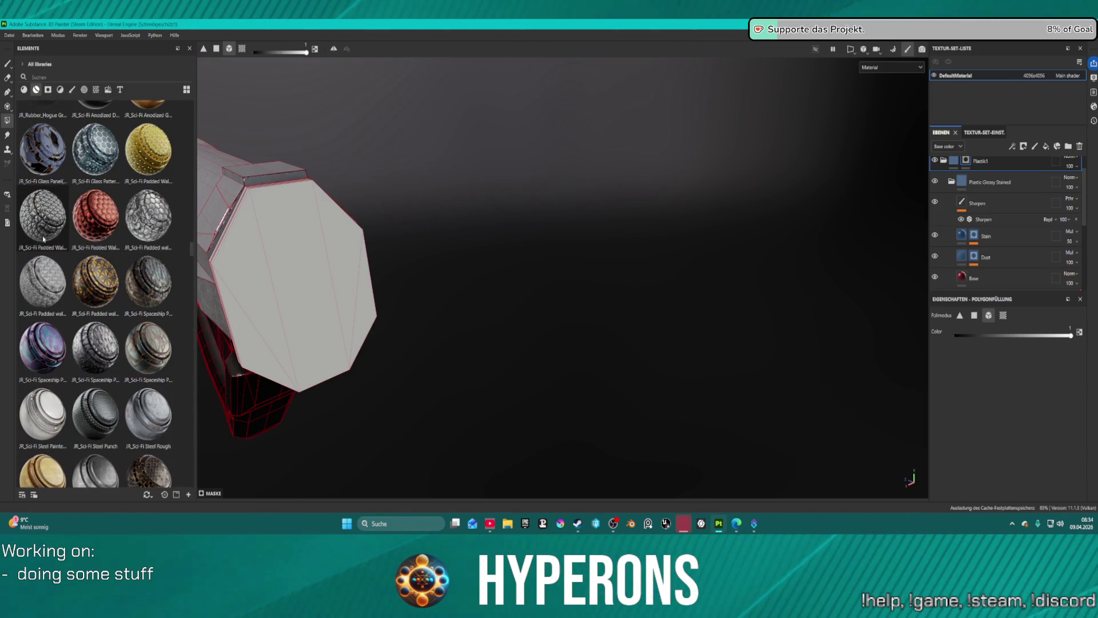
{"action": "left_click_drag", "start_coordinate": [27, 222], "coordinate": [974, 167]}
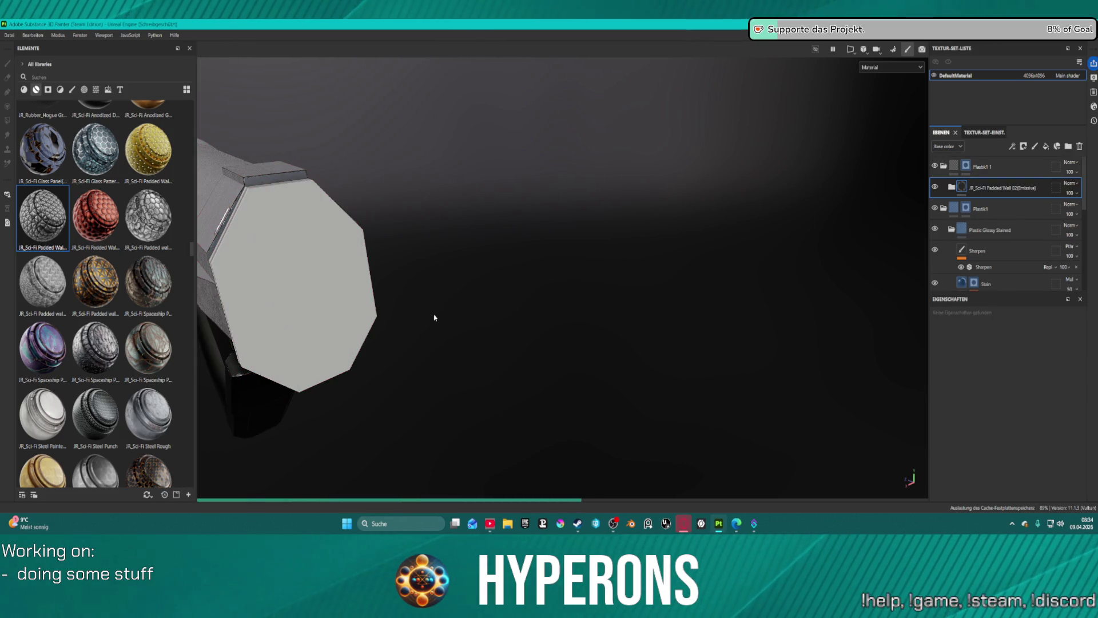
{"action": "left_click_drag", "start_coordinate": [412, 319], "coordinate": [518, 338]}
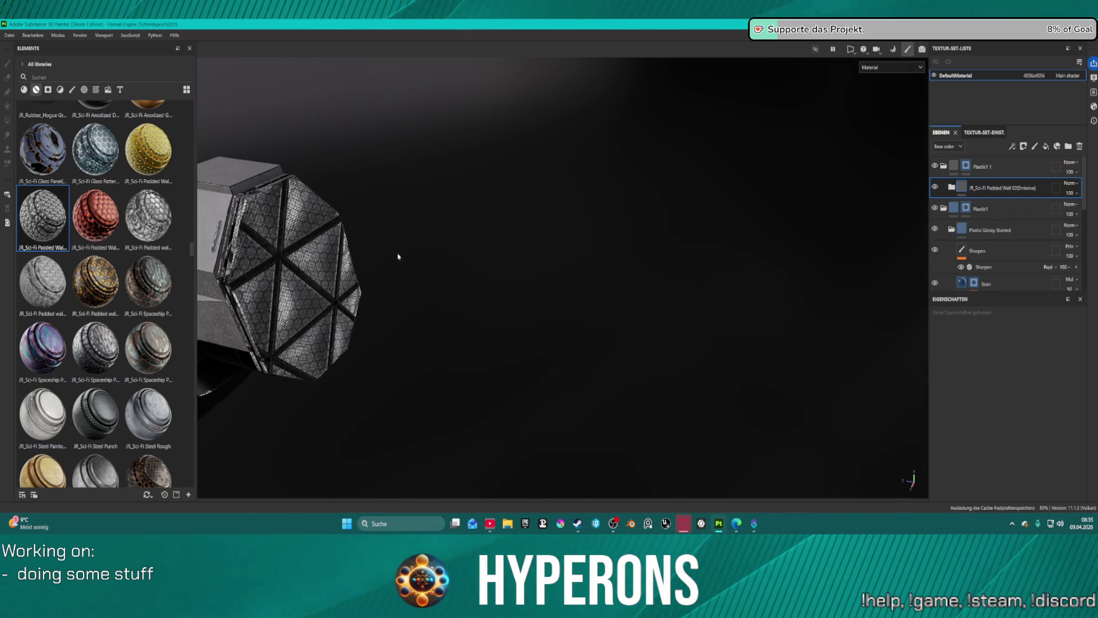
{"action": "right_click", "coordinate": [631, 523]}
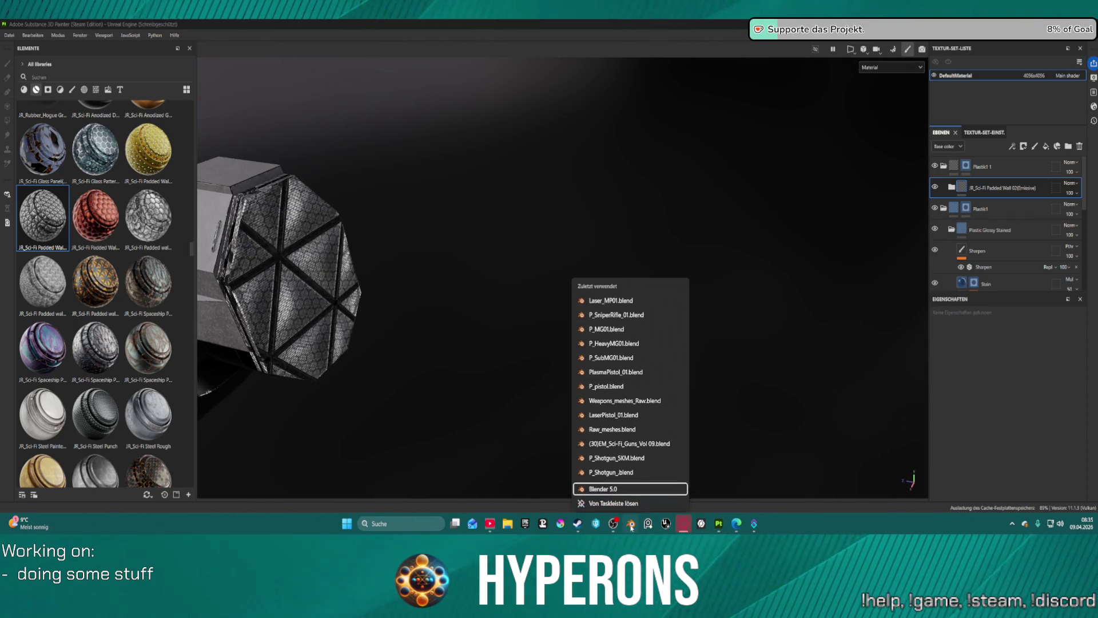
{"action": "left_click", "coordinate": [618, 298]}
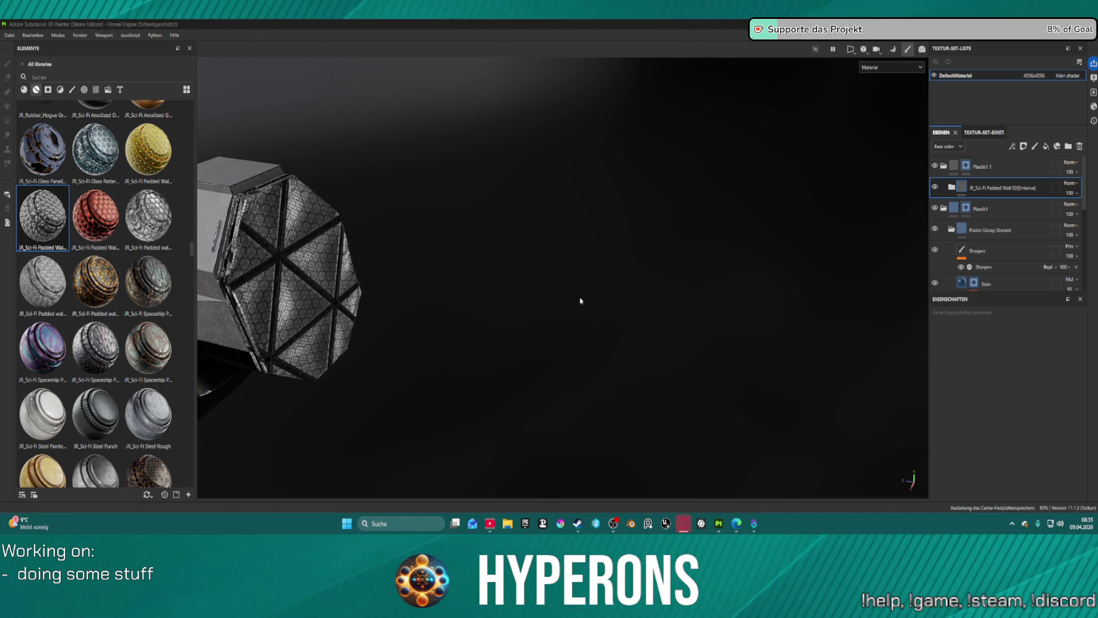
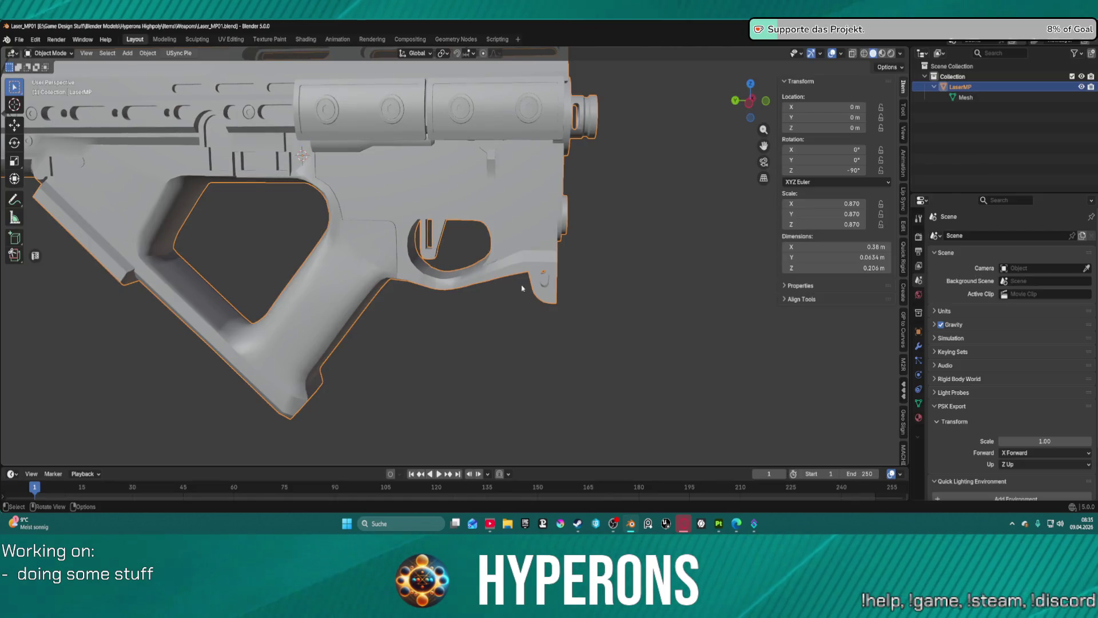
- Orbit to the pistol's front and switch the LaserMP mesh into Edit Mode
{"action": "scroll", "scroll_direction": "down", "scroll_amount": 3}
{"action": "scroll", "scroll_direction": "up", "scroll_amount": 3}
{"action": "left_click_drag", "start_coordinate": [445, 192], "coordinate": [512, 114]}
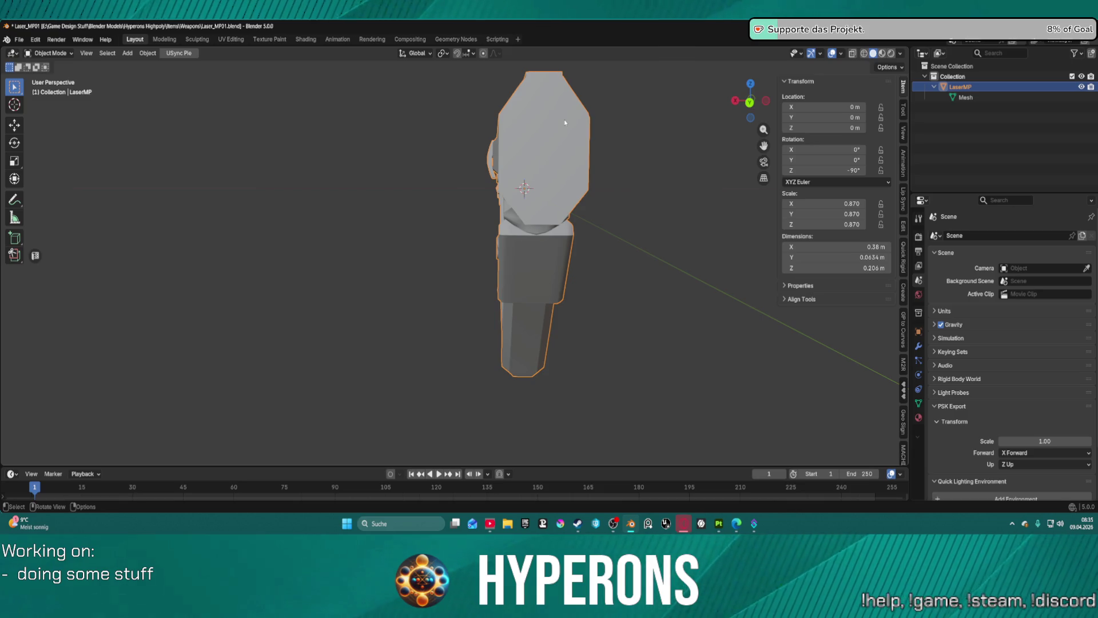
{"action": "key", "text": "ctrl+Tab"}
{"action": "left_click", "coordinate": [581, 132]}
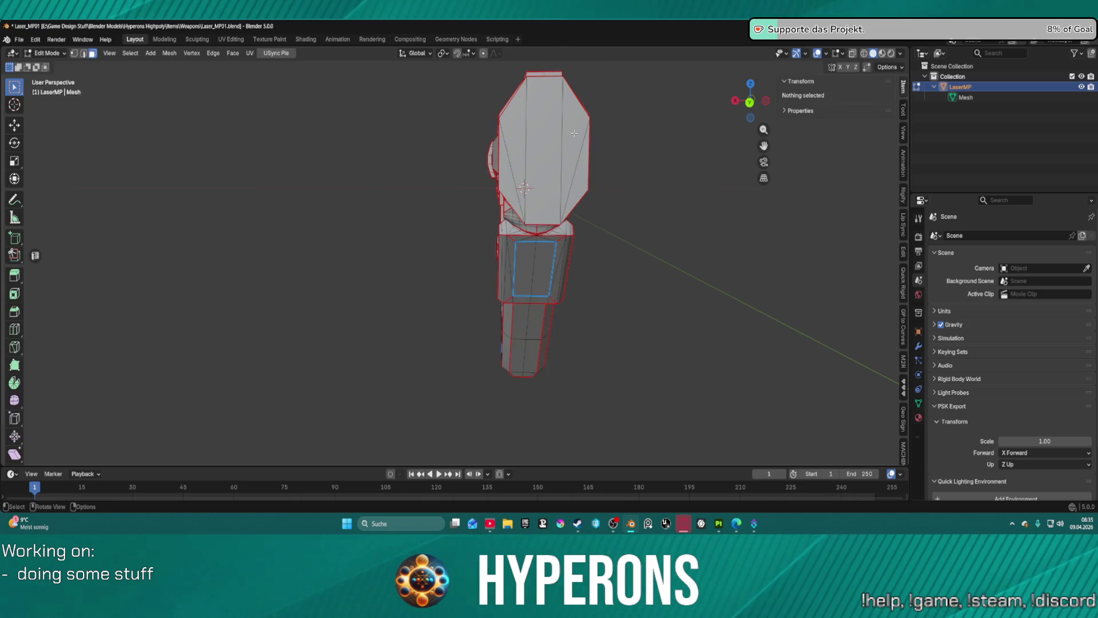
- Select the linked muzzle piece and try Delete, then dissolve a muzzle edge and undo it
{"action": "key", "text": "l"}
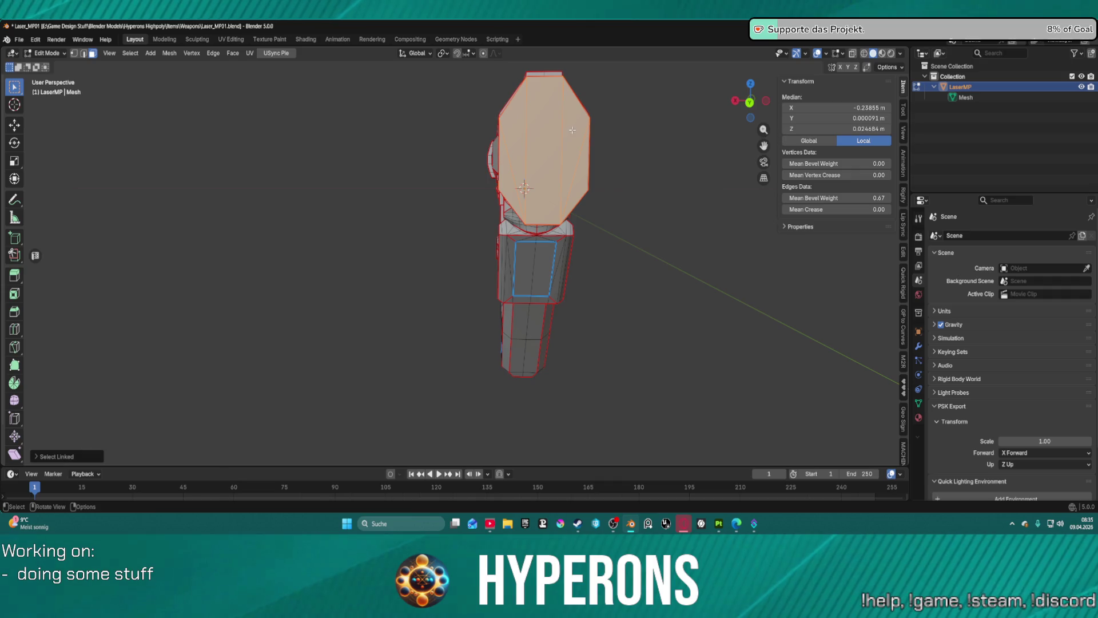
{"action": "key", "text": "x"}
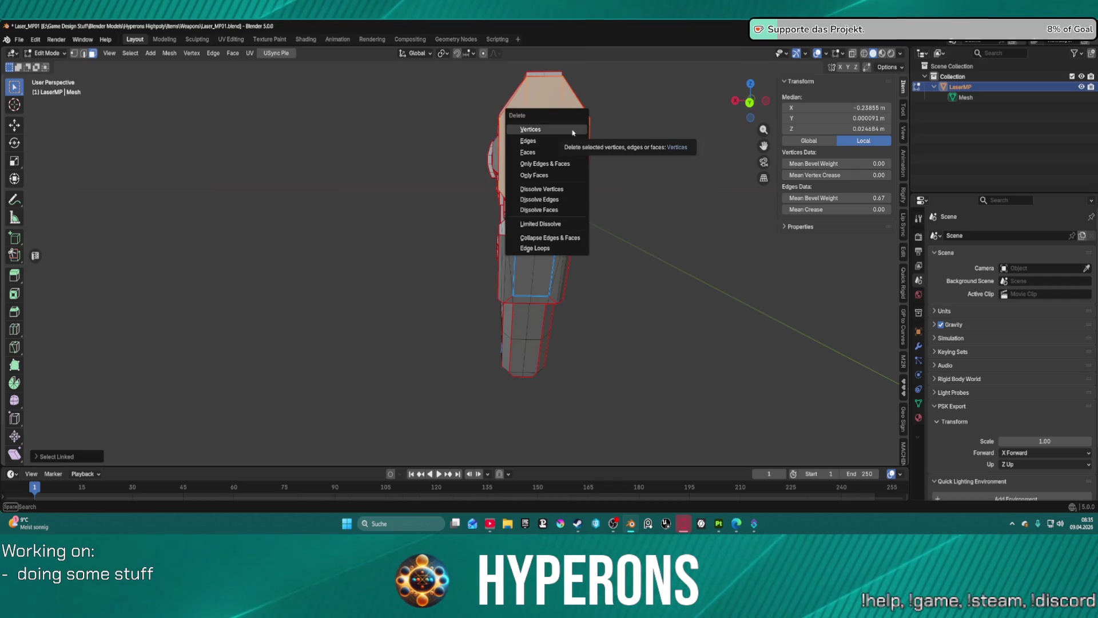
{"action": "left_click", "coordinate": [572, 130]}
{"action": "left_click_drag", "start_coordinate": [647, 151], "coordinate": [519, 160]}
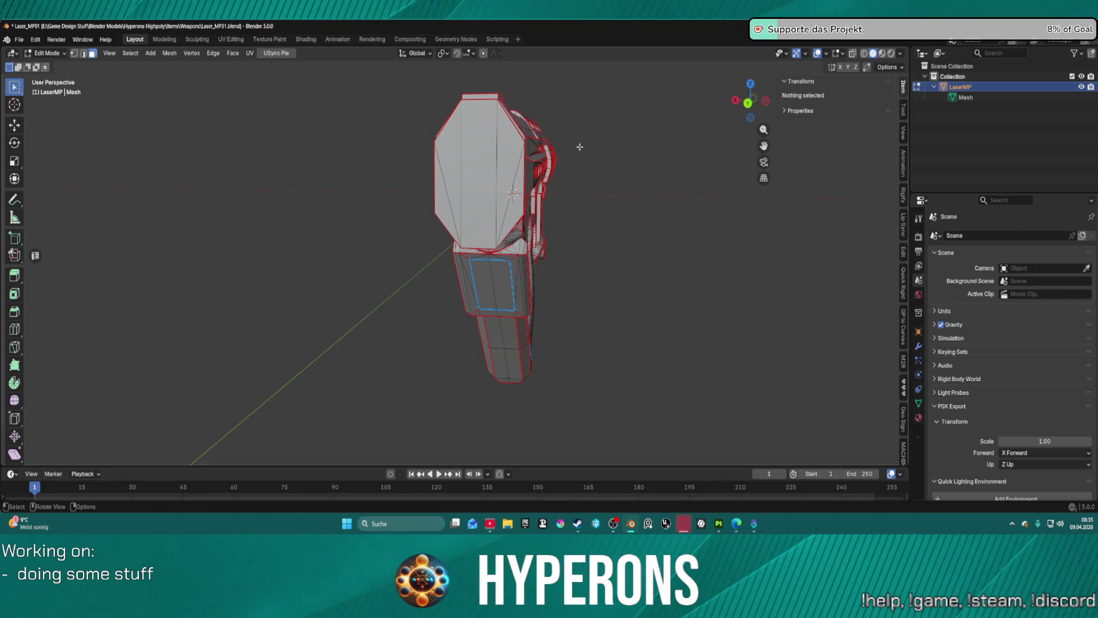
{"action": "left_click", "coordinate": [519, 160]}
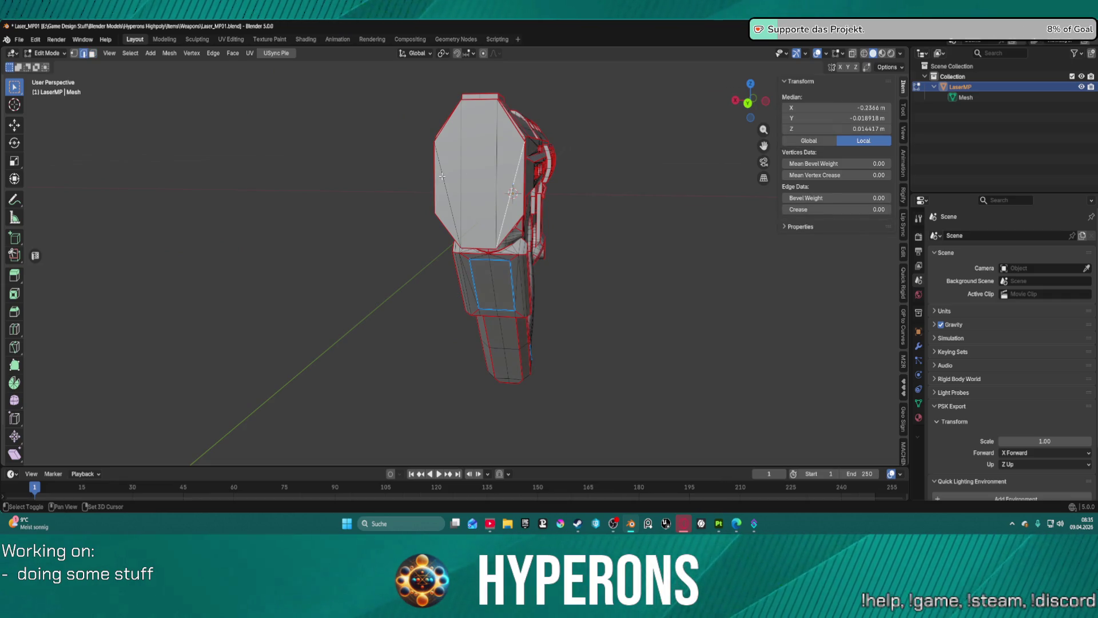
{"action": "key", "text": "ctrl+x"}
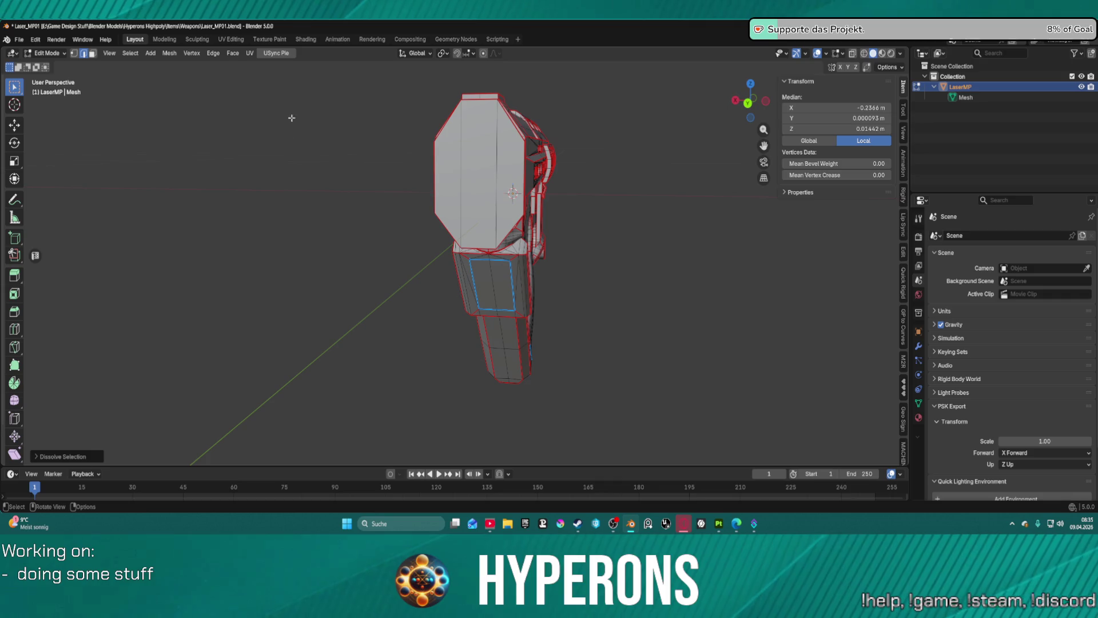
{"action": "key", "text": "ctrl+z"}
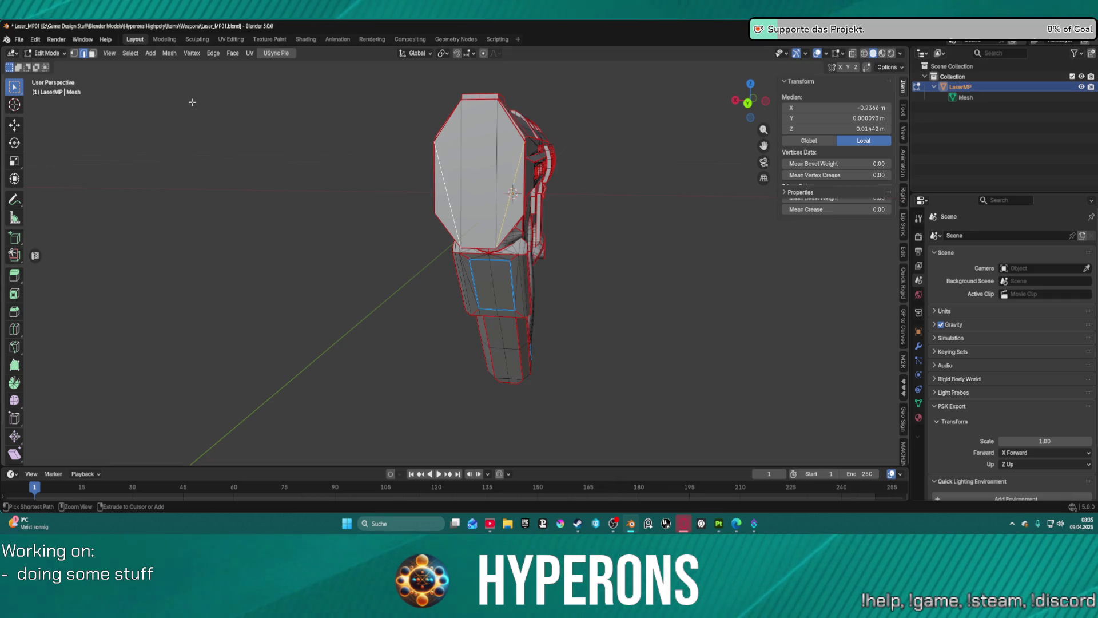
- Browse the File > Export formats, close the menu without exporting, and switch to Substance 3D Painter
{"action": "left_click", "coordinate": [19, 39]}
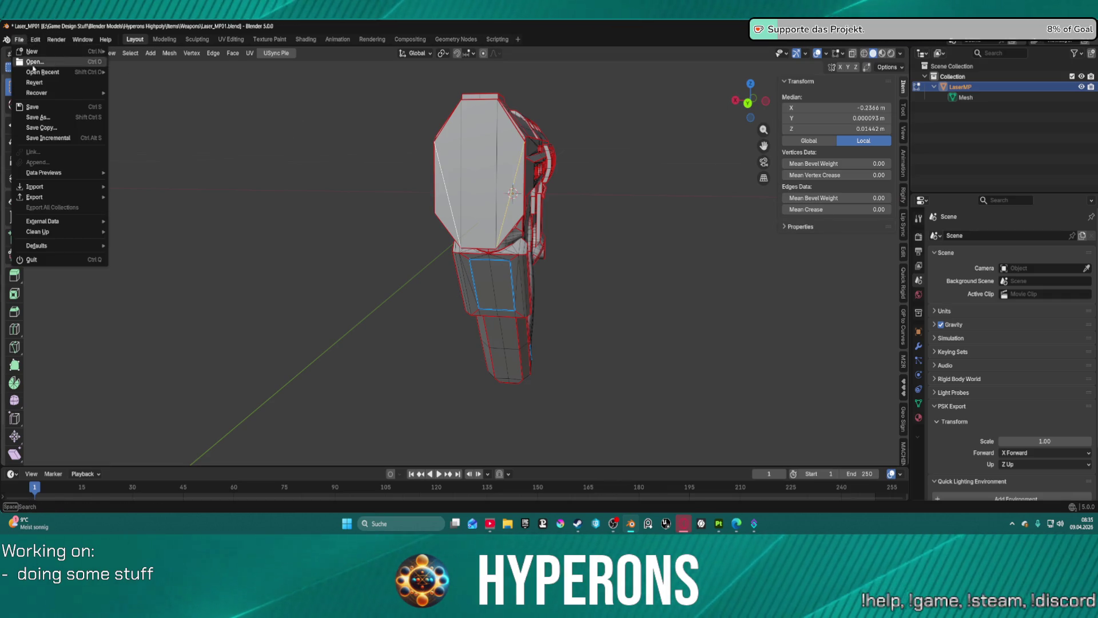
{"action": "mouse_move", "coordinate": [63, 172]}
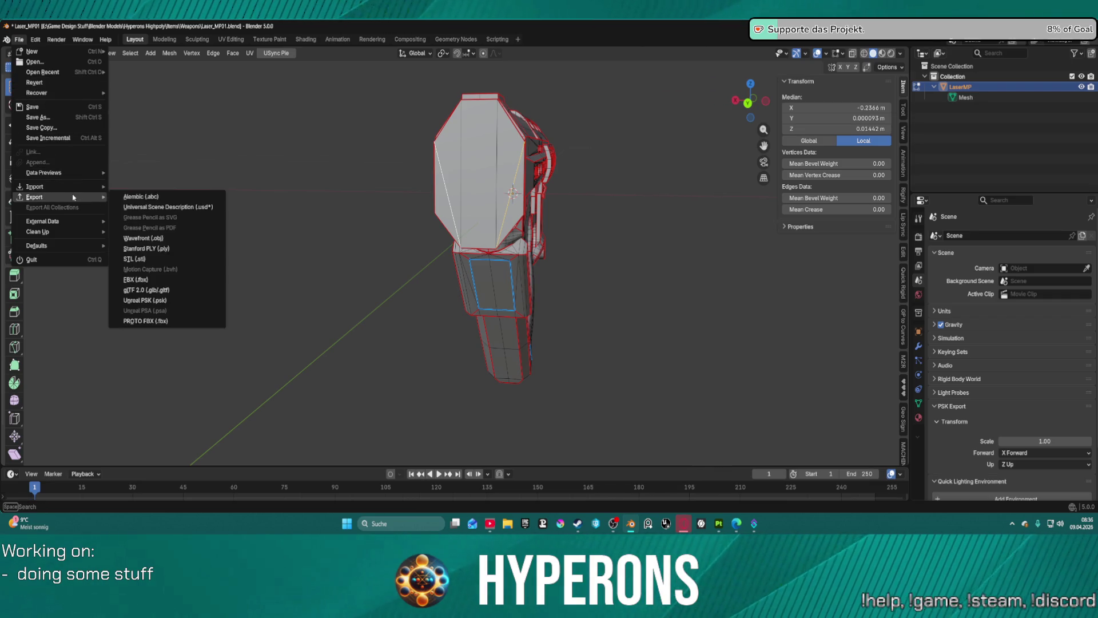
{"action": "mouse_move", "coordinate": [90, 197]}
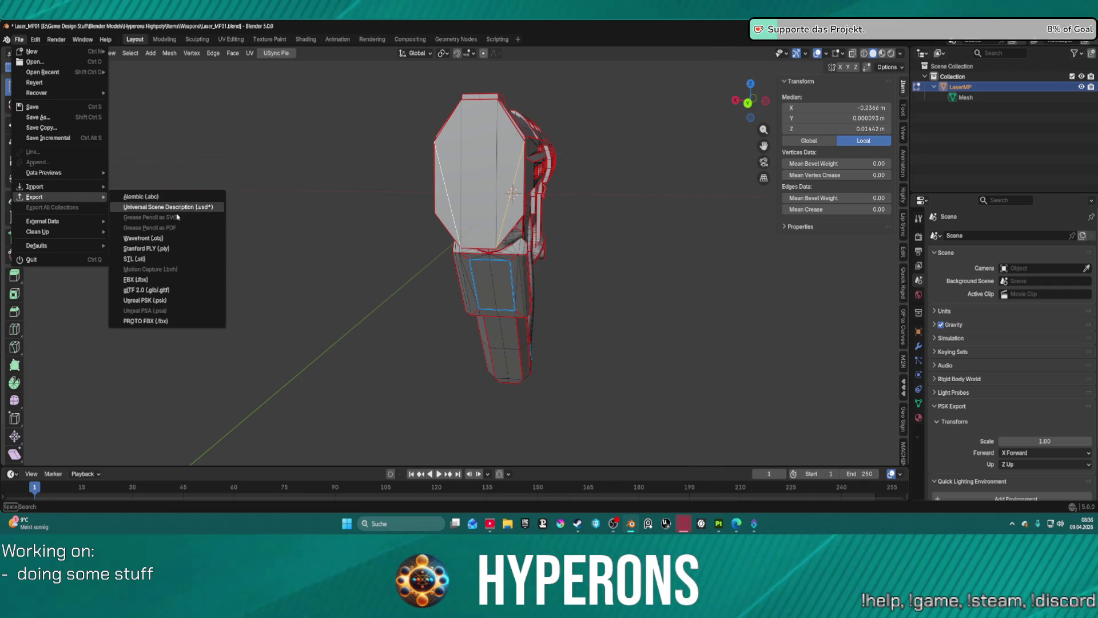
{"action": "key", "text": "Escape"}
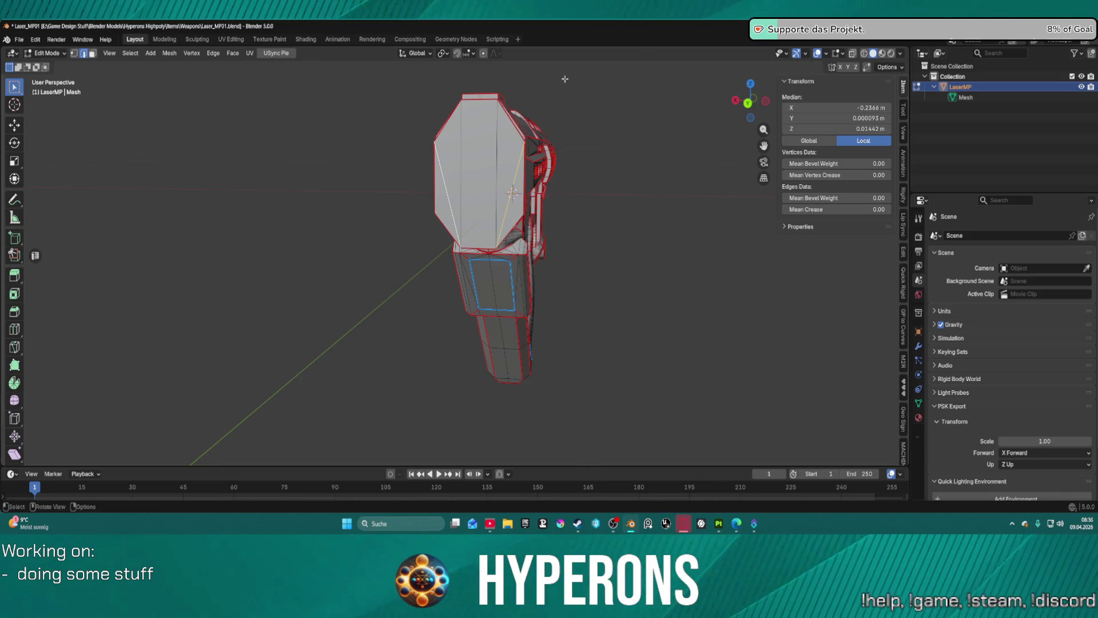
{"action": "key", "text": "alt+Tab"}
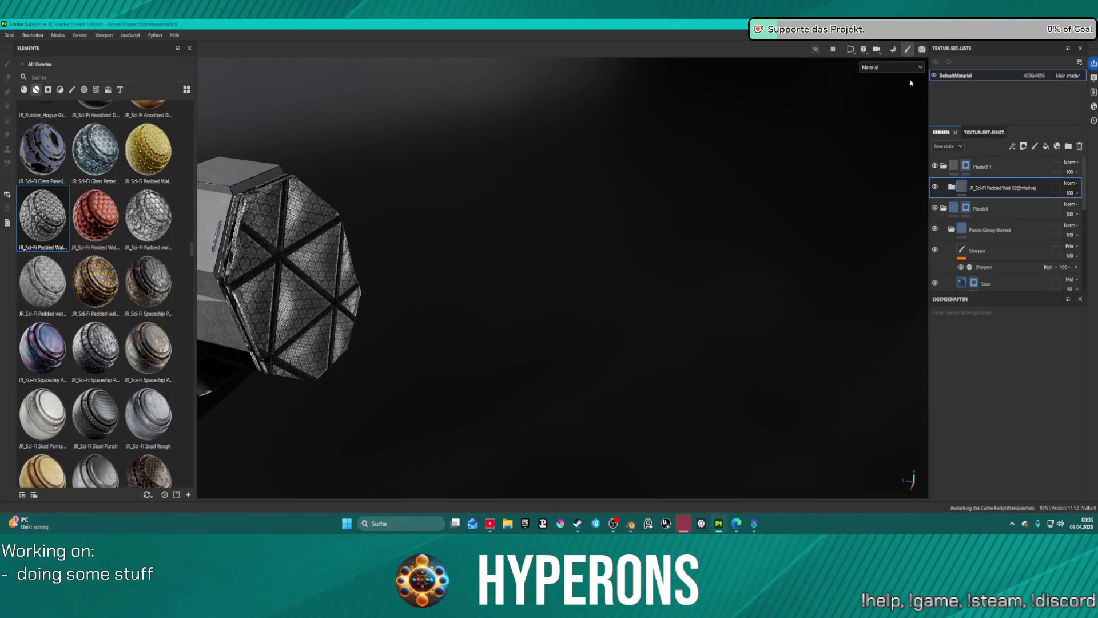
- Check the Ctrl+Shift shortcut hints and reimport the pistol mesh with Ctrl+Shift+R
{"action": "left_click", "coordinate": [444, 310]}
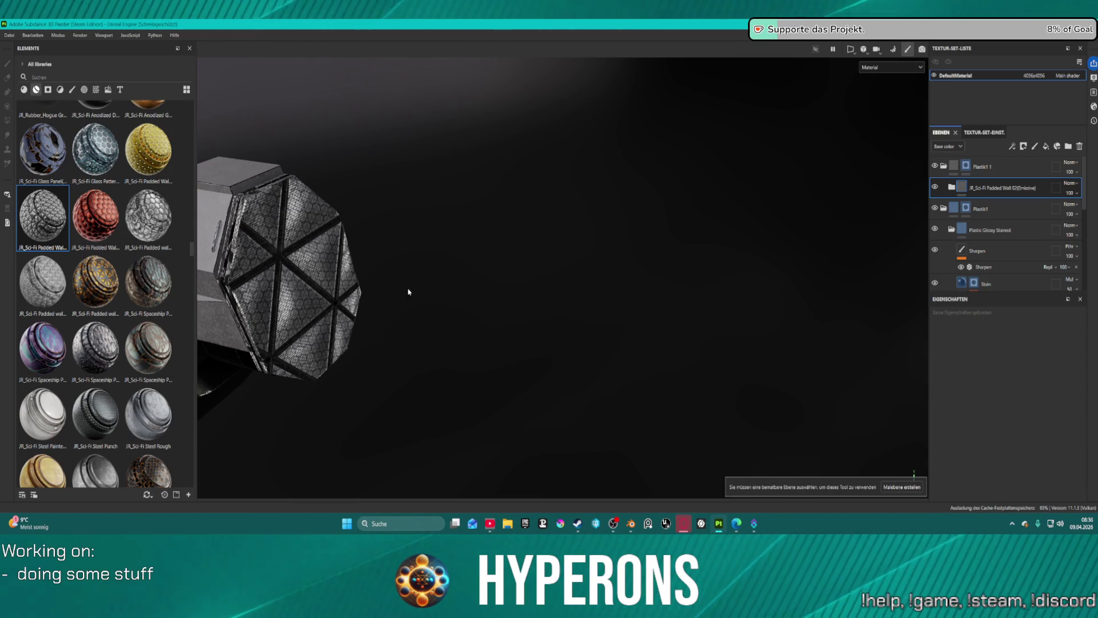
{"action": "left_click_drag", "start_coordinate": [498, 286], "coordinate": [502, 289]}
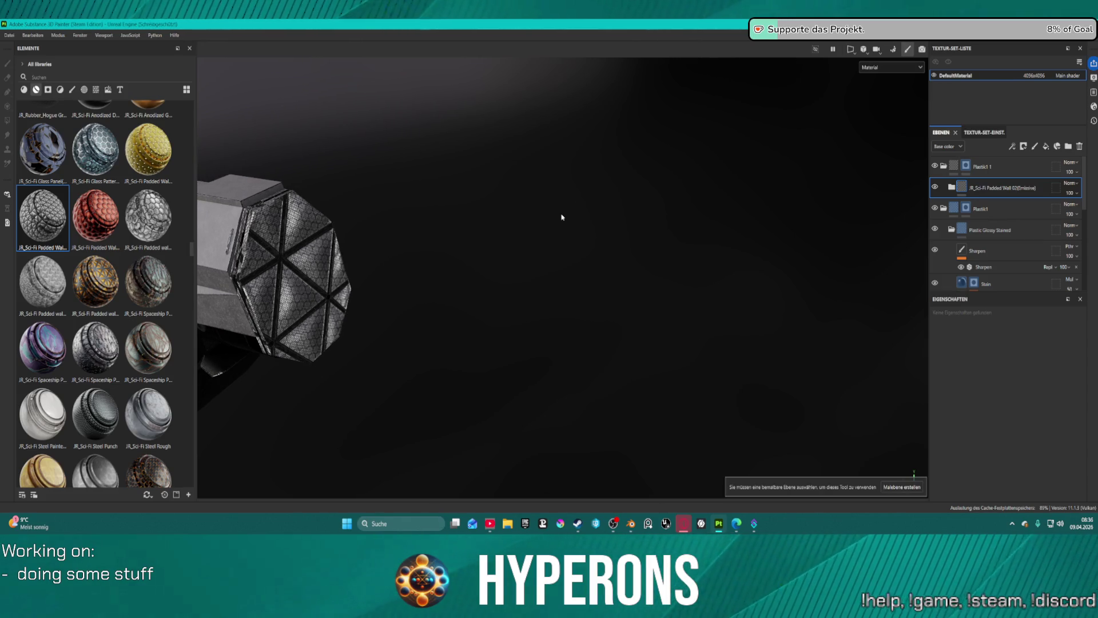
{"action": "key", "text": "ctrl"}
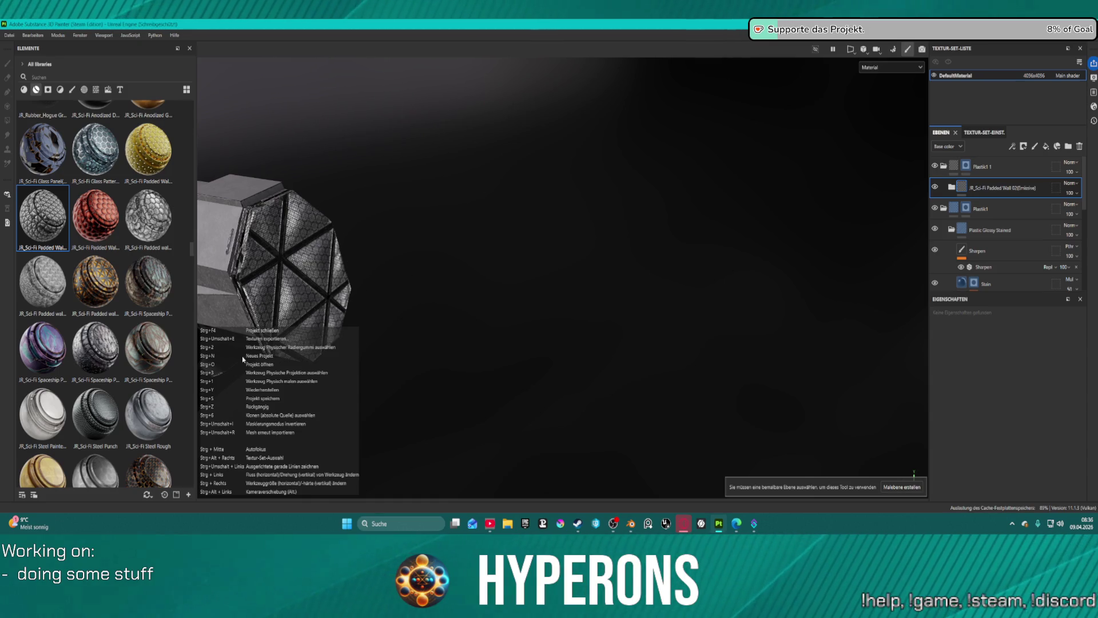
{"action": "key", "text": "shift"}
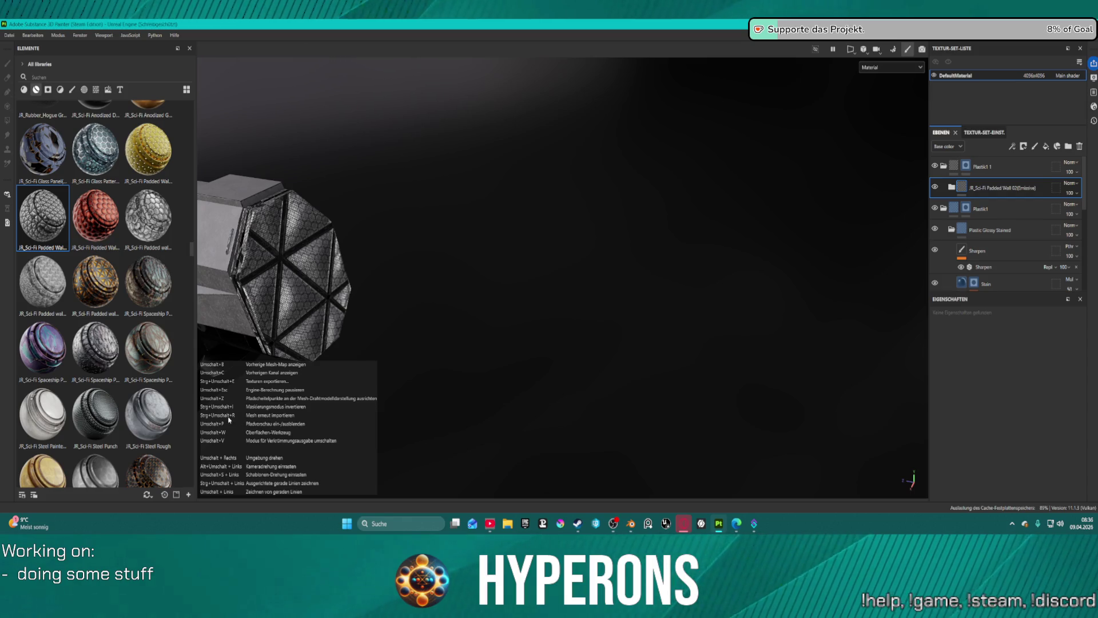
{"action": "key", "text": "ctrl+shift"}
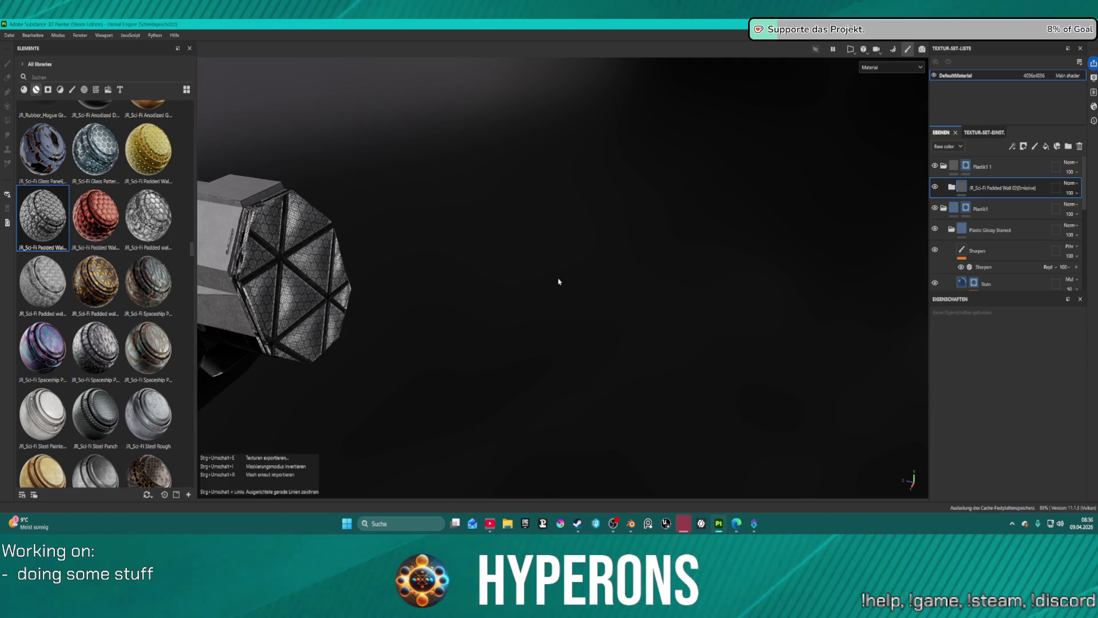
{"action": "key", "text": "ctrl+shift+r"}
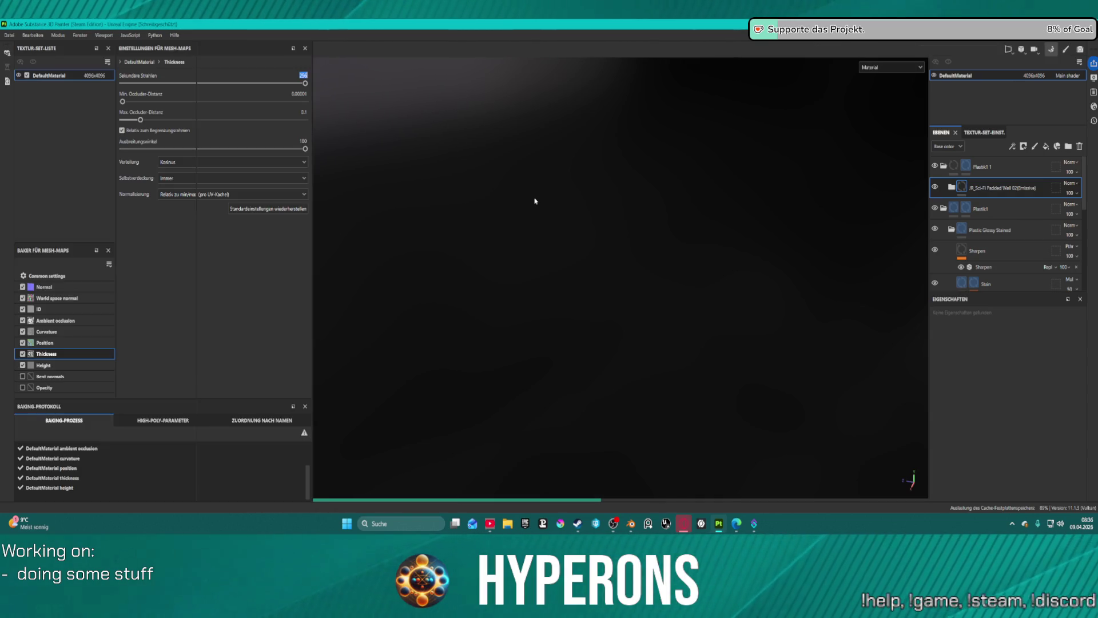
- Bake the selected mesh map textures and return to paint mode
{"action": "left_click", "coordinate": [624, 485]}
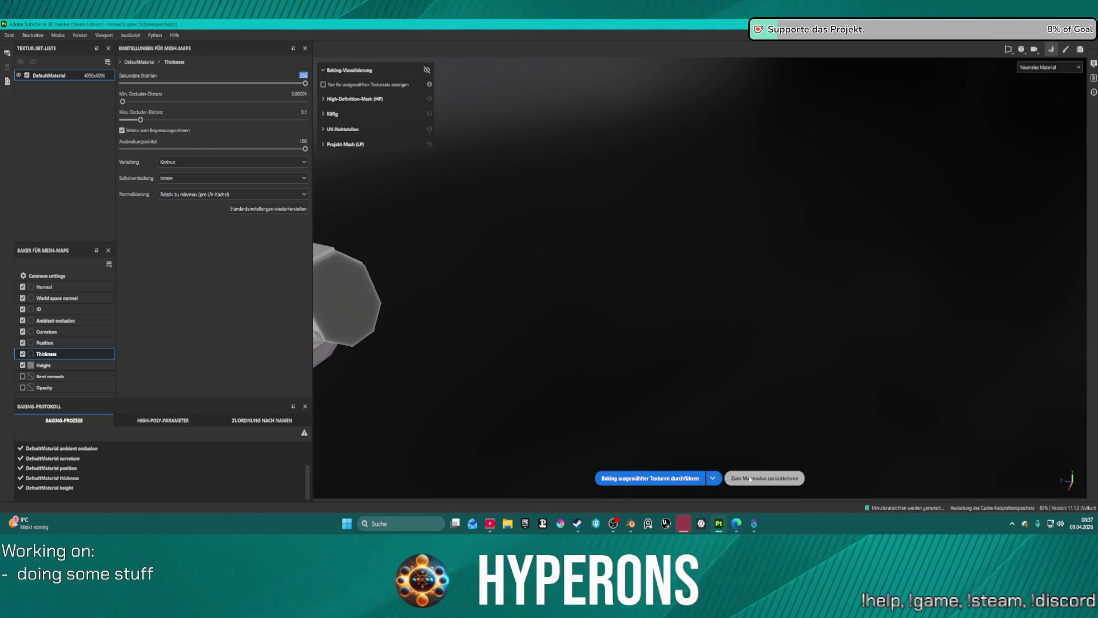
{"action": "left_click", "coordinate": [748, 481]}
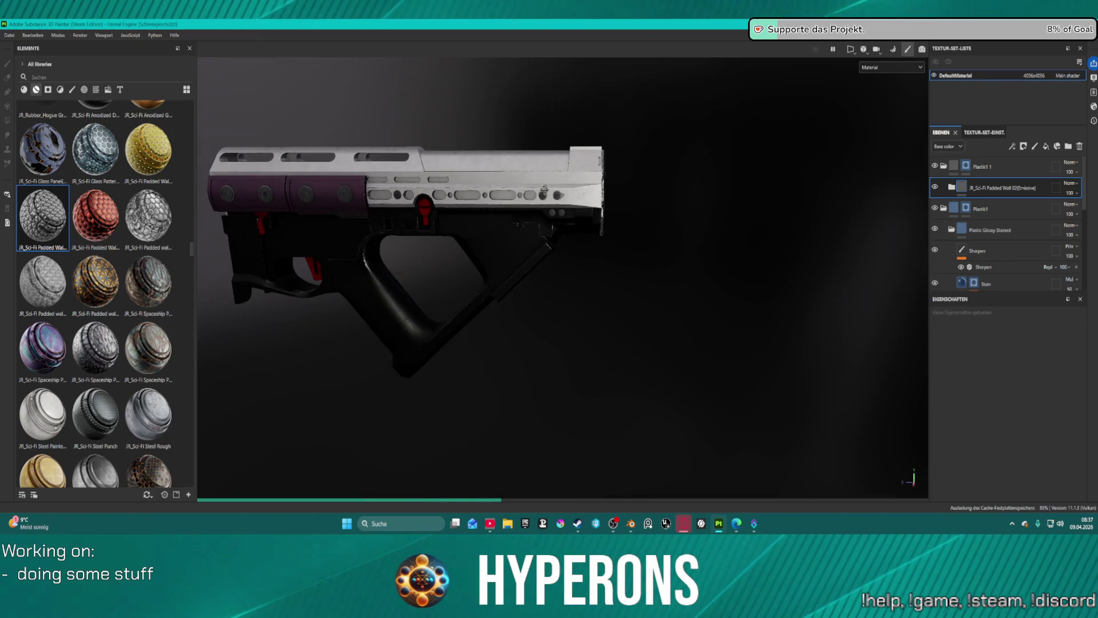
{"action": "left_click_drag", "start_coordinate": [560, 181], "coordinate": [512, 223]}
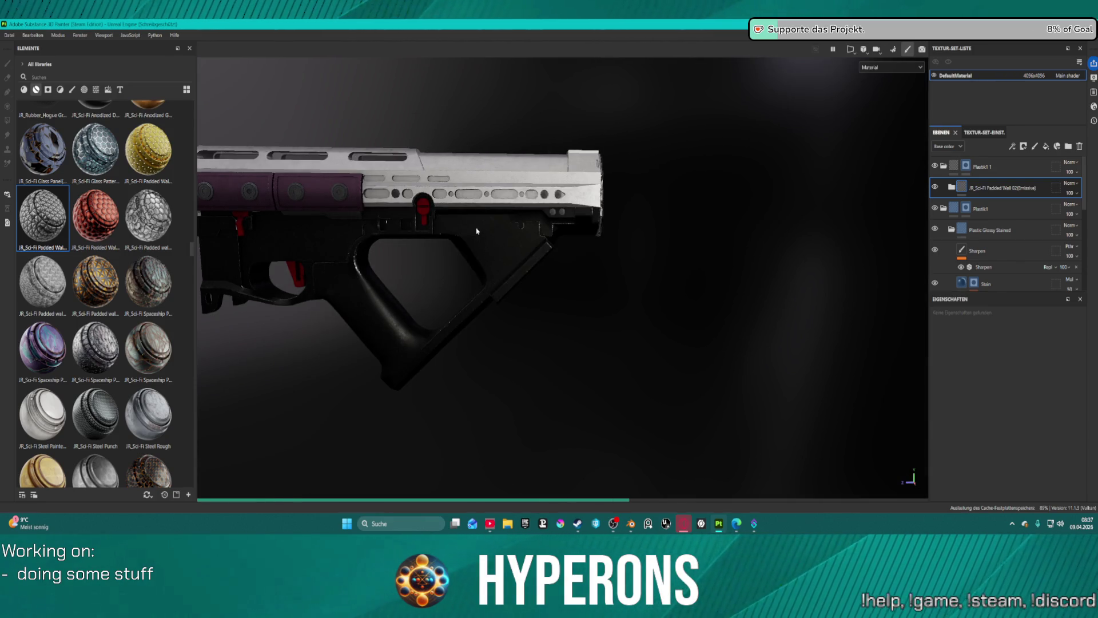
{"action": "key", "text": "alt"}
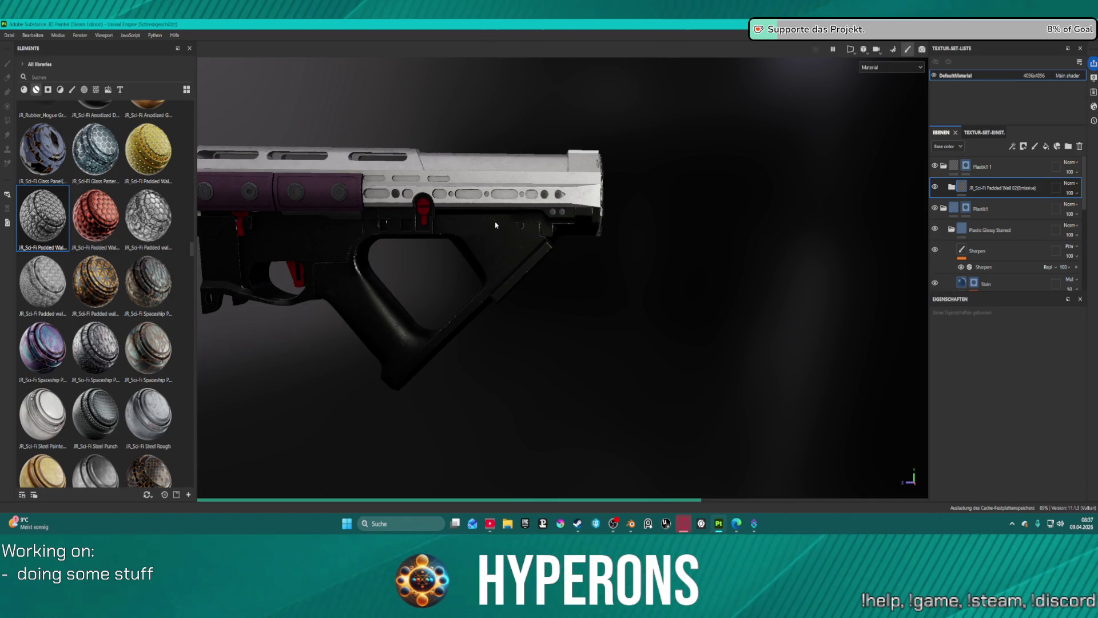
{"action": "key", "text": "alt"}
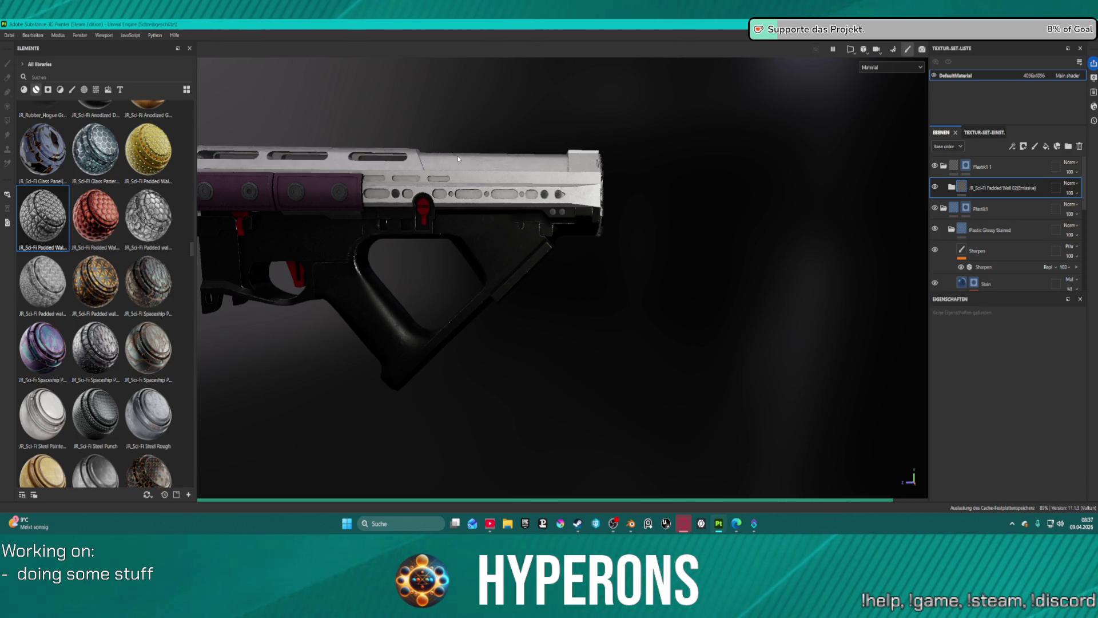
- Orbit around the pistol to inspect the rebaked textures on the octagonal muzzle
{"action": "left_click_drag", "start_coordinate": [455, 155], "coordinate": [504, 173]}
{"action": "left_click_drag", "start_coordinate": [505, 173], "coordinate": [492, 217]}
{"action": "left_click_drag", "start_coordinate": [492, 218], "coordinate": [410, 274]}
{"action": "left_click_drag", "start_coordinate": [411, 274], "coordinate": [652, 225]}
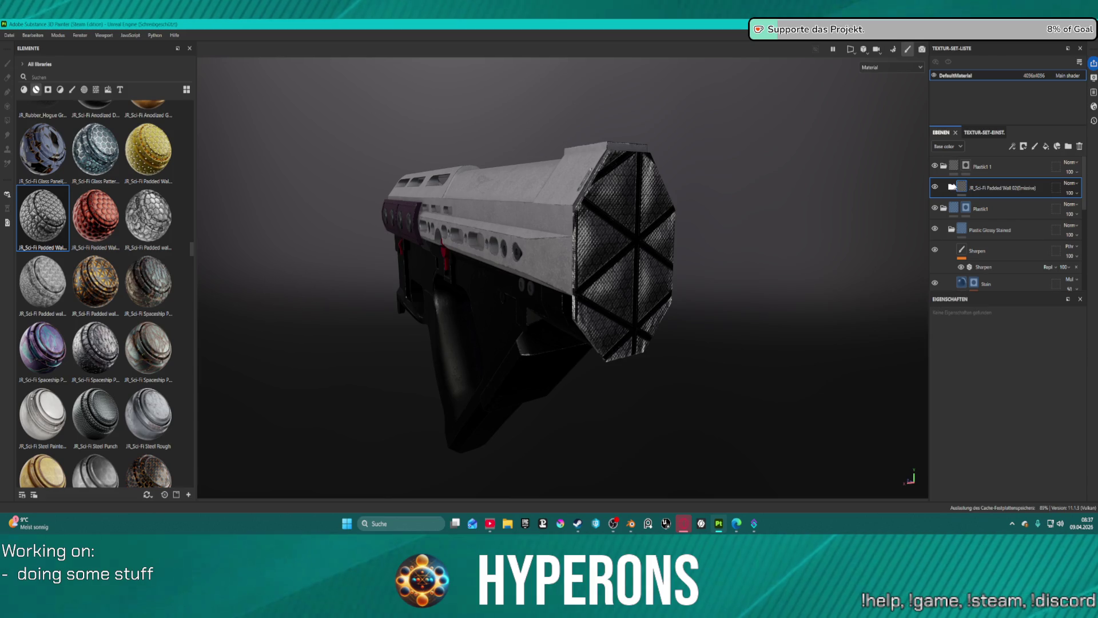
{"action": "left_click_drag", "start_coordinate": [761, 213], "coordinate": [858, 218]}
{"action": "left_click_drag", "start_coordinate": [858, 218], "coordinate": [905, 210]}
{"action": "left_click_drag", "start_coordinate": [905, 210], "coordinate": [907, 215]}
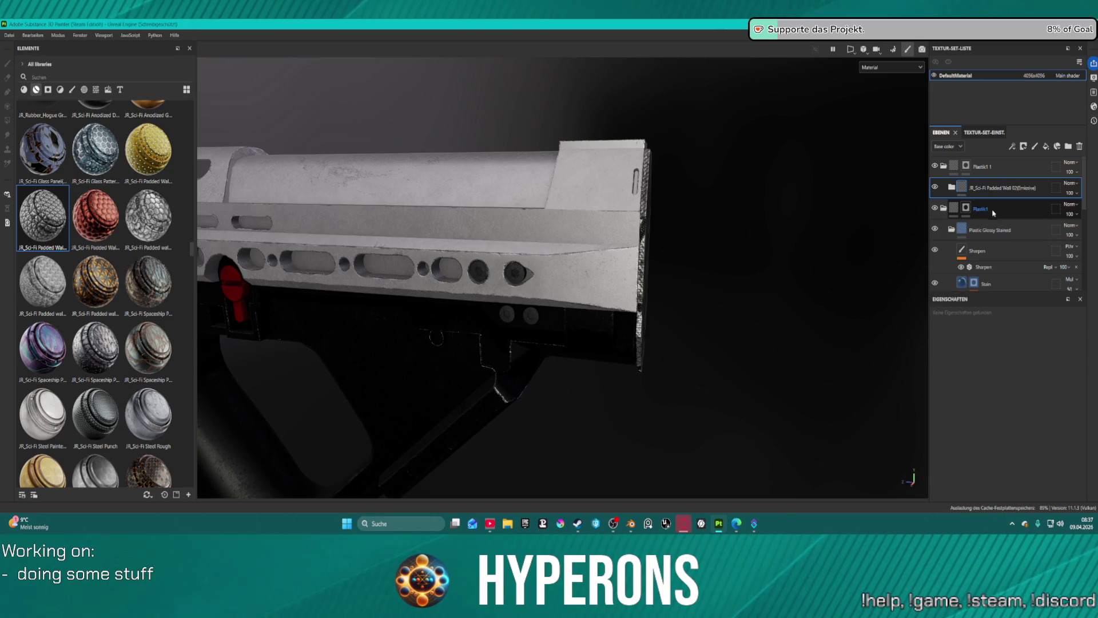
- Expand the JR_Sci-Fi Padded Wall 02 (Emissive) folder and peek inside Plastic Glossy Stained
{"action": "left_click", "coordinate": [951, 187]}
{"action": "scroll", "scroll_direction": "down", "scroll_amount": 3}
{"action": "scroll", "scroll_direction": "down", "scroll_amount": 3}
{"action": "left_click", "coordinate": [952, 202]}
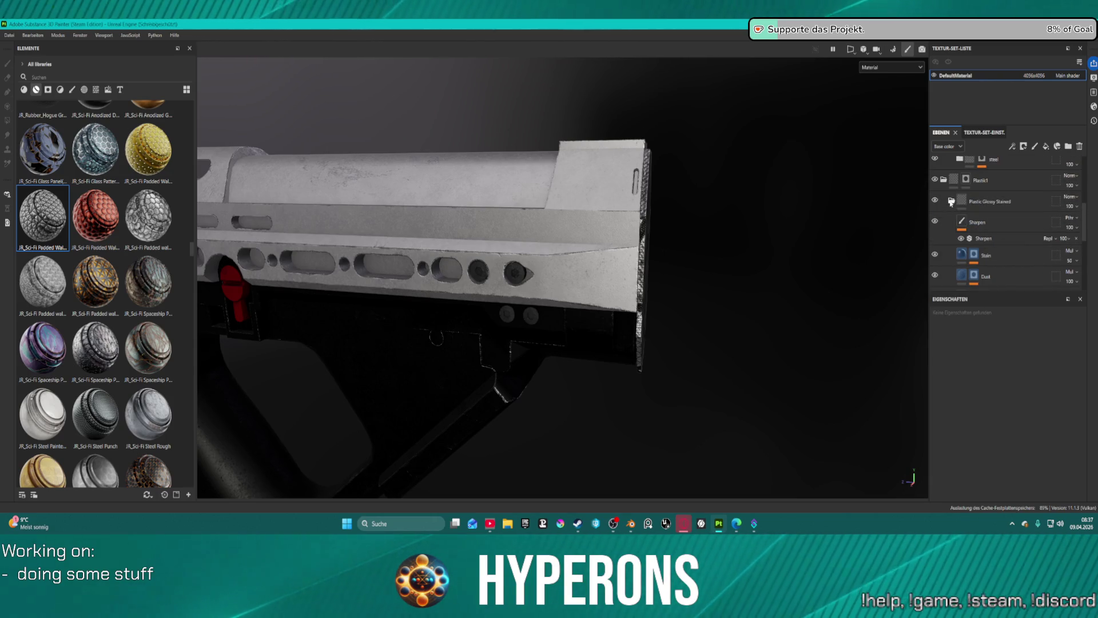
{"action": "left_click", "coordinate": [951, 202]}
{"action": "scroll", "scroll_direction": "up", "scroll_amount": 3}
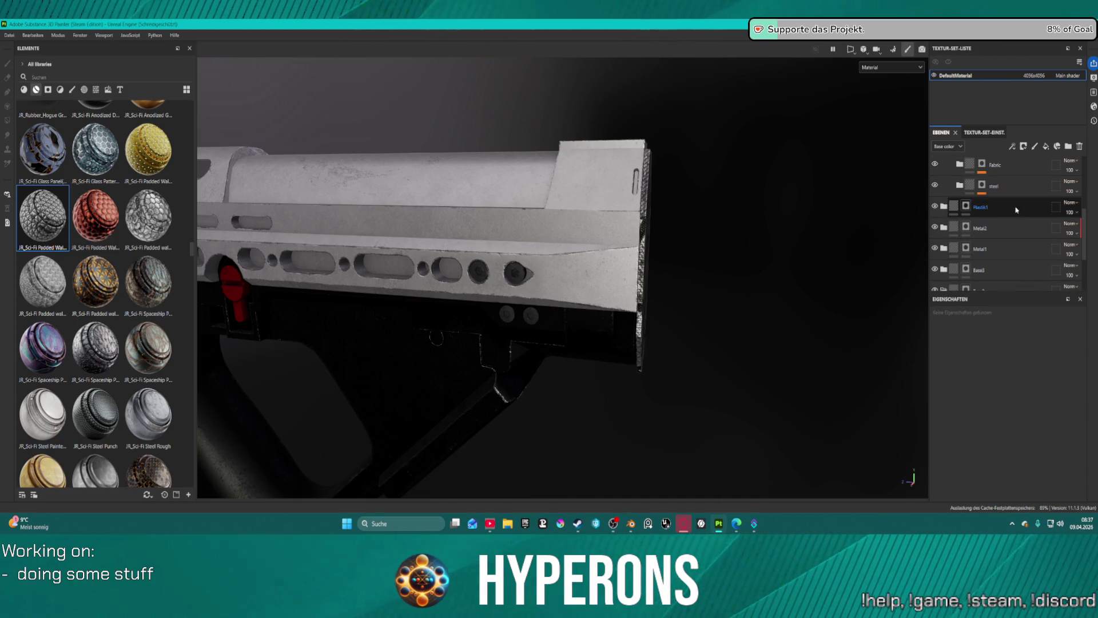
{"action": "scroll", "scroll_direction": "up", "scroll_amount": 3}
- Open the Fabric folder and select its Fabric shiny pattern layer
{"action": "double_click", "coordinate": [1023, 252]}
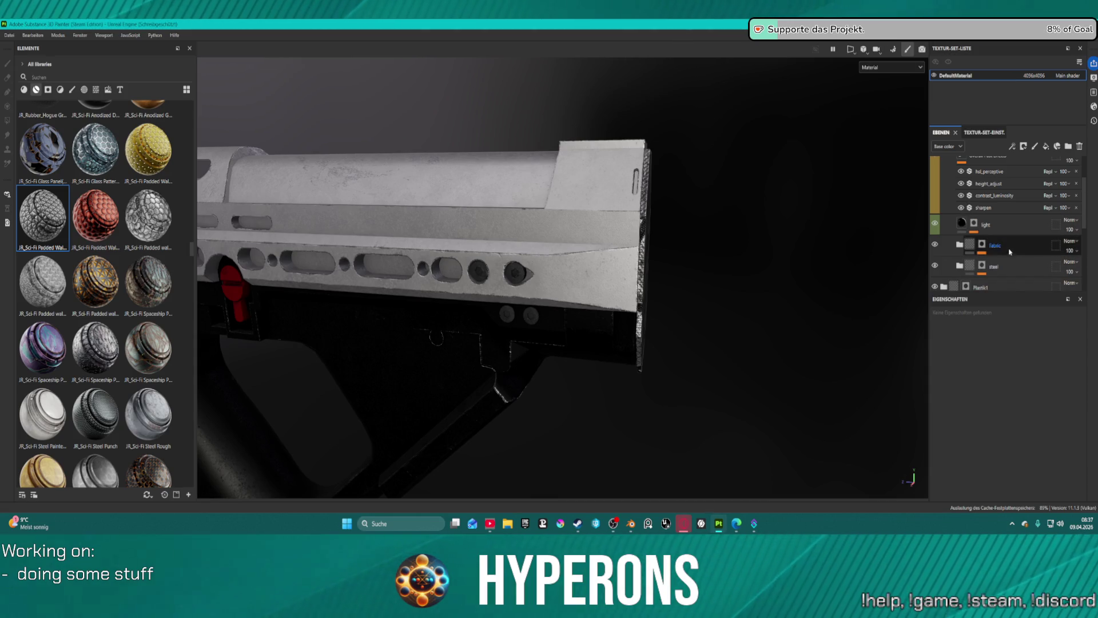
{"action": "scroll", "scroll_direction": "down", "scroll_amount": 3}
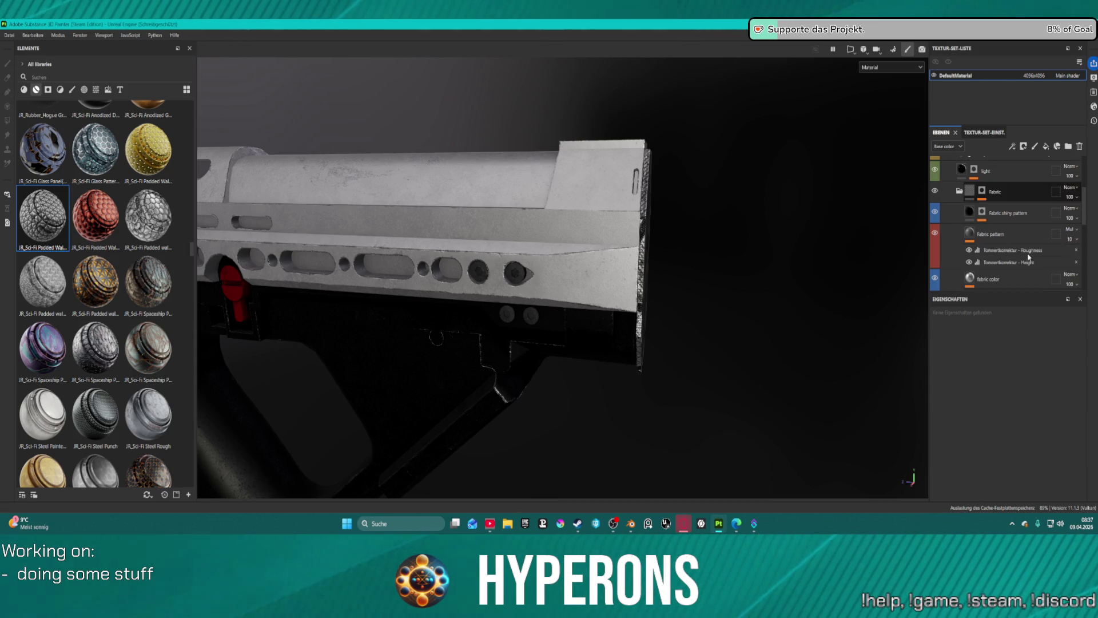
{"action": "left_click", "coordinate": [1009, 213]}
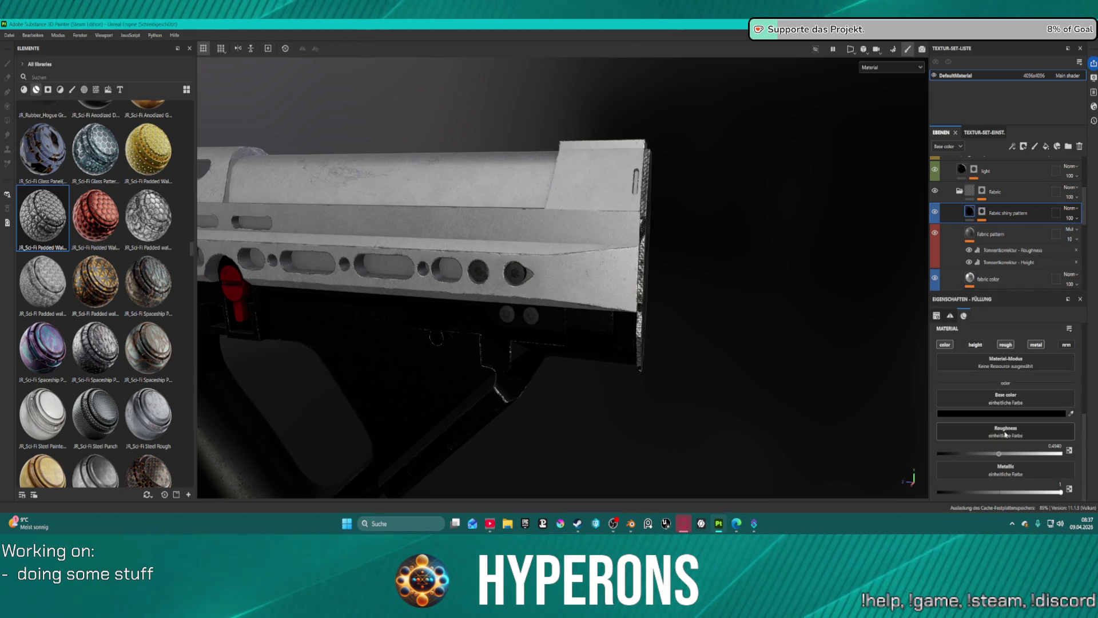
{"action": "scroll", "scroll_direction": "up", "scroll_amount": 3}
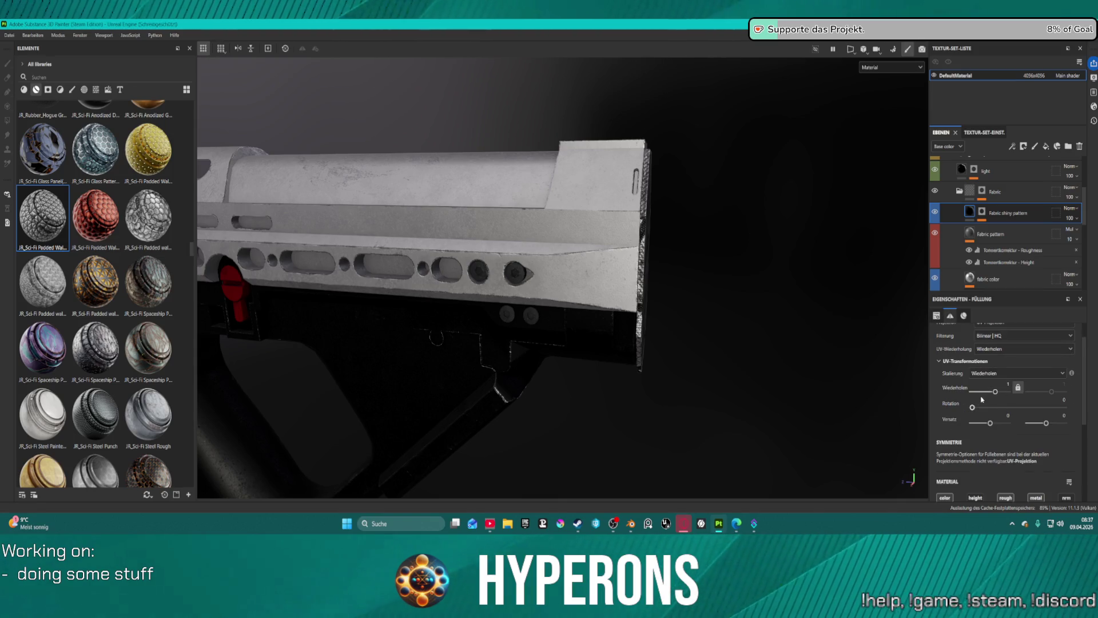
{"action": "scroll", "scroll_direction": "up", "scroll_amount": 3}
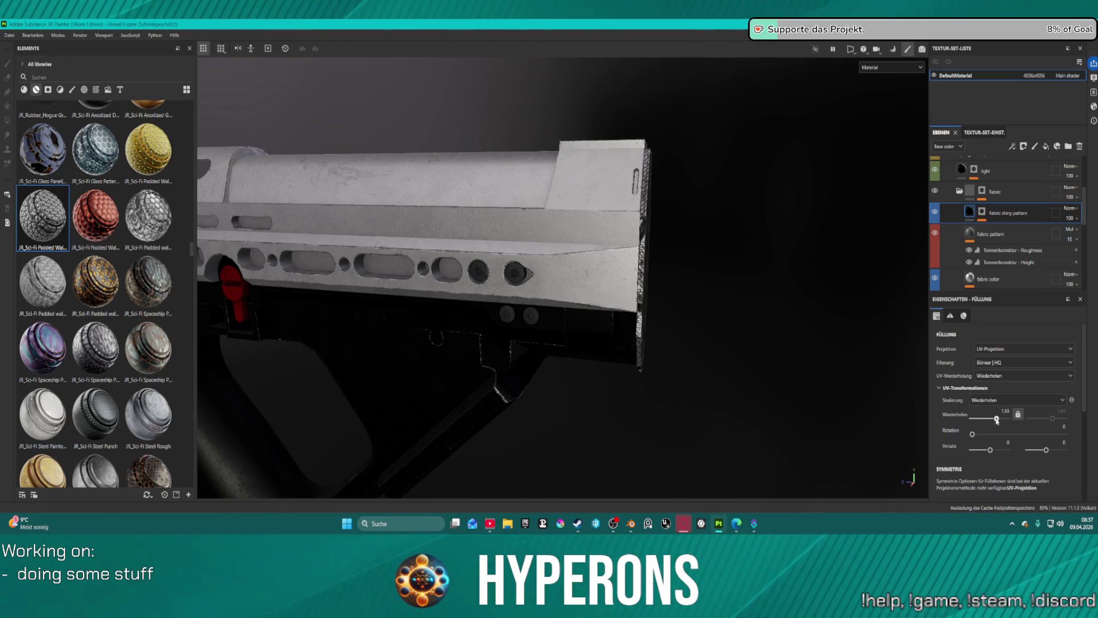
{"action": "left_click_drag", "start_coordinate": [715, 343], "coordinate": [754, 307]}
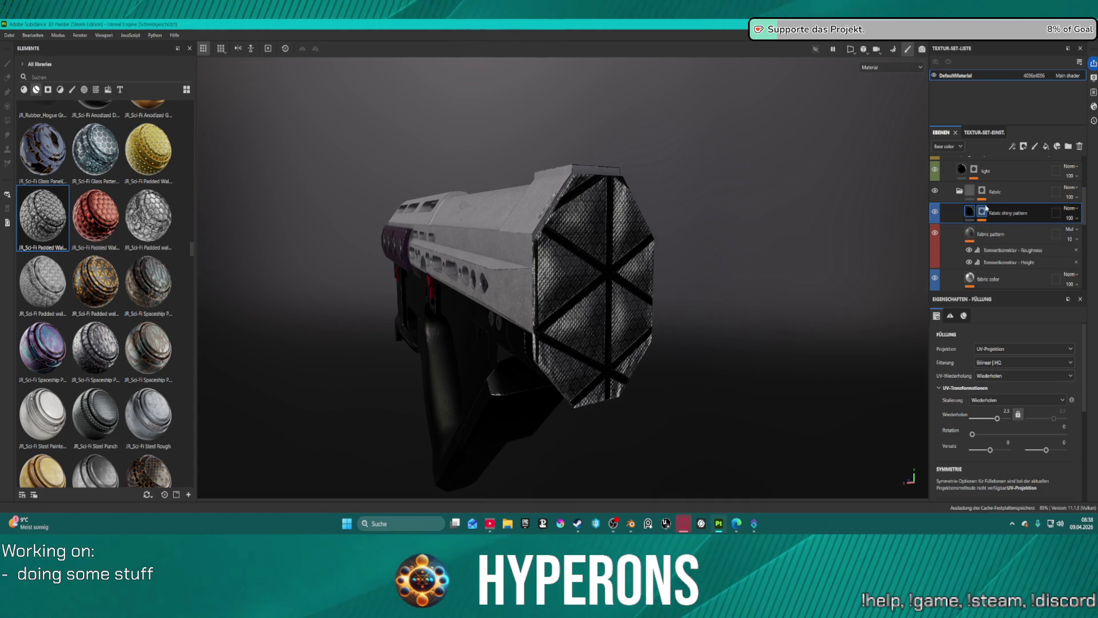
- Lower the Wiederholen tiling of the Hexagon Branch fill in that layer's mask
{"action": "right_click", "coordinate": [982, 211]}
{"action": "left_click", "coordinate": [1006, 231]}
{"action": "left_click", "coordinate": [1012, 230]}
{"action": "scroll", "scroll_direction": "down", "scroll_amount": 3}
{"action": "left_click_drag", "start_coordinate": [996, 391], "coordinate": [984, 391]}
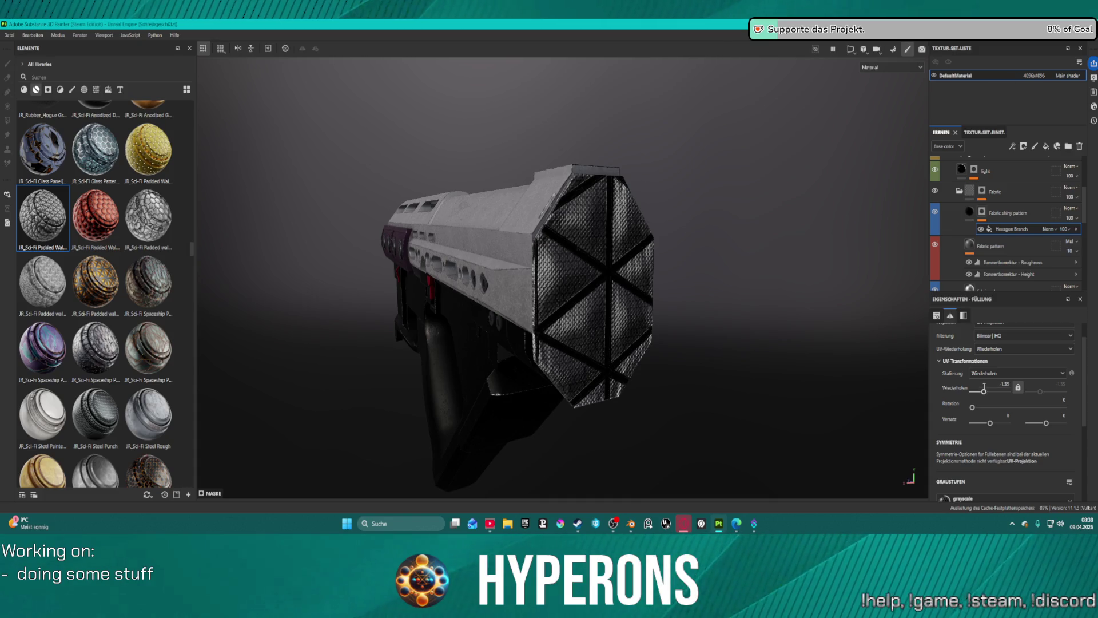
- Select the fabric Crease height layer and expand its mask effects
{"action": "scroll", "scroll_direction": "down", "scroll_amount": 3}
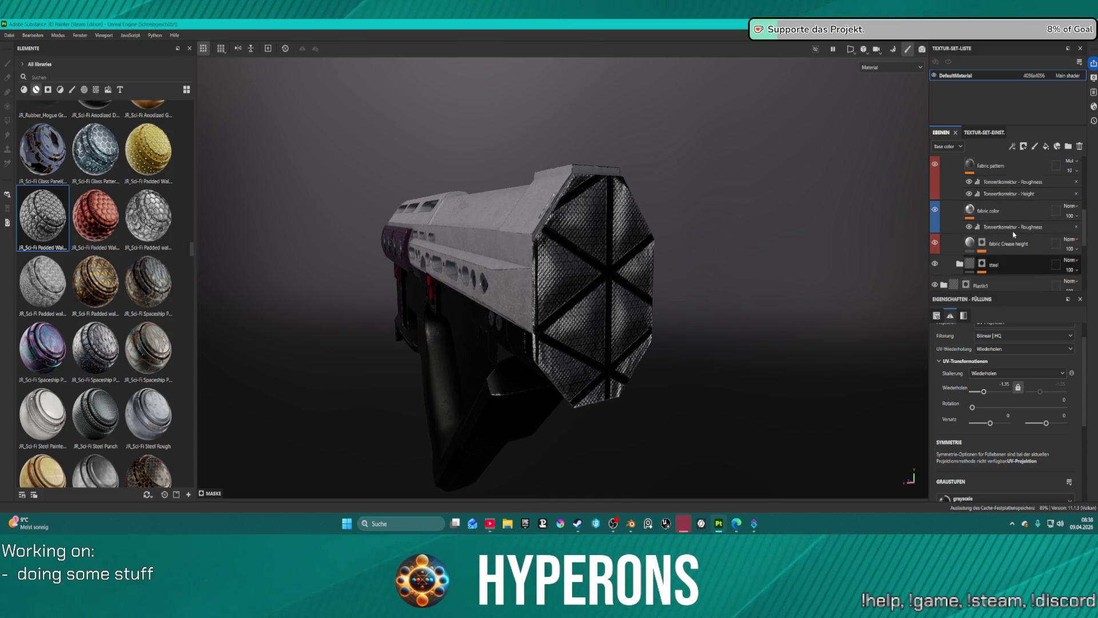
{"action": "left_click", "coordinate": [1001, 250]}
{"action": "left_click", "coordinate": [982, 243]}
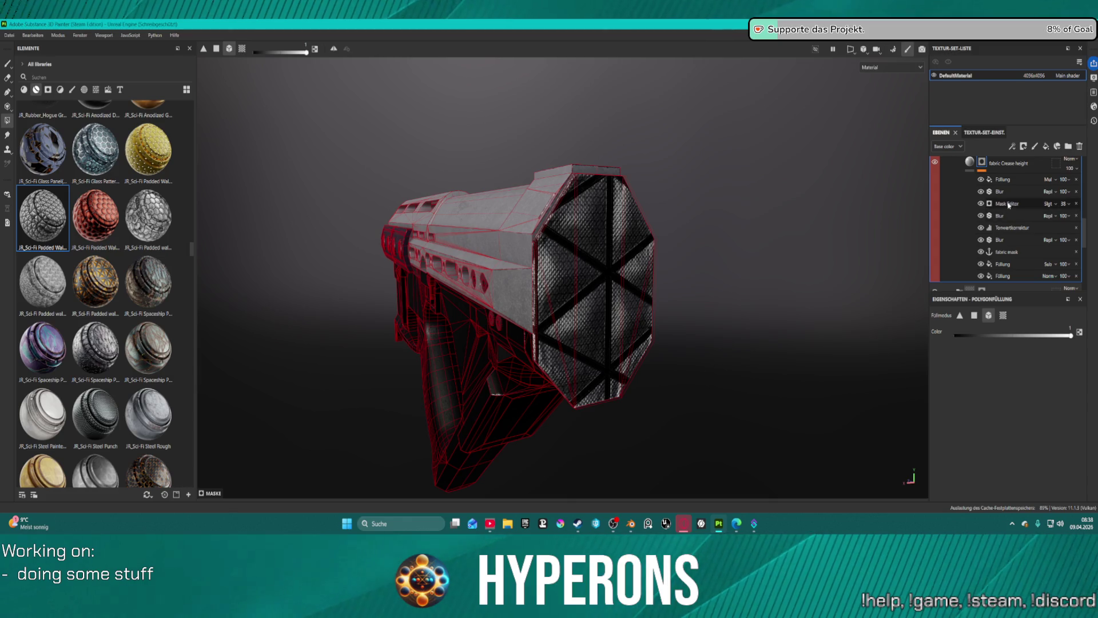
- Enlarge the Fabric pattern by dragging its Wiederholen tiling lower
{"action": "left_click", "coordinate": [1008, 204]}
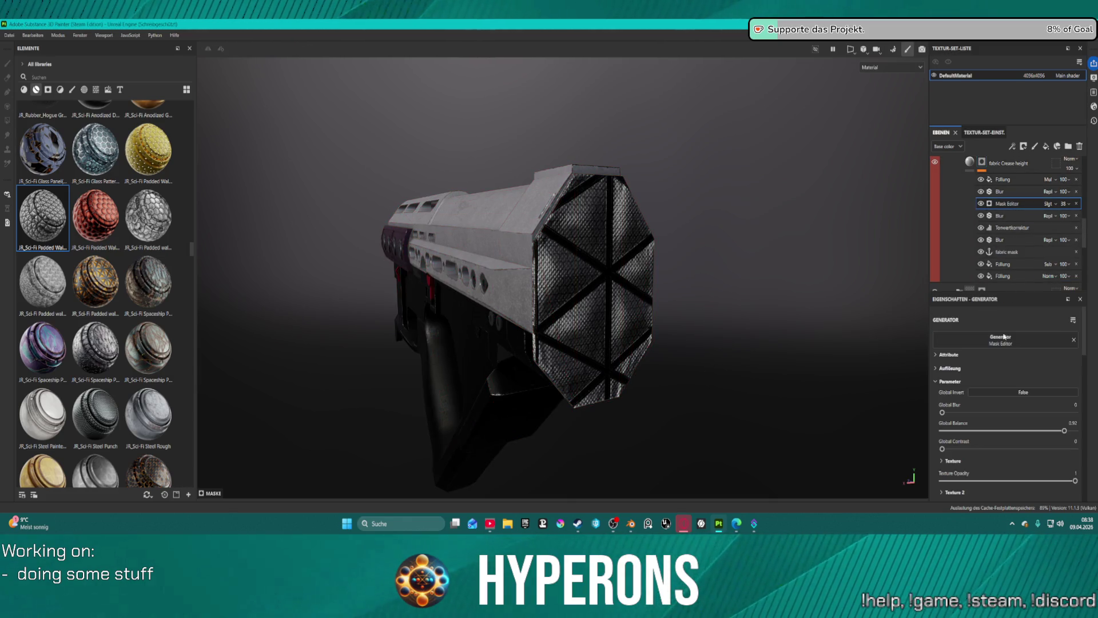
{"action": "scroll", "scroll_direction": "down", "scroll_amount": 3}
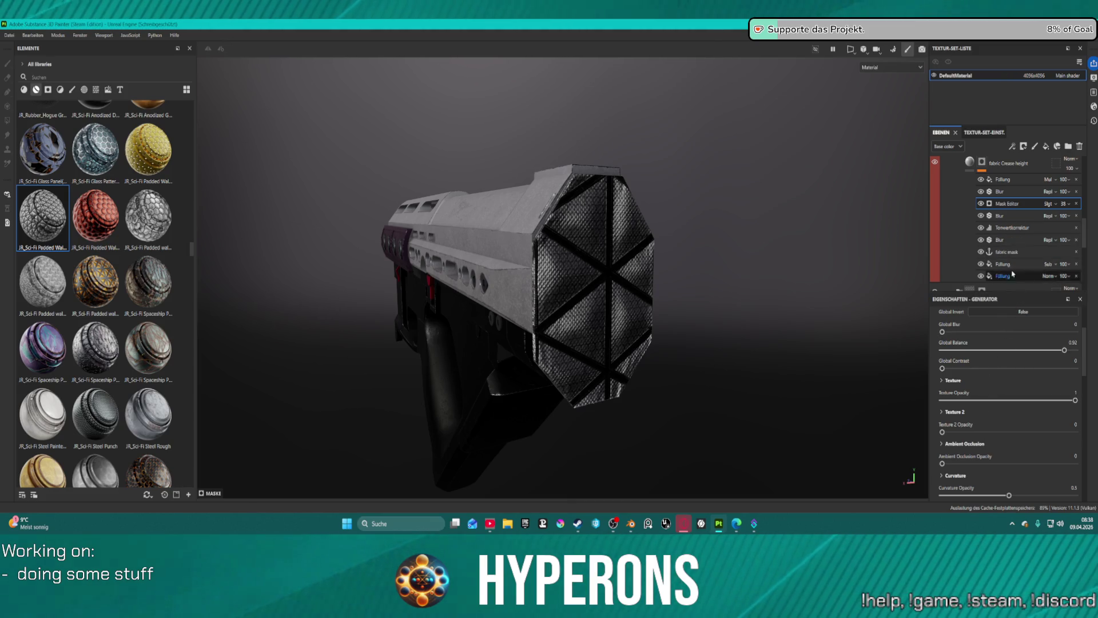
{"action": "scroll", "scroll_direction": "up", "scroll_amount": 3}
{"action": "scroll", "scroll_direction": "up", "scroll_amount": 3}
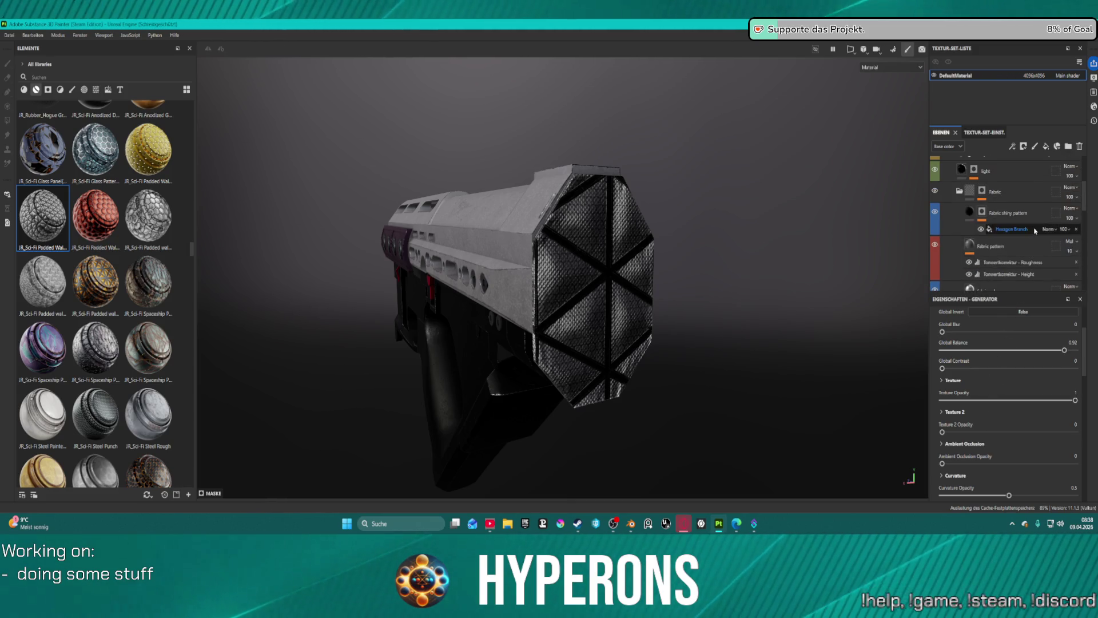
{"action": "left_click", "coordinate": [1006, 247]}
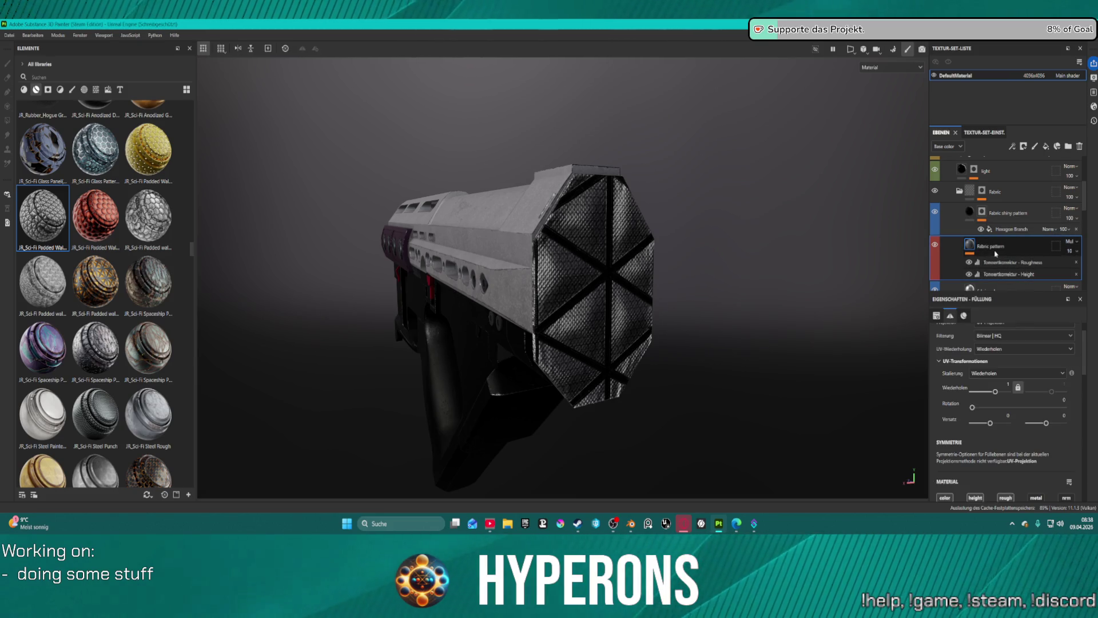
{"action": "left_click_drag", "start_coordinate": [996, 392], "coordinate": [986, 391]}
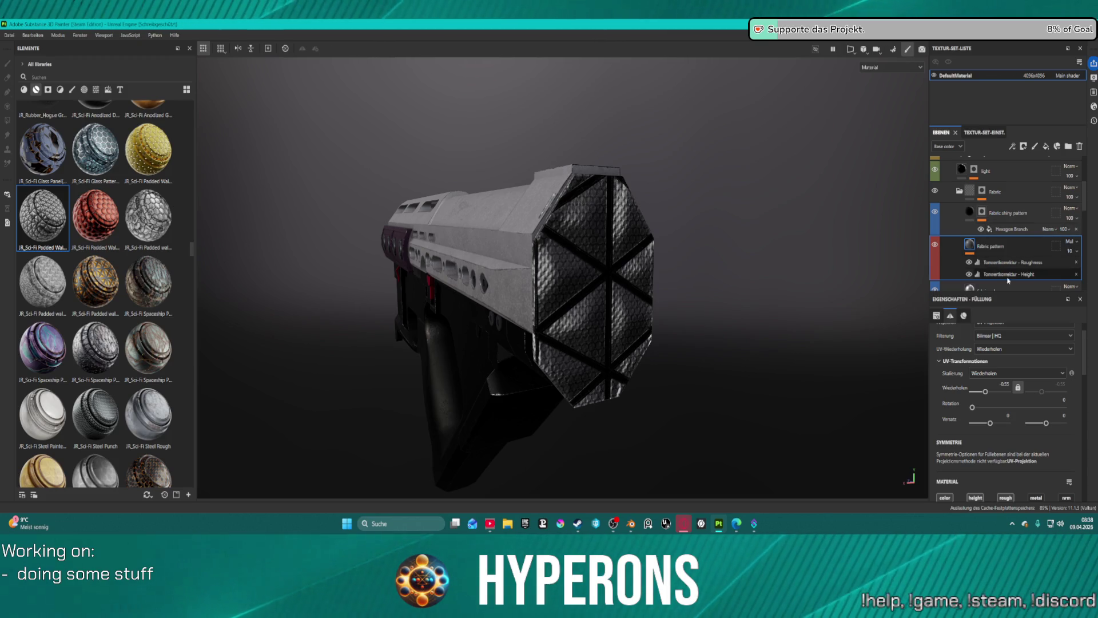
- Collapse the Fabric folder, then select the pattern layer and expand its mask effects
{"action": "scroll", "scroll_direction": "up", "scroll_amount": 3}
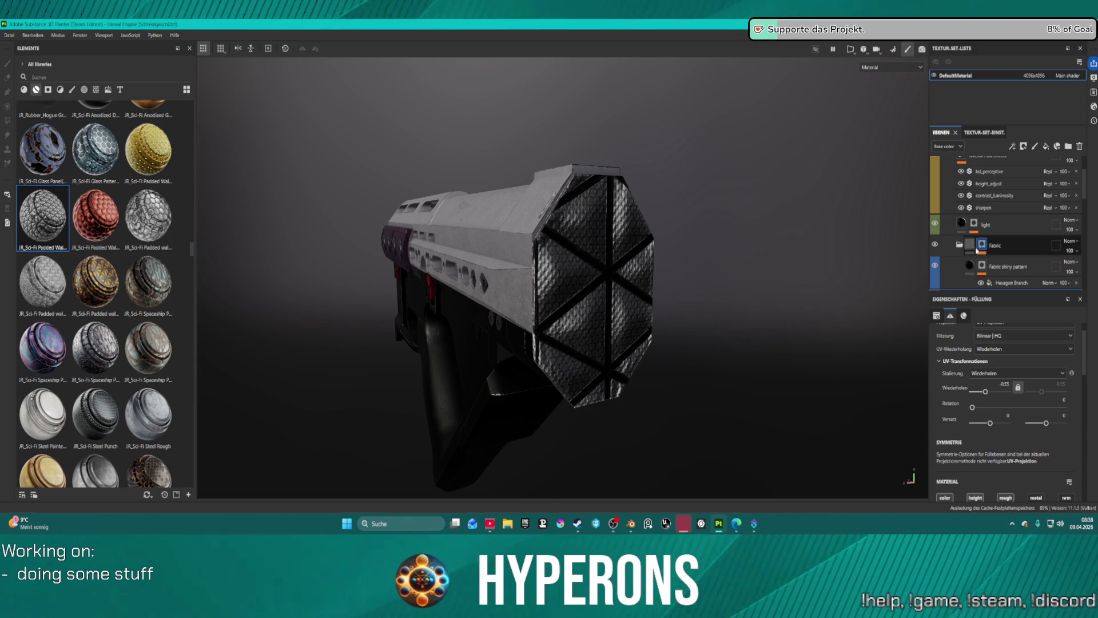
{"action": "left_click", "coordinate": [960, 244]}
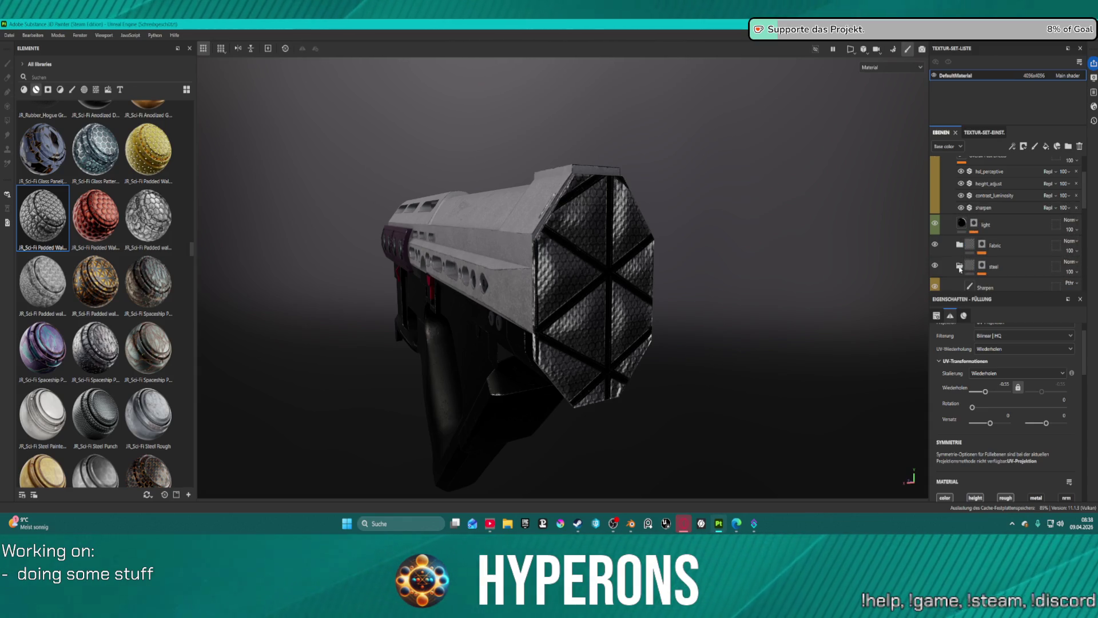
{"action": "scroll", "scroll_direction": "down", "scroll_amount": 3}
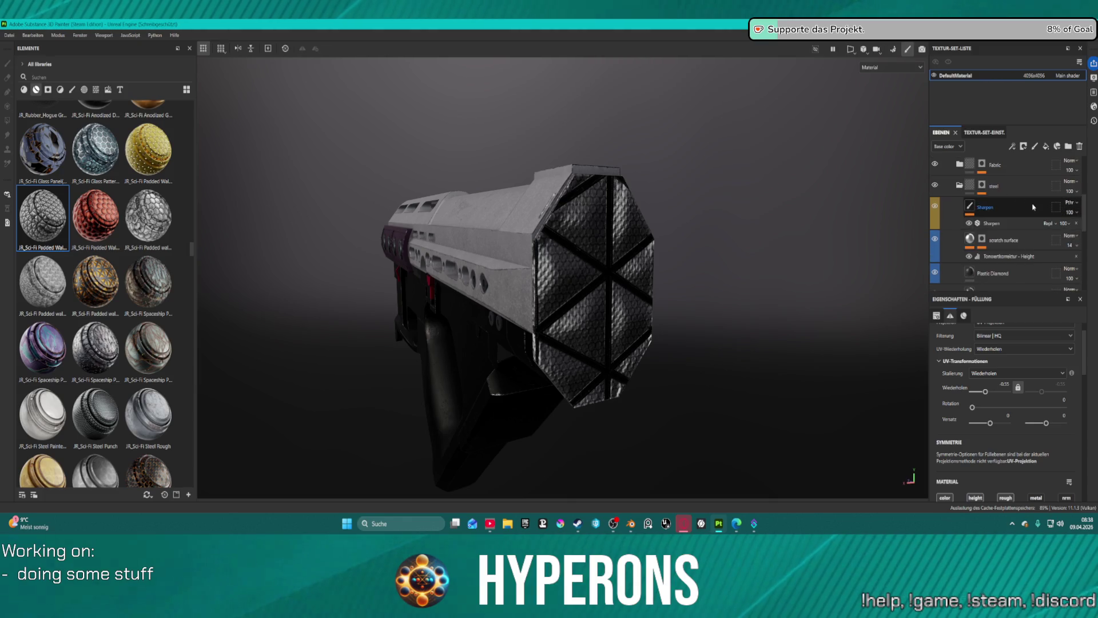
{"action": "scroll", "scroll_direction": "down", "scroll_amount": 3}
{"action": "left_click", "coordinate": [1013, 246]}
{"action": "scroll", "scroll_direction": "down", "scroll_amount": 3}
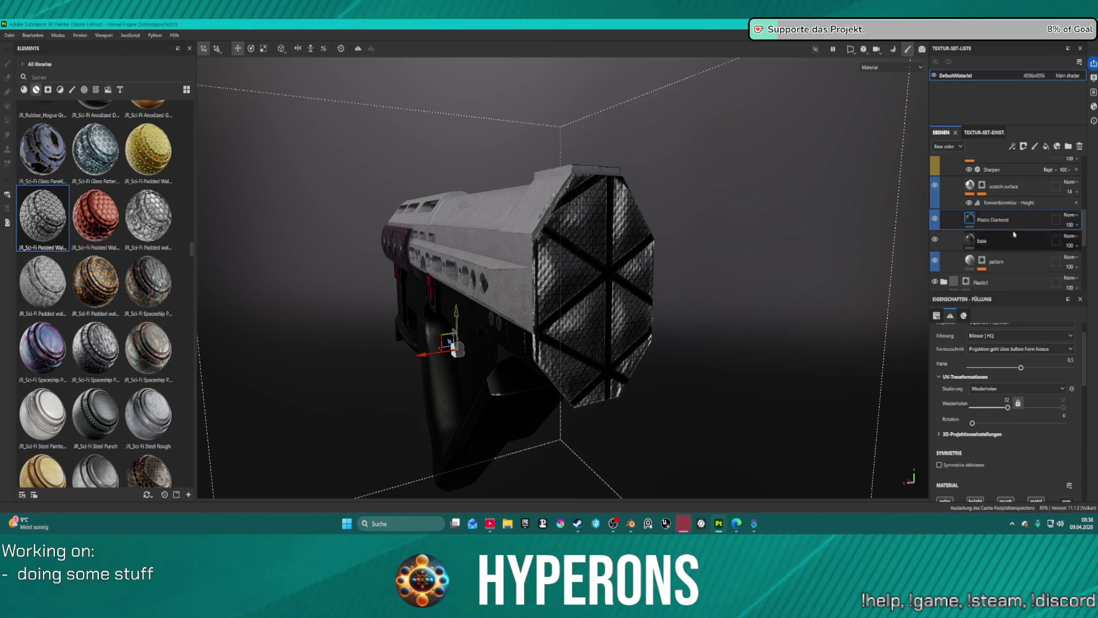
{"action": "left_click", "coordinate": [975, 243]}
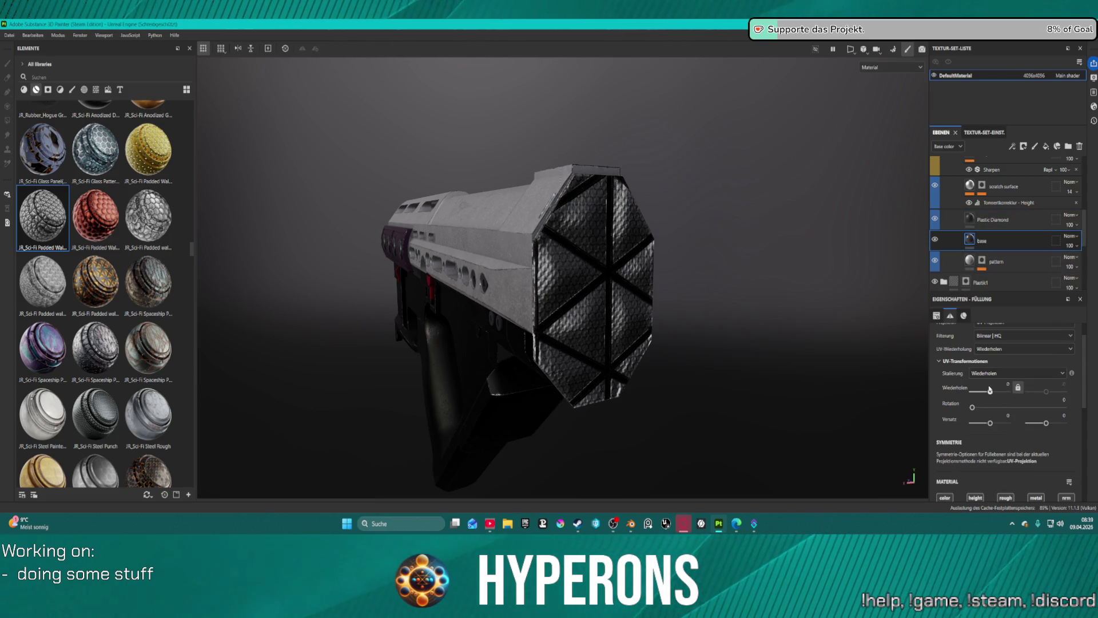
{"action": "scroll", "scroll_direction": "down", "scroll_amount": 3}
{"action": "left_click", "coordinate": [974, 209]}
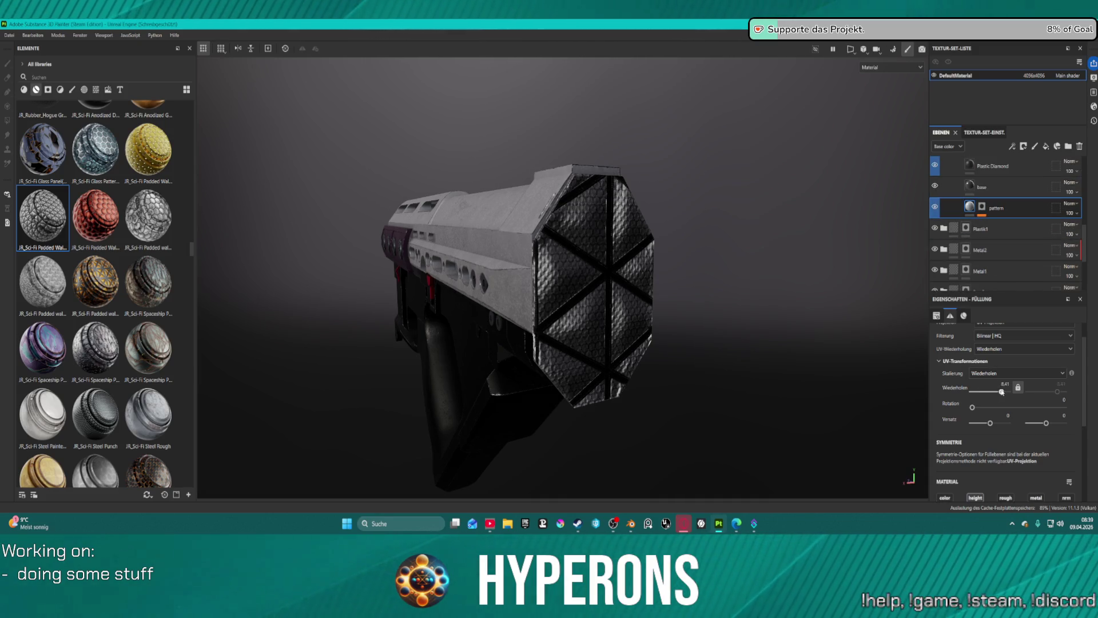
{"action": "left_click", "coordinate": [982, 206]}
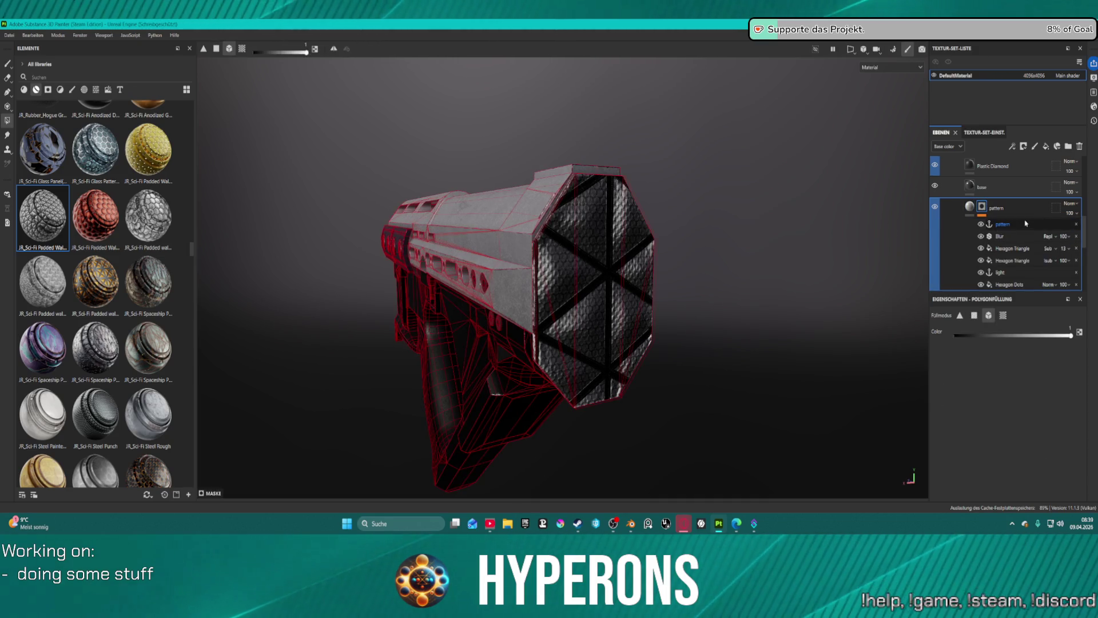
- Step through the pattern mask's fills and select the second Hexagon Triangle fill
{"action": "left_click", "coordinate": [1017, 224]}
{"action": "scroll", "scroll_direction": "down", "scroll_amount": 3}
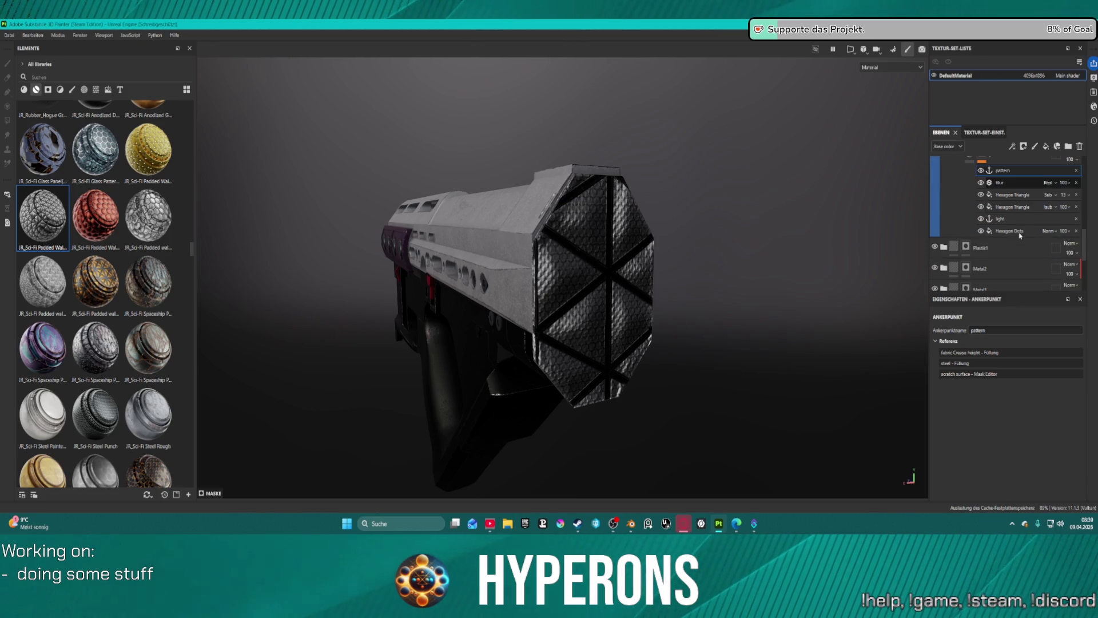
{"action": "left_click", "coordinate": [1014, 238]}
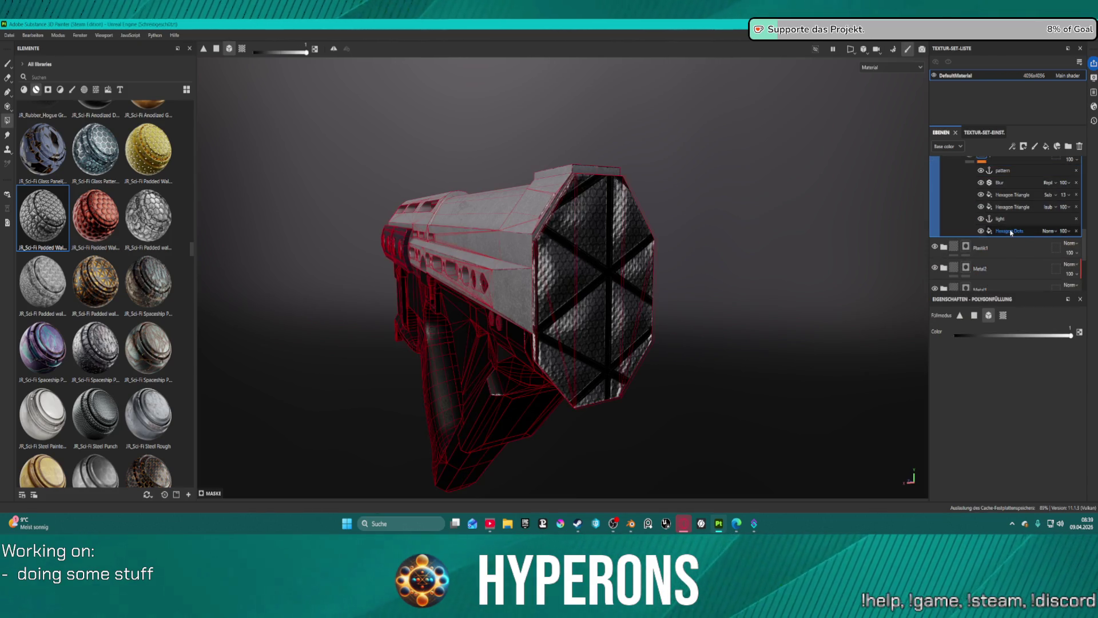
{"action": "left_click", "coordinate": [1011, 232]}
{"action": "left_click", "coordinate": [1012, 208]}
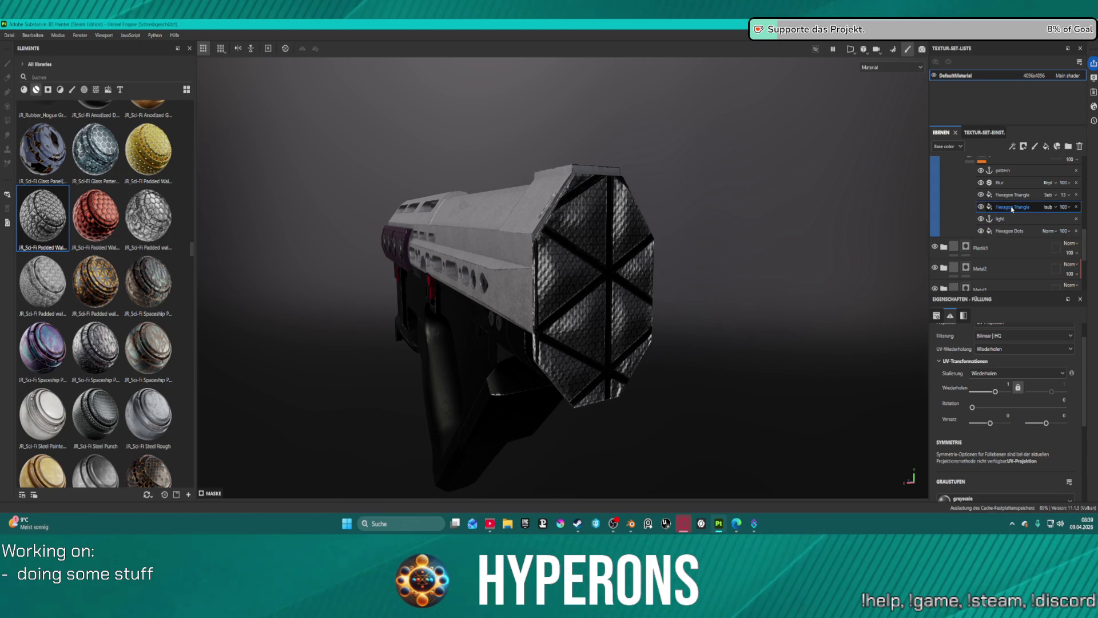
- Raise the Hexagon Triangle fill's Wiederholen tiling to about 17.66
{"action": "scroll", "scroll_direction": "down", "scroll_amount": 3}
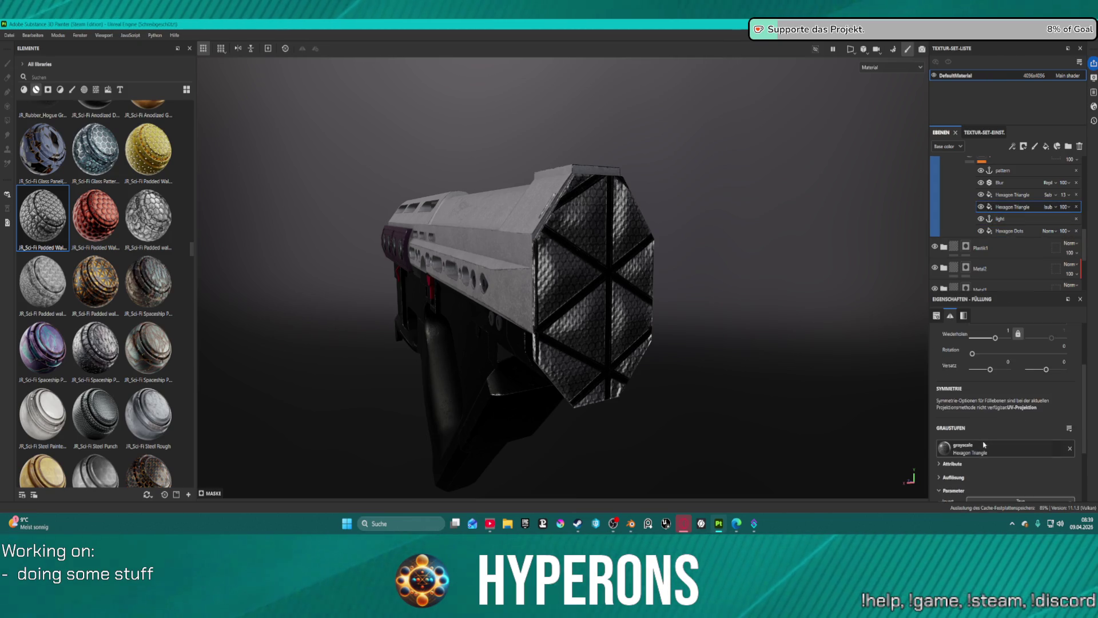
{"action": "scroll", "scroll_direction": "up", "scroll_amount": 3}
{"action": "left_click_drag", "start_coordinate": [996, 366], "coordinate": [1001, 367]}
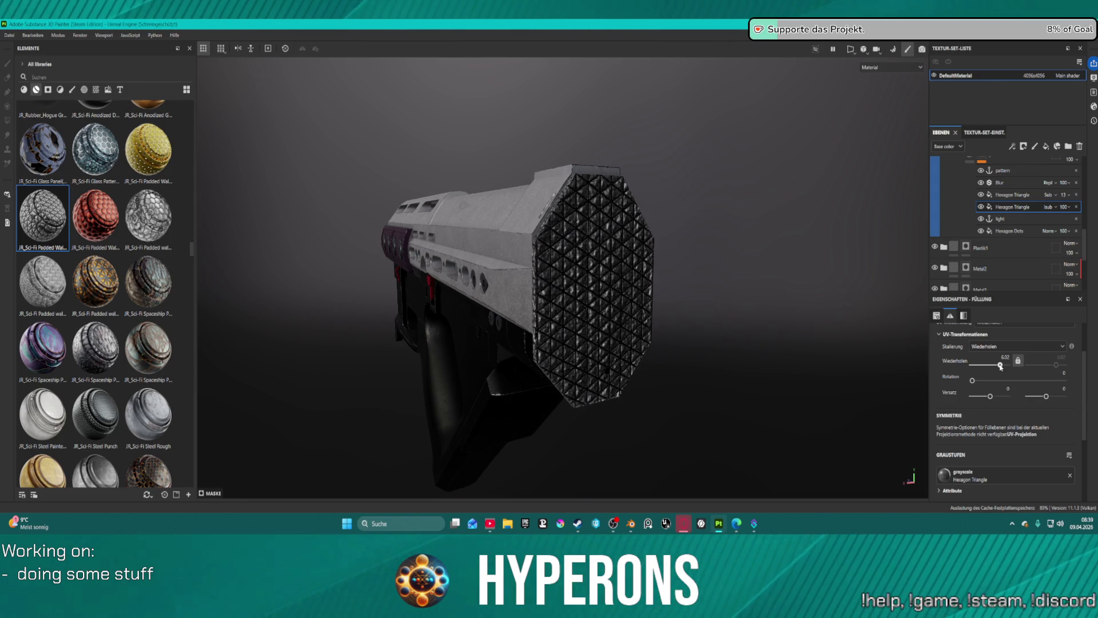
{"action": "left_click_drag", "start_coordinate": [1001, 366], "coordinate": [1002, 367]}
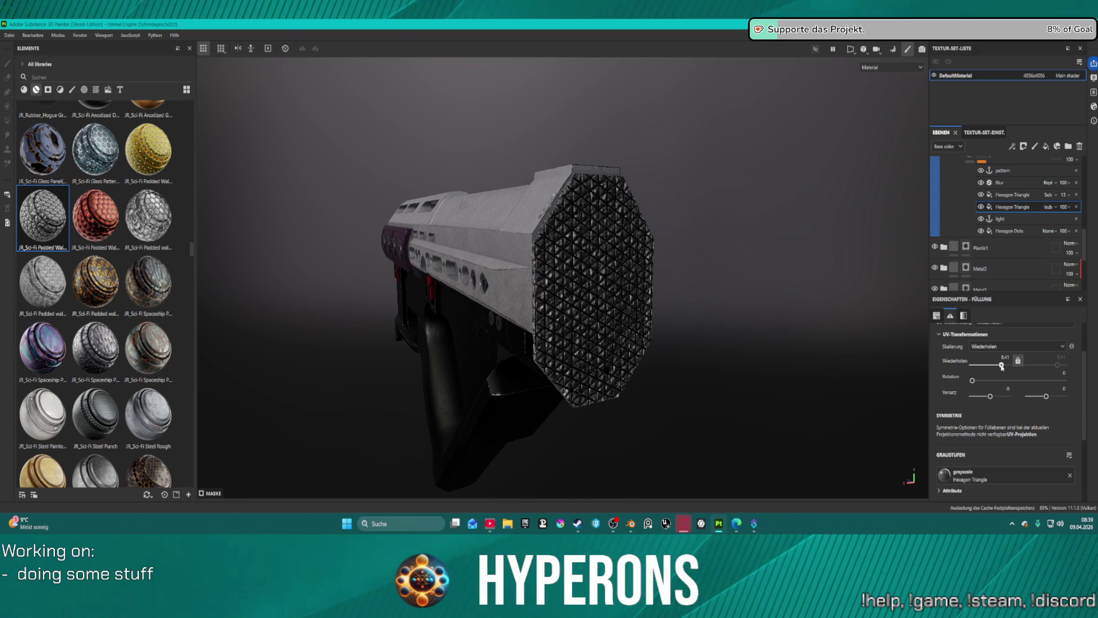
{"action": "left_click_drag", "start_coordinate": [1002, 366], "coordinate": [1005, 367]}
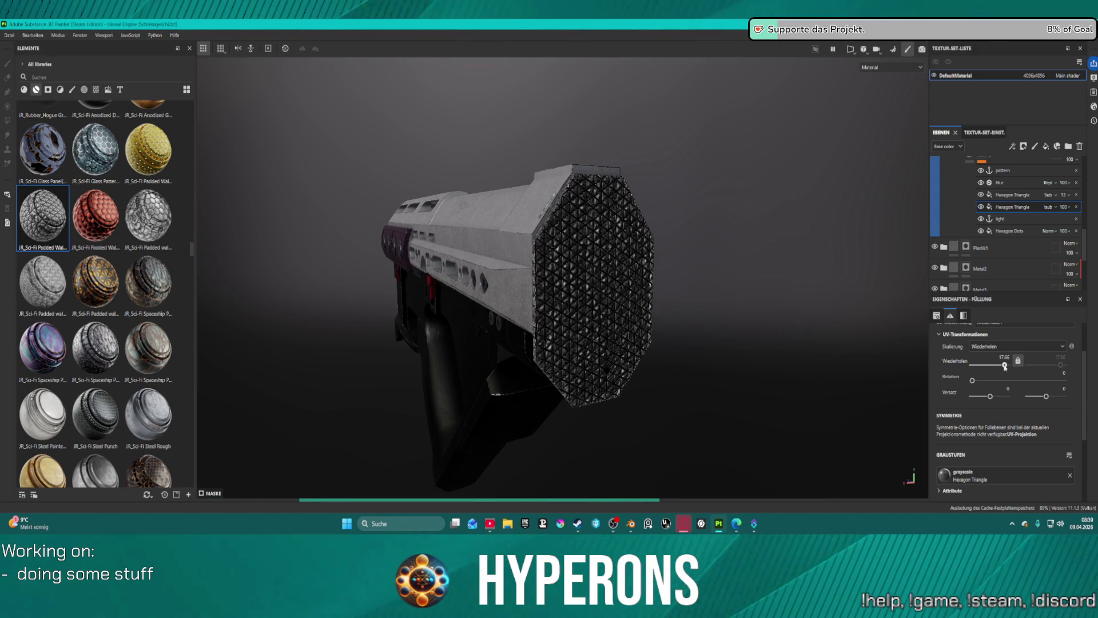
{"action": "left_click_drag", "start_coordinate": [728, 348], "coordinate": [721, 311]}
{"action": "scroll", "scroll_direction": "up", "scroll_amount": 3}
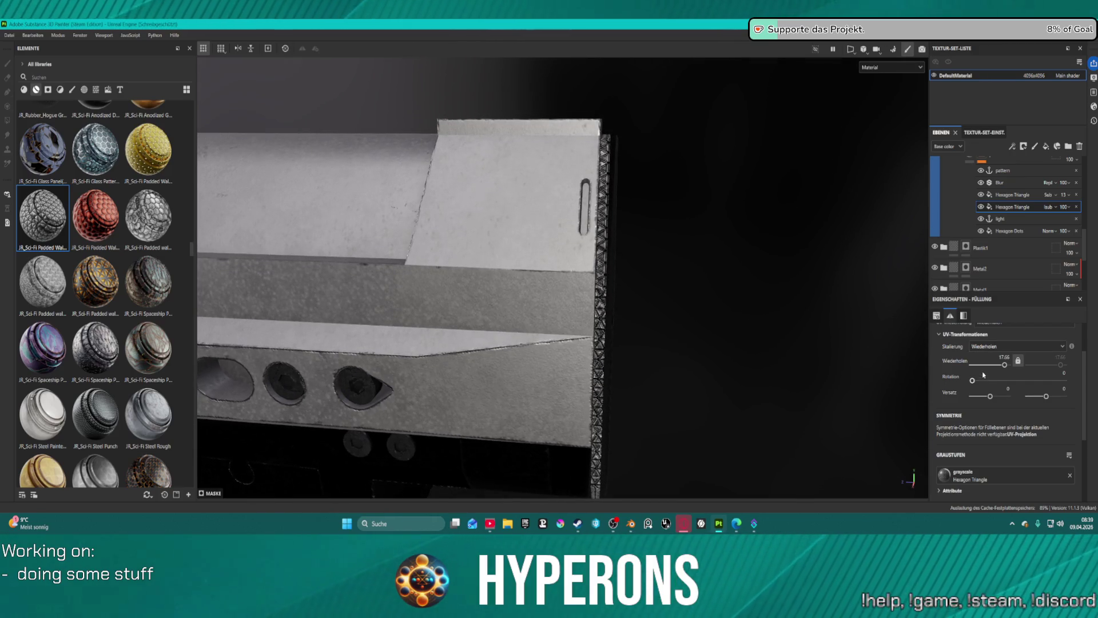
- Push the Hexagon Triangle tiling to 16.25, then settle it at 9.32 and check the barrel side-on
{"action": "left_click_drag", "start_coordinate": [999, 366], "coordinate": [1001, 364]}
{"action": "left_click_drag", "start_coordinate": [726, 299], "coordinate": [563, 389]}
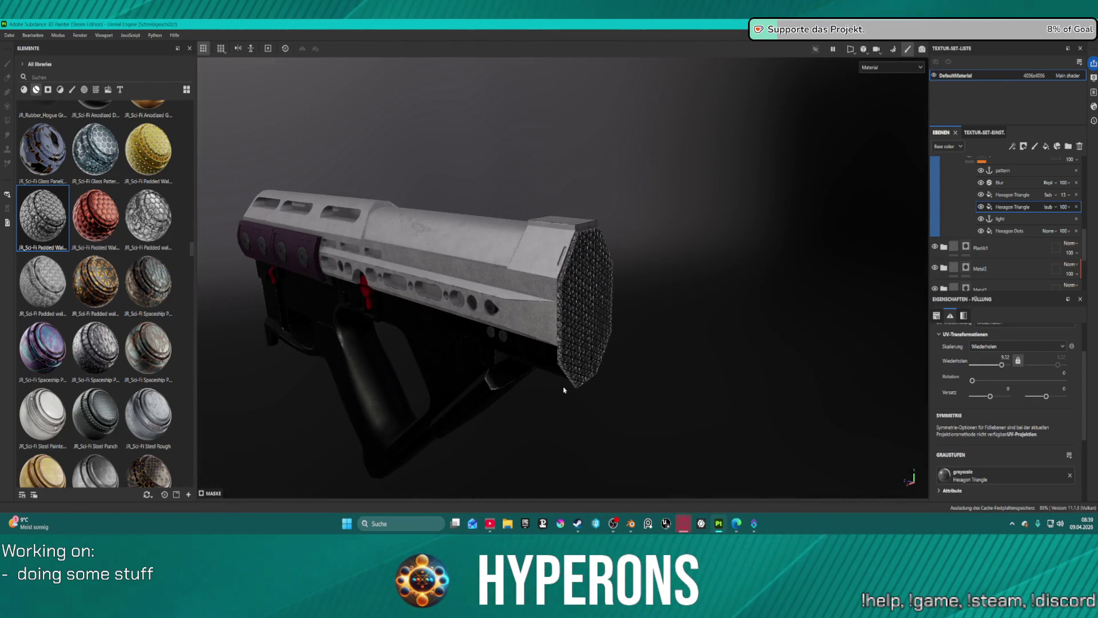
{"action": "left_click_drag", "start_coordinate": [483, 393], "coordinate": [582, 254]}
{"action": "scroll", "scroll_direction": "up", "scroll_amount": 3}
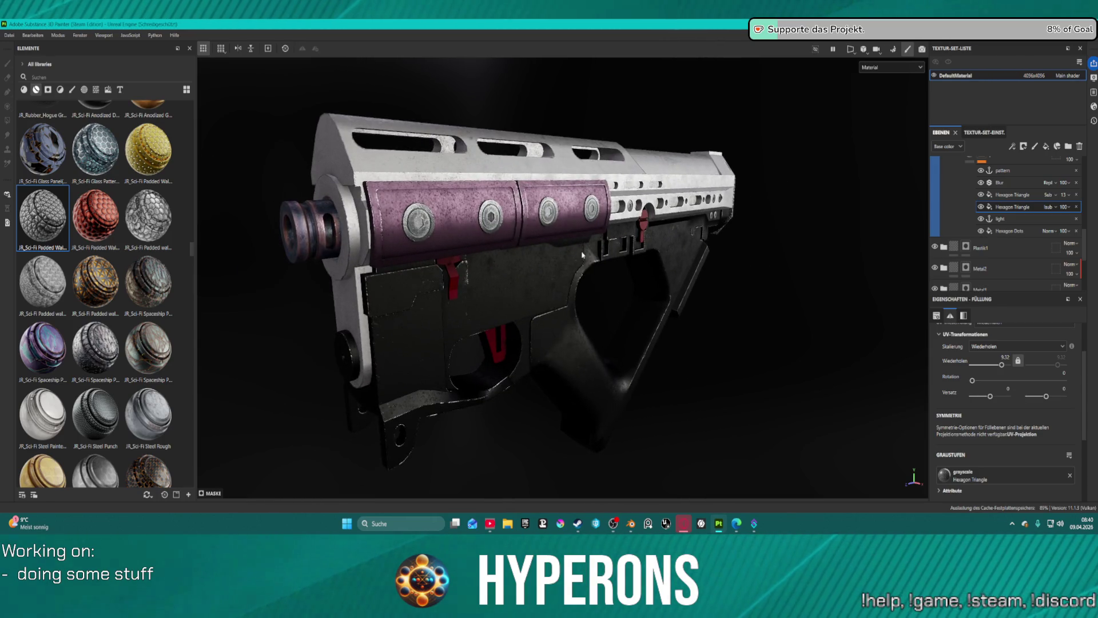
{"action": "scroll", "scroll_direction": "up", "scroll_amount": 3}
{"action": "scroll", "scroll_direction": "down", "scroll_amount": 3}
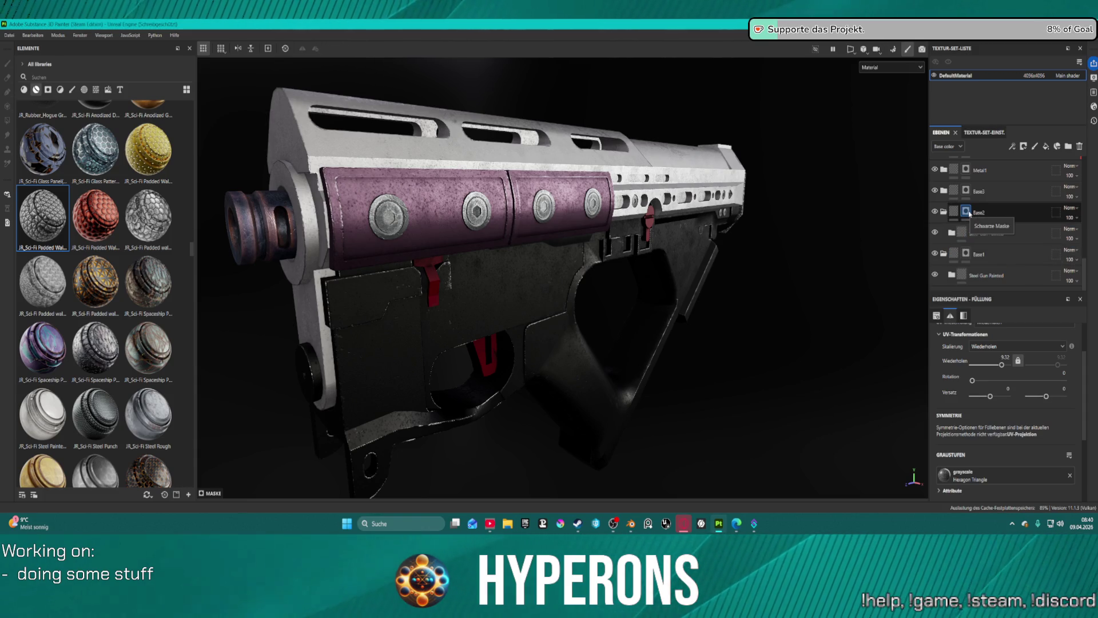
- Collapse the steel folder, expand Metal1, and delete its JR_Steel_Basic layer
{"action": "scroll", "scroll_direction": "down", "scroll_amount": 3}
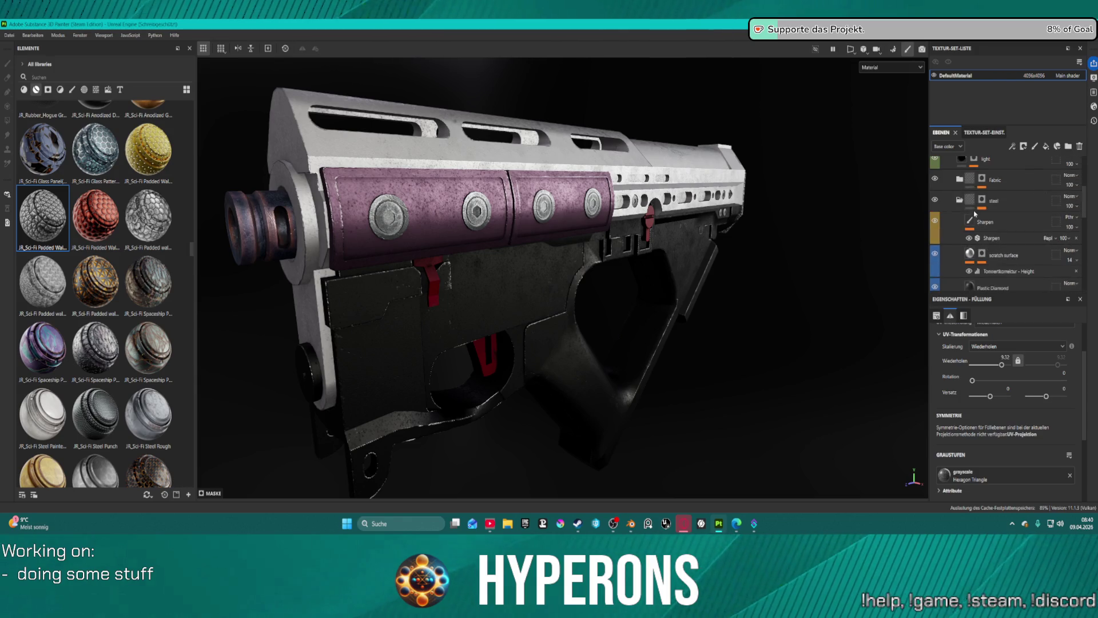
{"action": "left_click", "coordinate": [960, 200]}
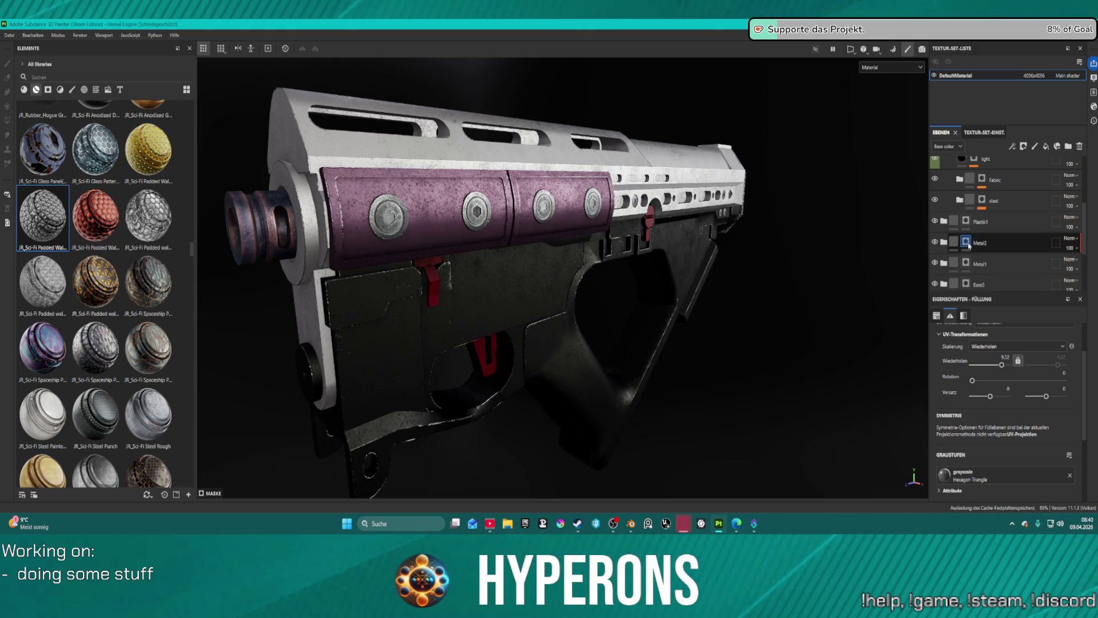
{"action": "double_click", "coordinate": [981, 245]}
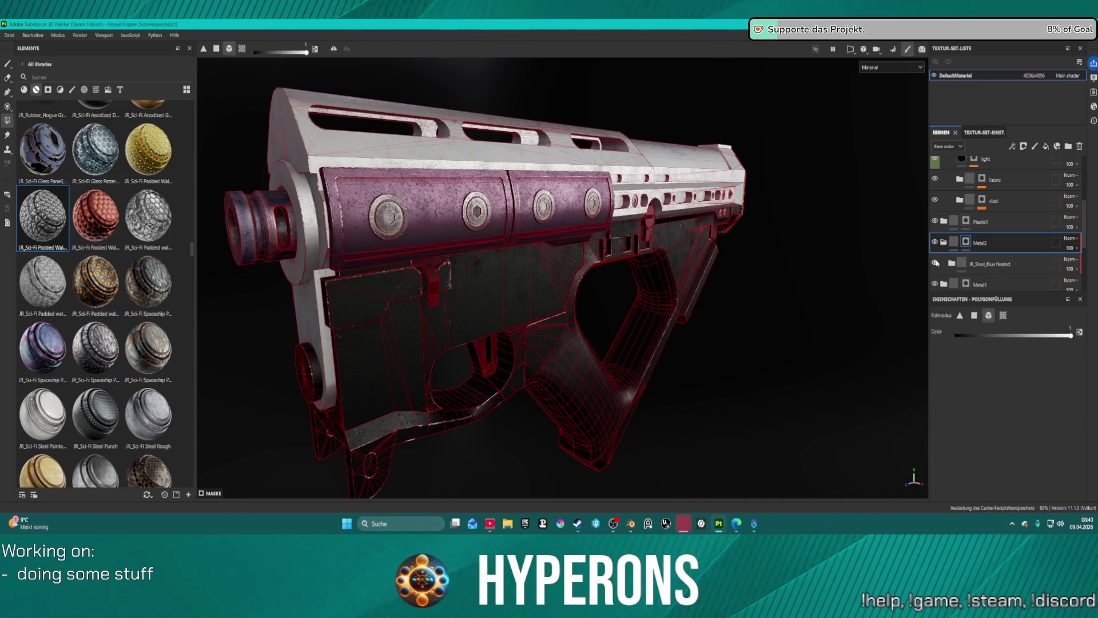
{"action": "left_click", "coordinate": [945, 263]}
{"action": "scroll", "scroll_direction": "down", "scroll_amount": 3}
{"action": "left_click", "coordinate": [984, 231]}
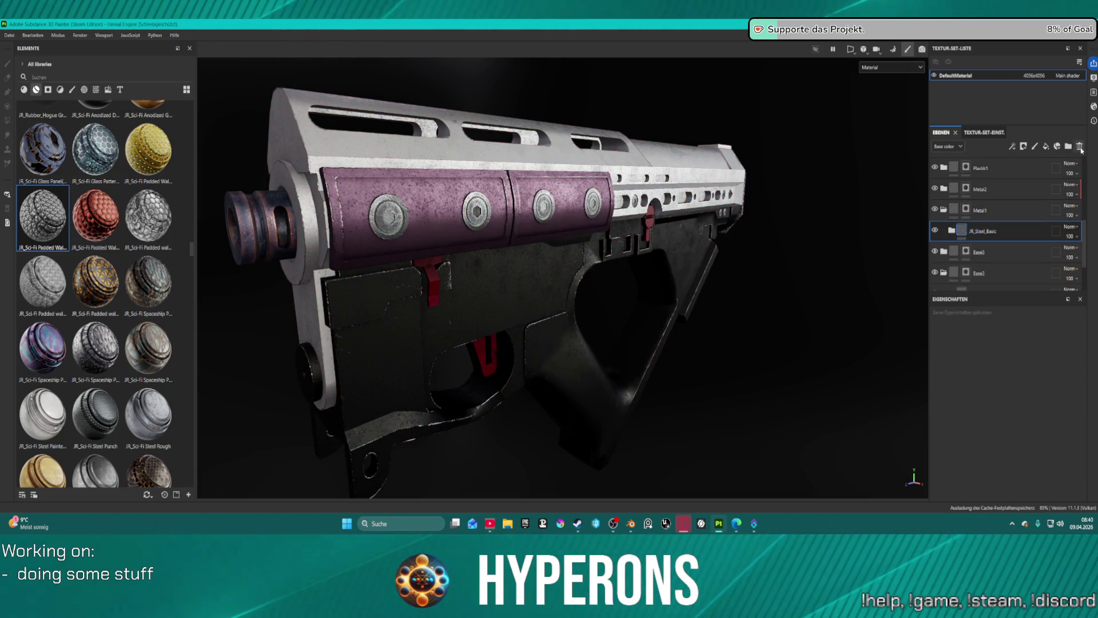
{"action": "left_click", "coordinate": [1081, 150]}
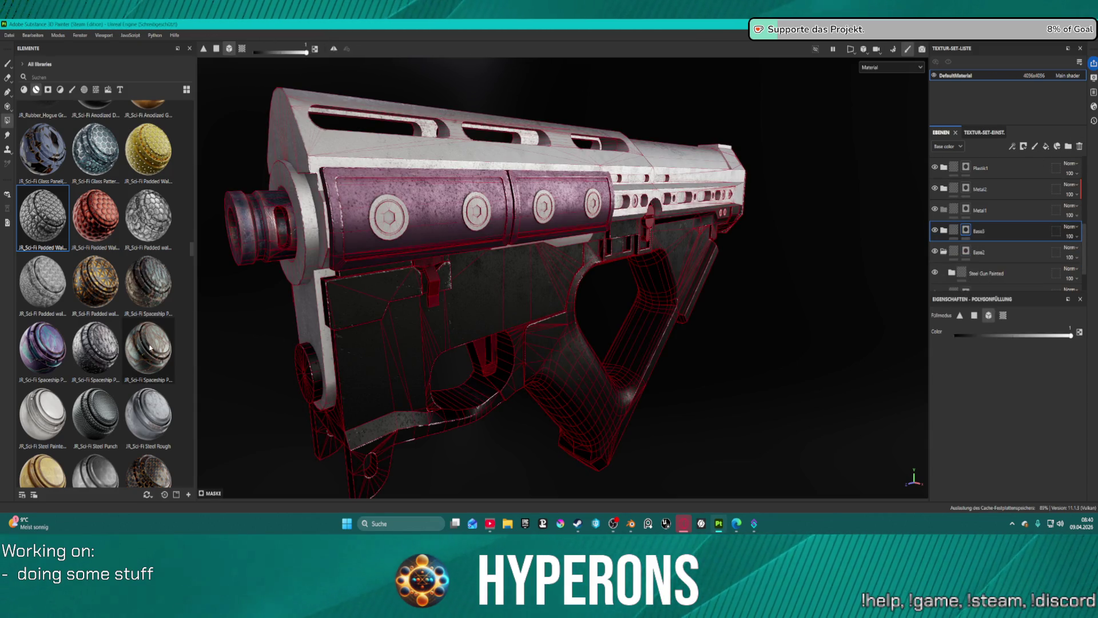
{"action": "scroll", "scroll_direction": "down", "scroll_amount": 3}
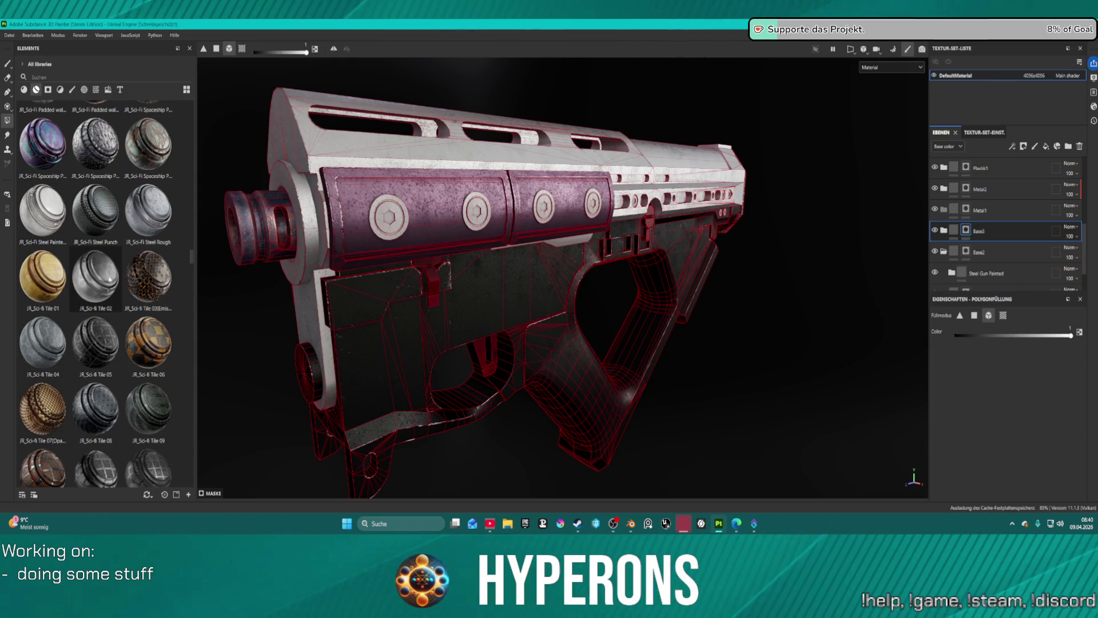
{"action": "scroll", "scroll_direction": "down", "scroll_amount": 3}
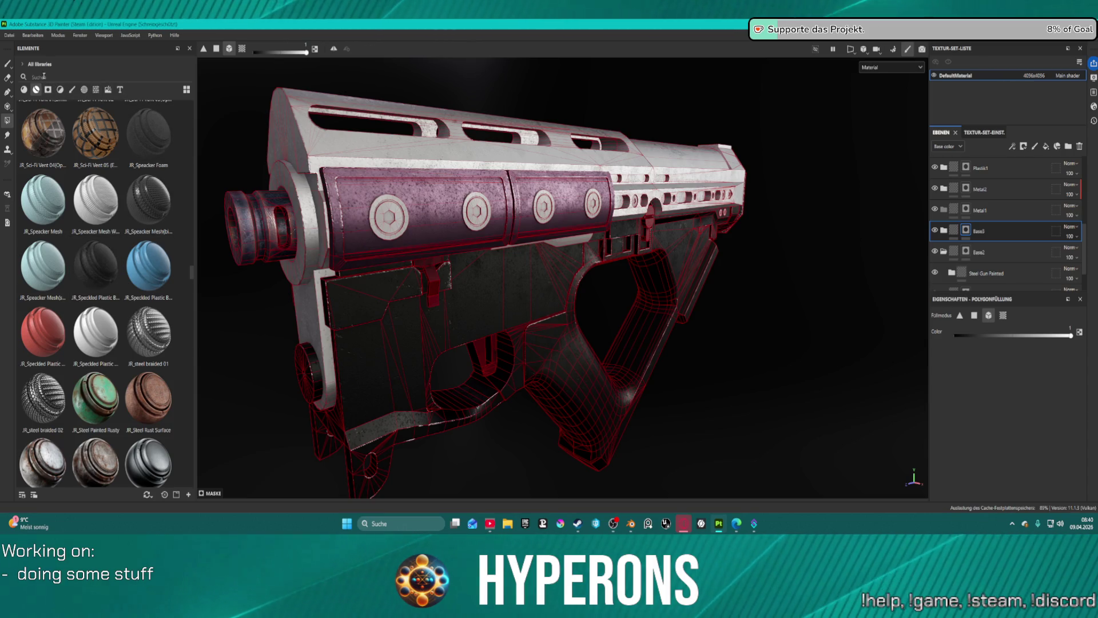
- Search 'steel' in Assets, add Steel Stained to the layer stack, and move it above Base3
{"action": "type", "text": "steel"}
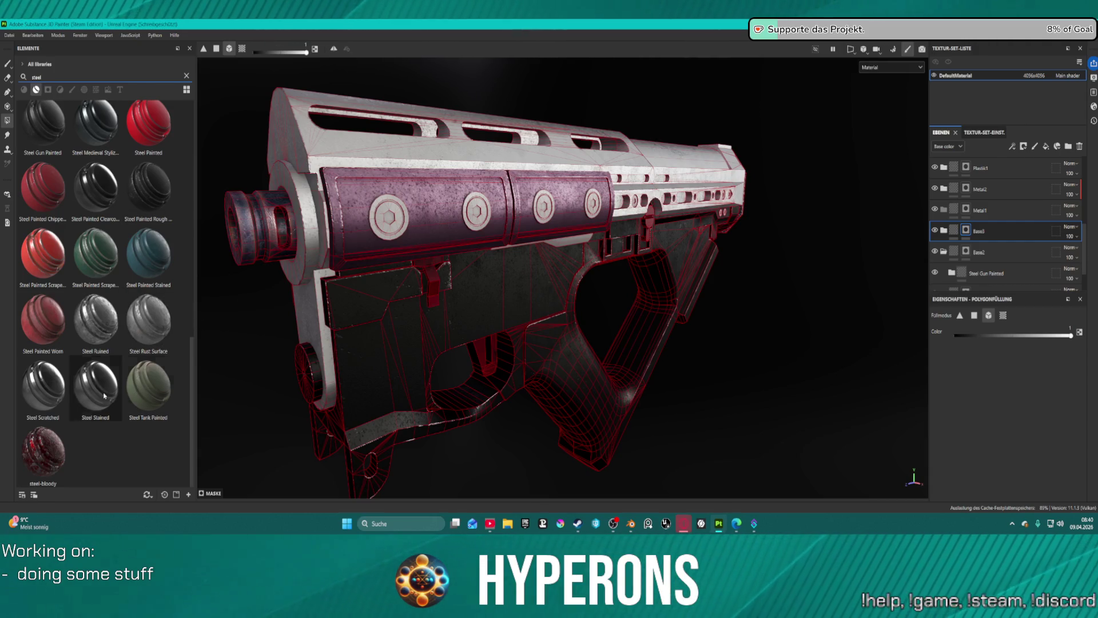
{"action": "left_click_drag", "start_coordinate": [93, 387], "coordinate": [978, 239]}
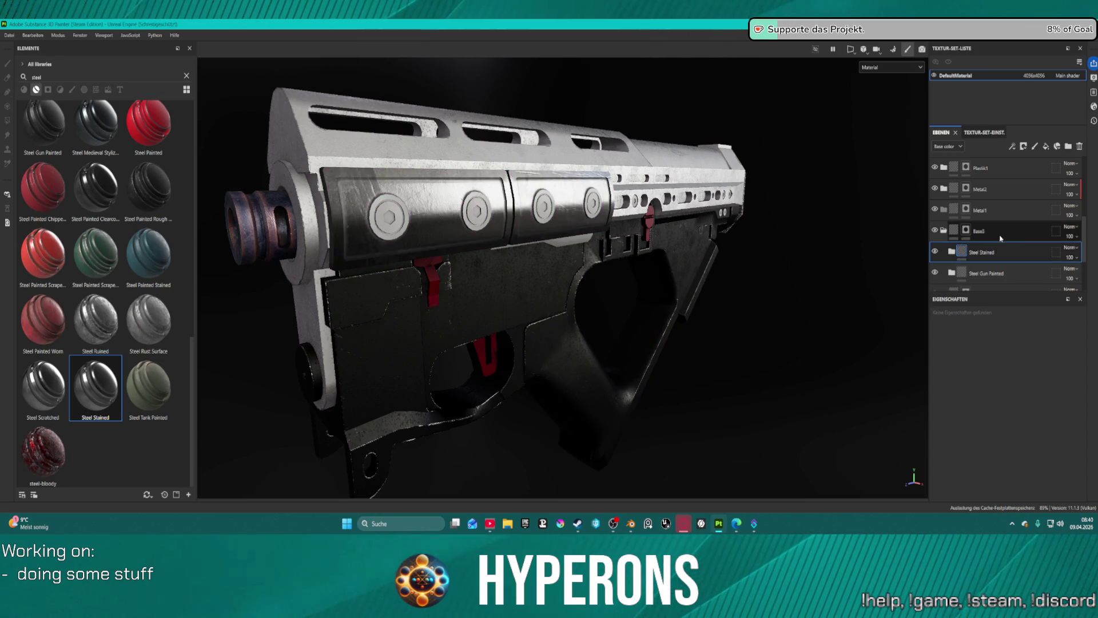
{"action": "double_click", "coordinate": [997, 255]}
{"action": "left_click_drag", "start_coordinate": [977, 257], "coordinate": [980, 211]}
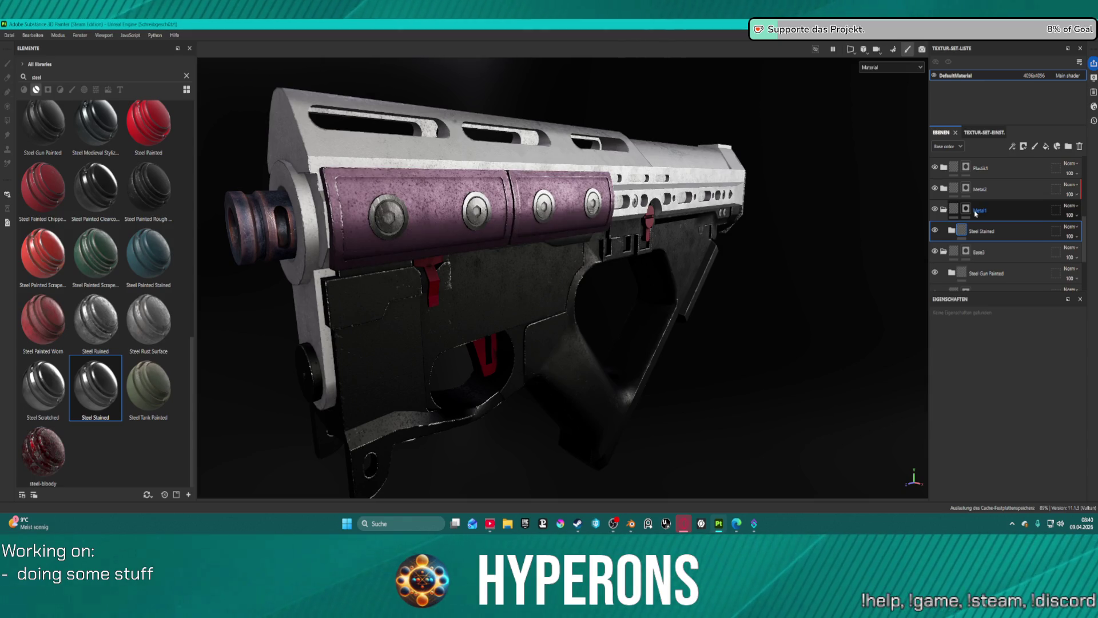
{"action": "left_click_drag", "start_coordinate": [401, 240], "coordinate": [482, 203]}
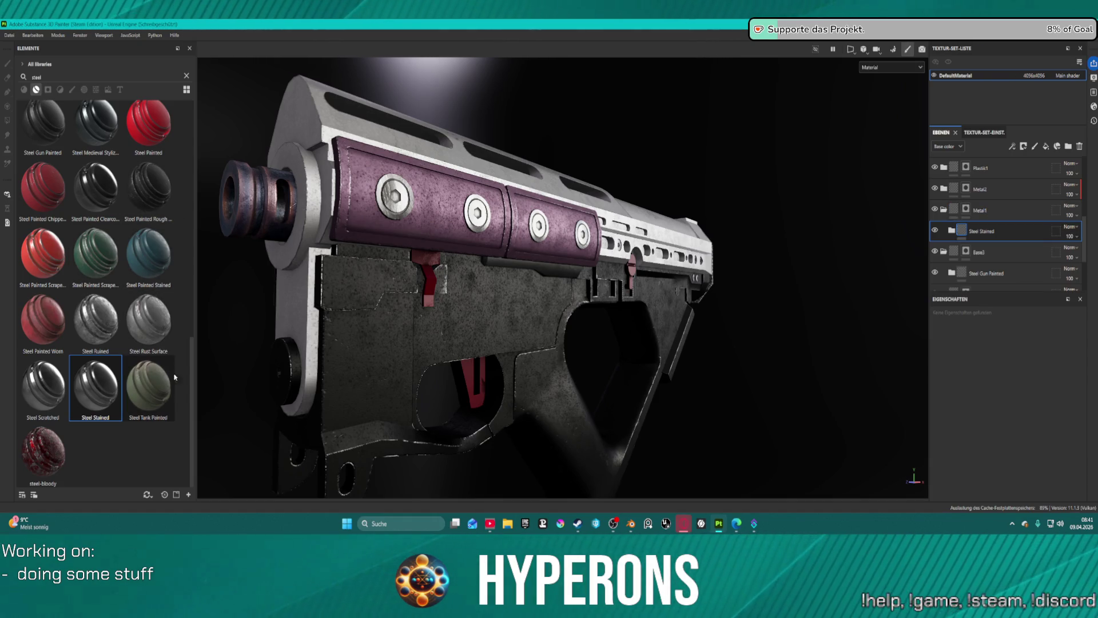
{"action": "scroll", "scroll_direction": "up", "scroll_amount": 3}
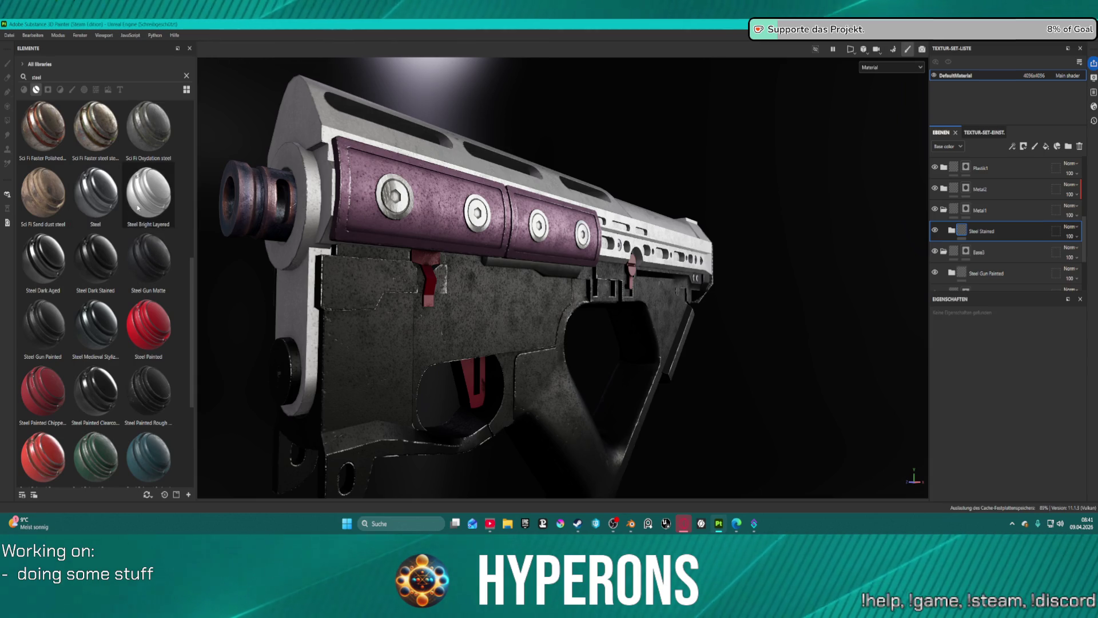
- Add a Steel Bright Layered layer and inspect it on the framed gun barrel
{"action": "left_click_drag", "start_coordinate": [139, 207], "coordinate": [1013, 226]}
{"action": "key", "text": "f"}
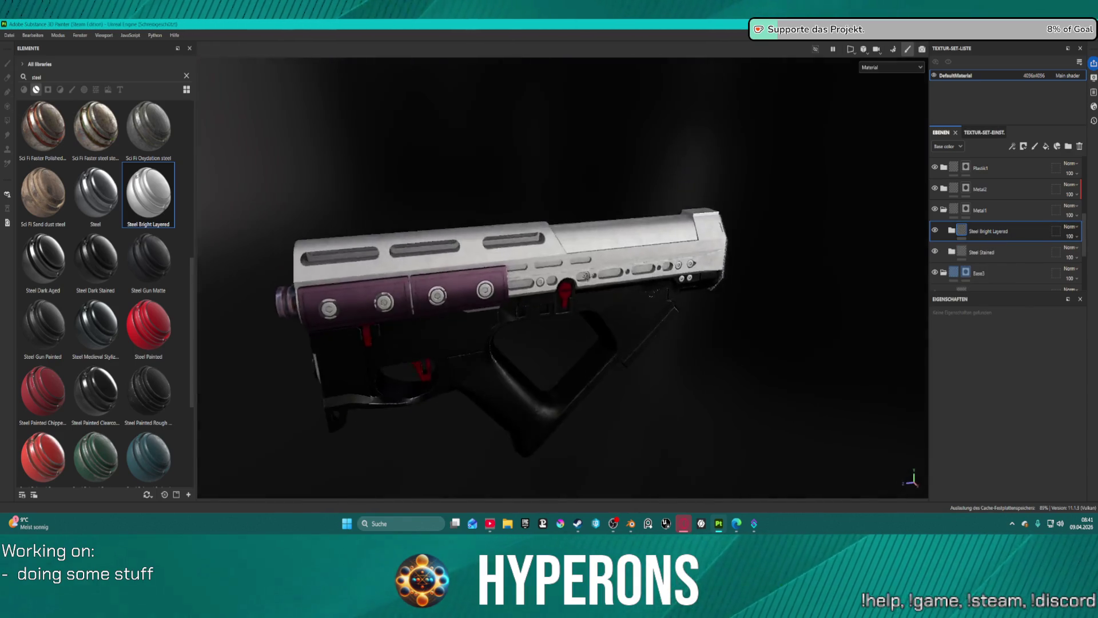
{"action": "left_click_drag", "start_coordinate": [515, 263], "coordinate": [359, 261]}
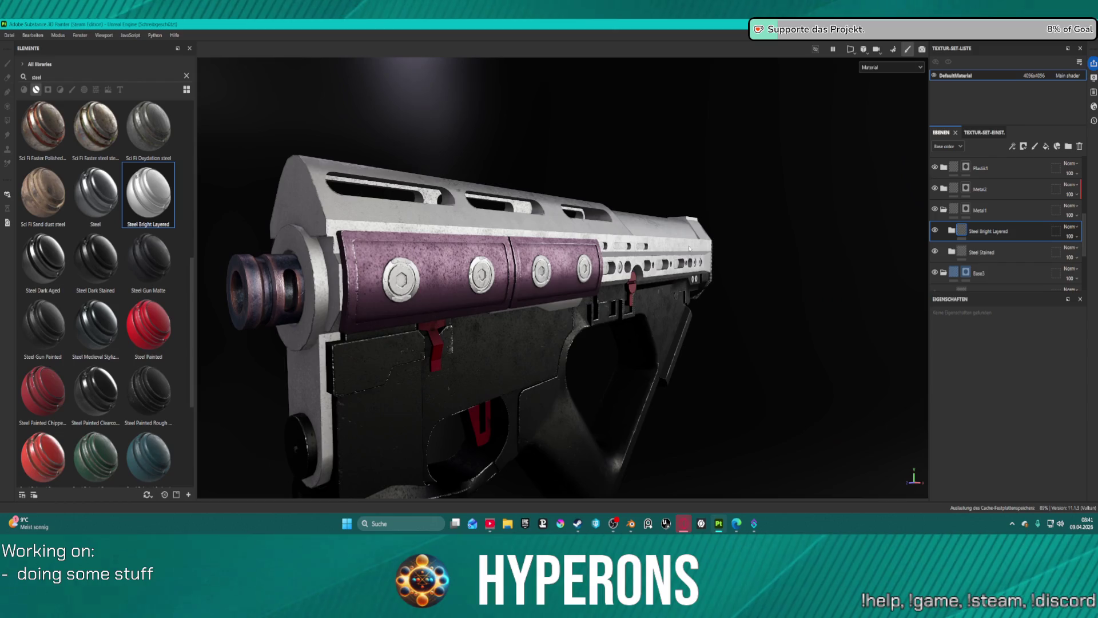
{"action": "scroll", "scroll_direction": "up", "scroll_amount": 3}
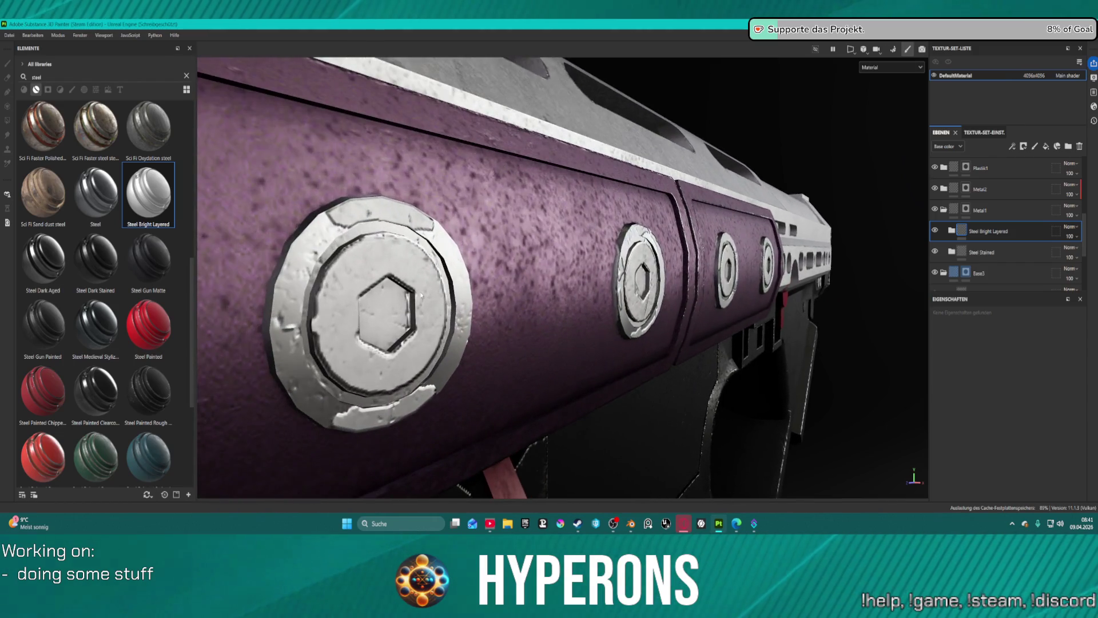
{"action": "scroll", "scroll_direction": "down", "scroll_amount": 3}
{"action": "scroll", "scroll_direction": "down", "scroll_amount": 3}
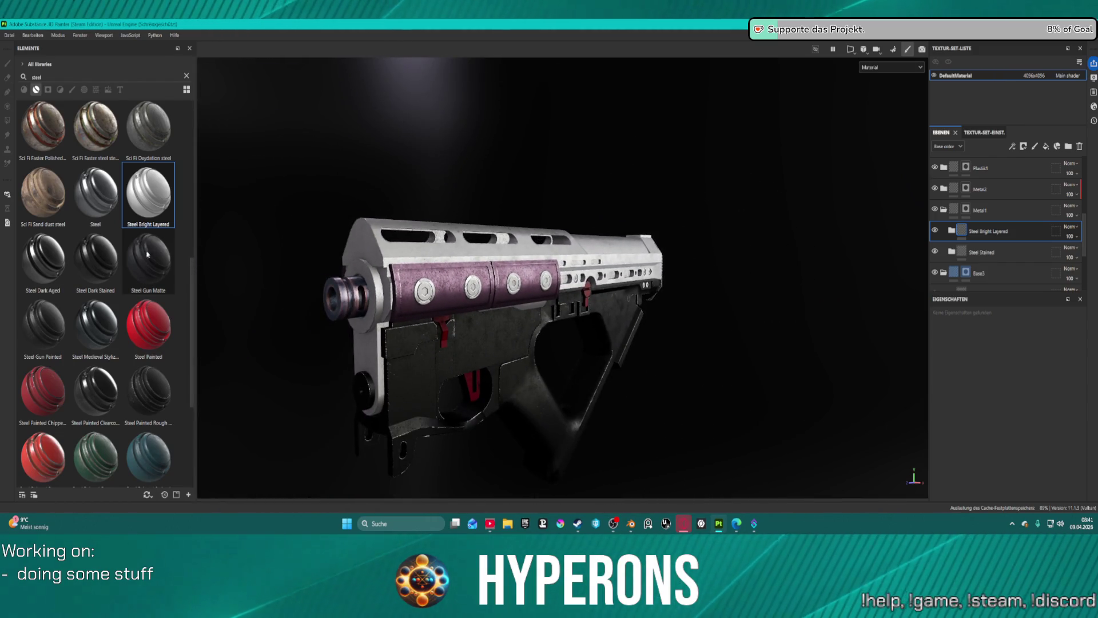
{"action": "scroll", "scroll_direction": "up", "scroll_amount": 3}
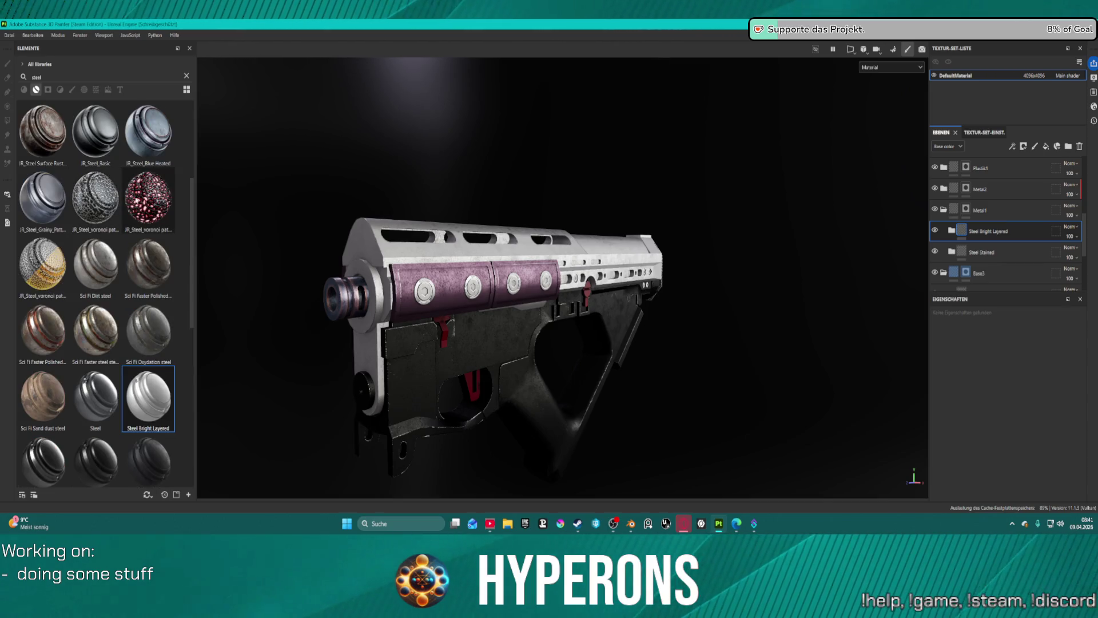
- Delete the Steel Bright Layered and Steel Stained layers
{"action": "double_click", "coordinate": [1018, 237]}
{"action": "left_click", "coordinate": [1080, 146]}
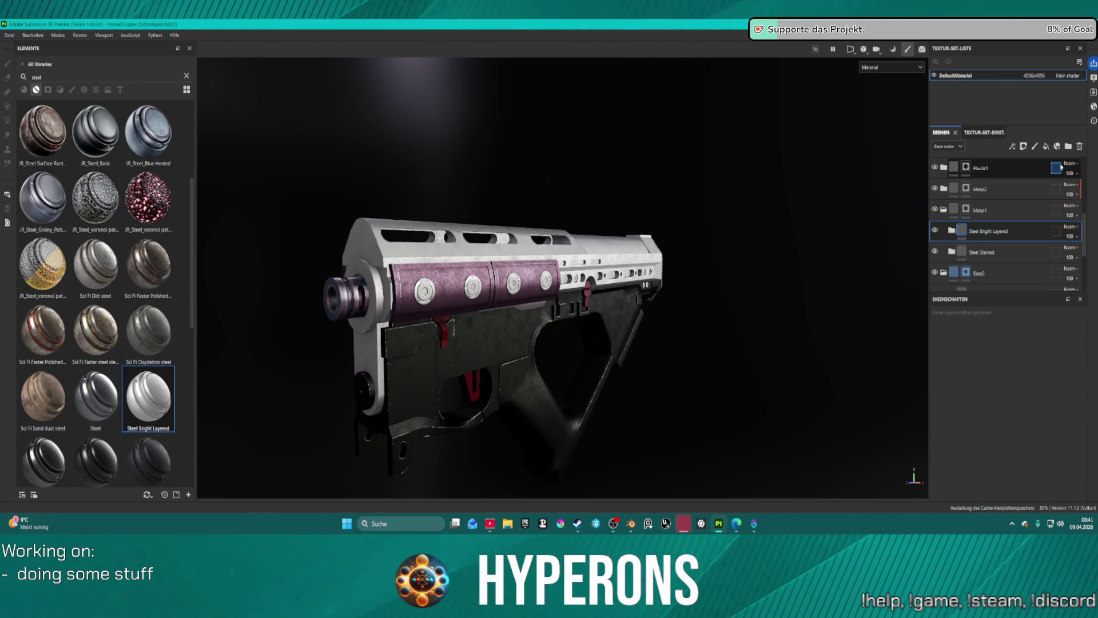
{"action": "left_click", "coordinate": [1080, 147]}
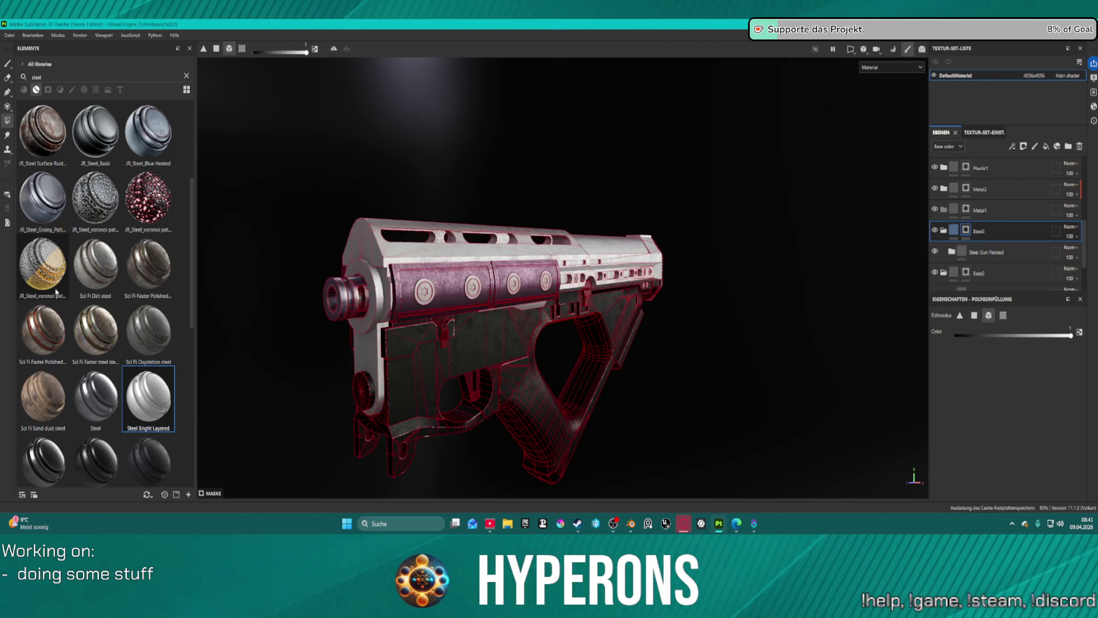
{"action": "scroll", "scroll_direction": "up", "scroll_amount": 3}
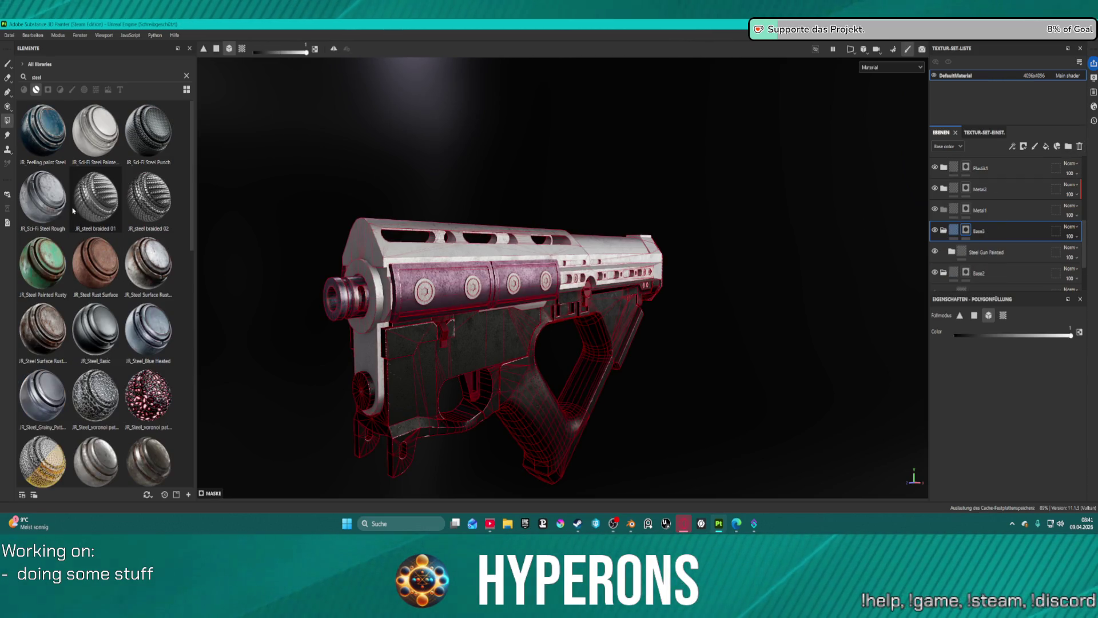
- Add JR_Sci-Fi Steel Painted White as a layer between Metal1 and Base3
{"action": "left_click_drag", "start_coordinate": [95, 132], "coordinate": [980, 219]}
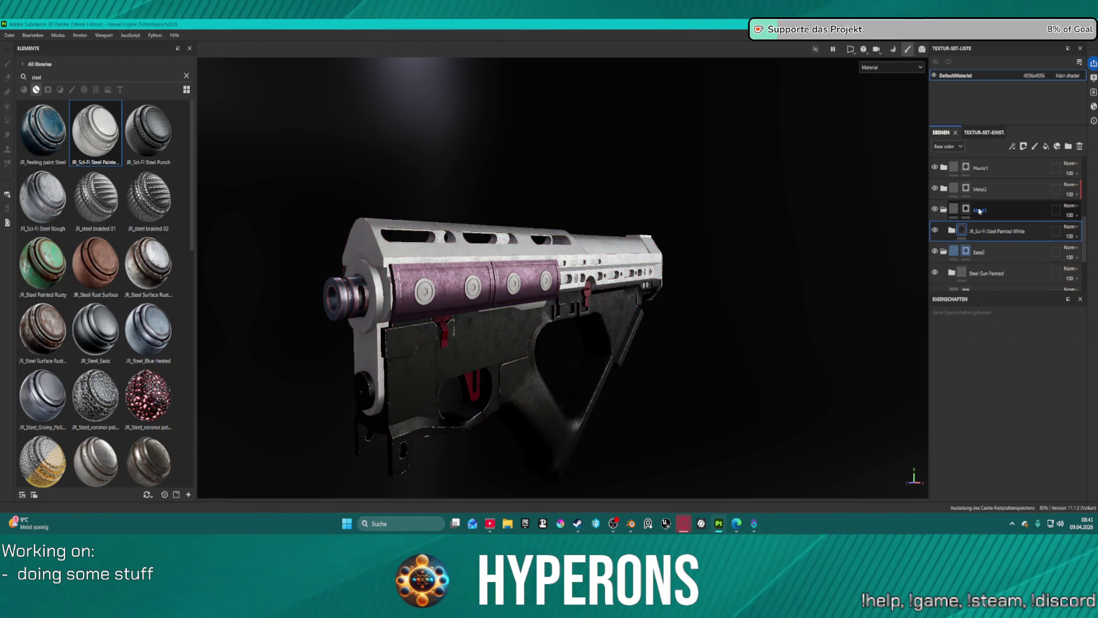
{"action": "scroll", "scroll_direction": "up", "scroll_amount": 3}
{"action": "scroll", "scroll_direction": "up", "scroll_amount": 3}
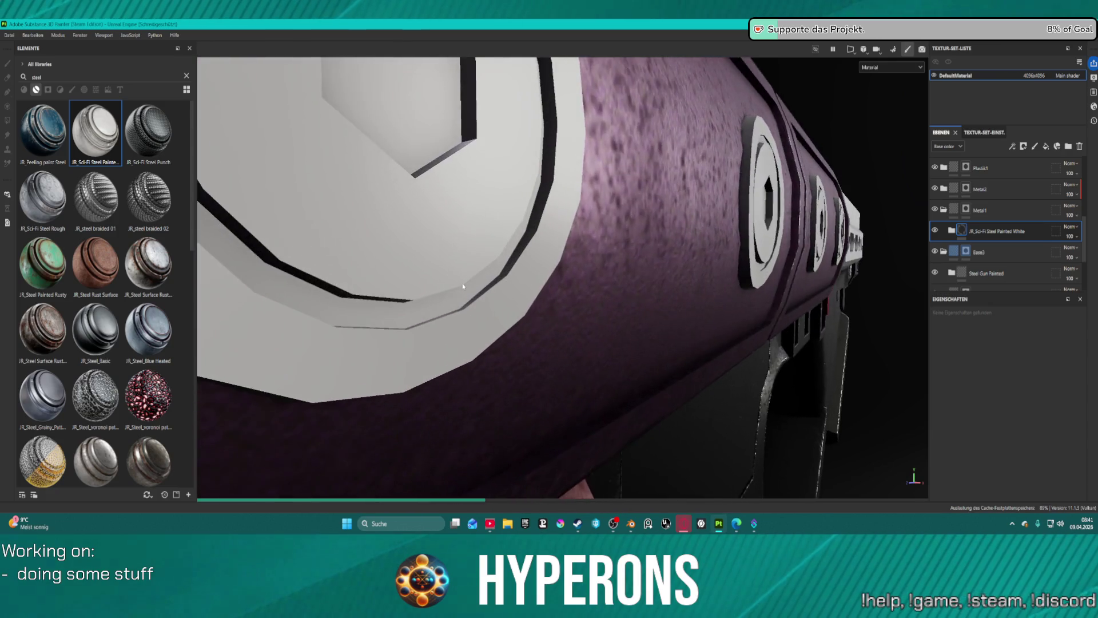
{"action": "scroll", "scroll_direction": "down", "scroll_amount": 3}
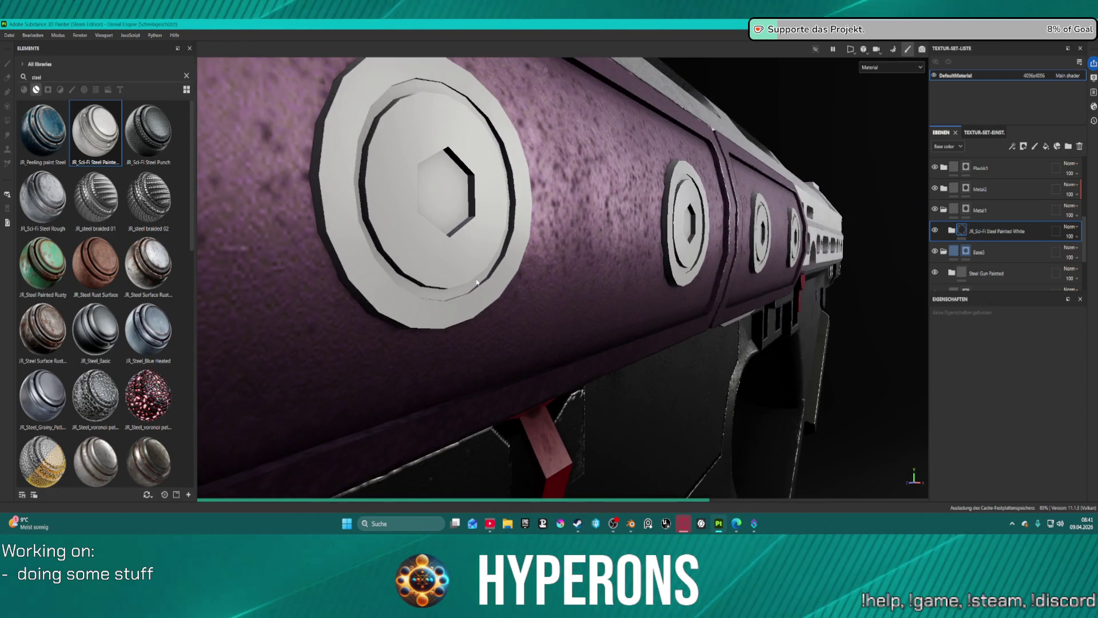
{"action": "scroll", "scroll_direction": "down", "scroll_amount": 3}
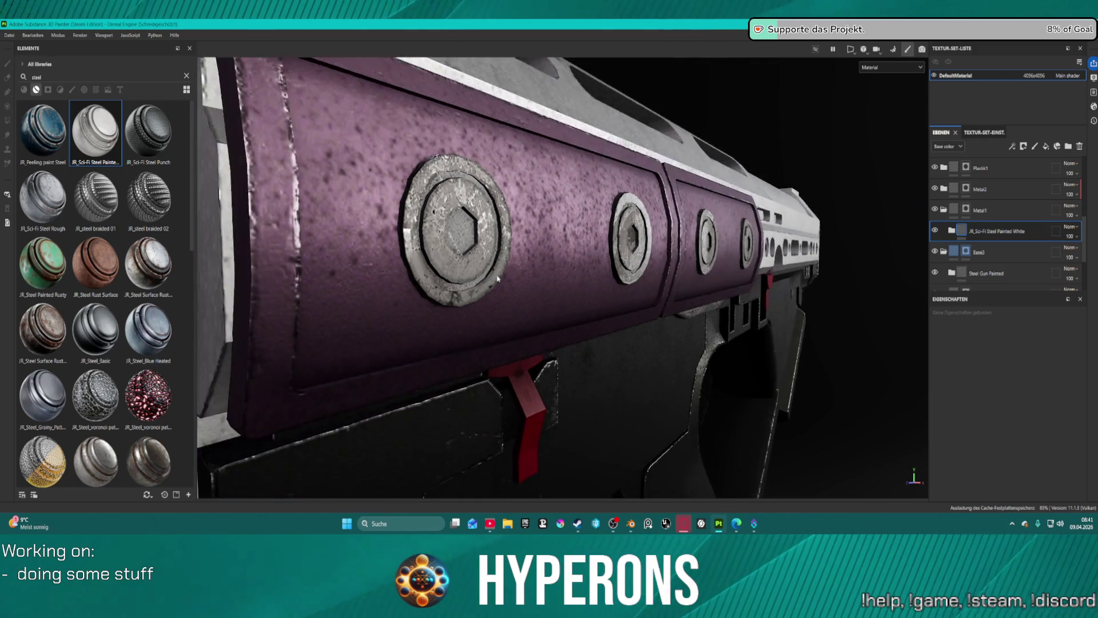
{"action": "scroll", "scroll_direction": "up", "scroll_amount": 3}
- Inspect the handguard, then search the shelf for 'chrome' materials
{"action": "left_click_drag", "start_coordinate": [392, 296], "coordinate": [458, 305]}
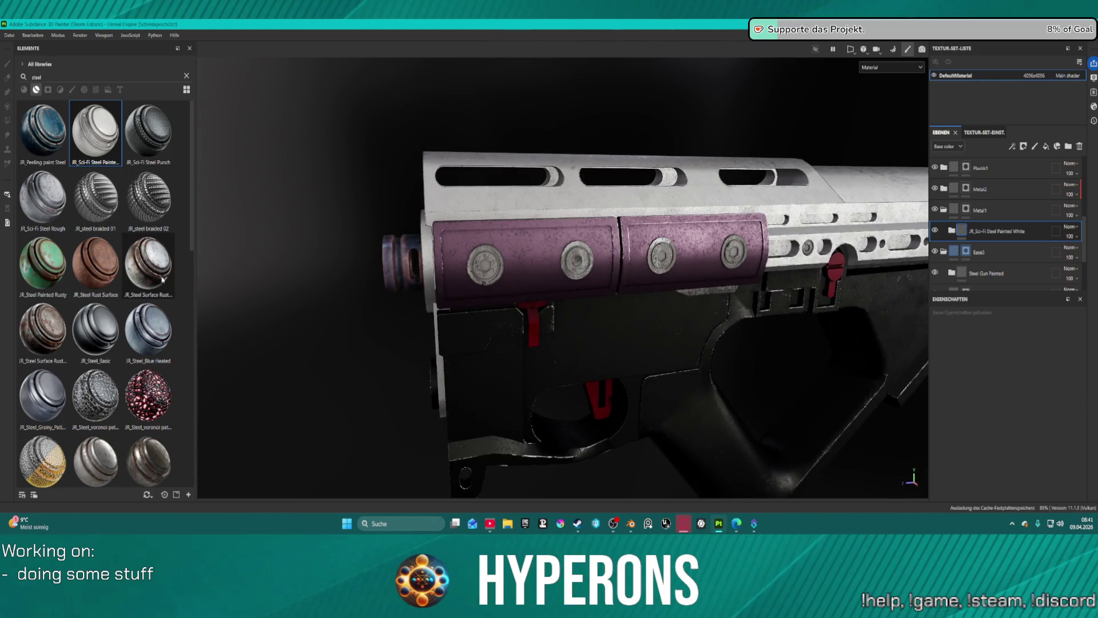
{"action": "scroll", "scroll_direction": "down", "scroll_amount": 3}
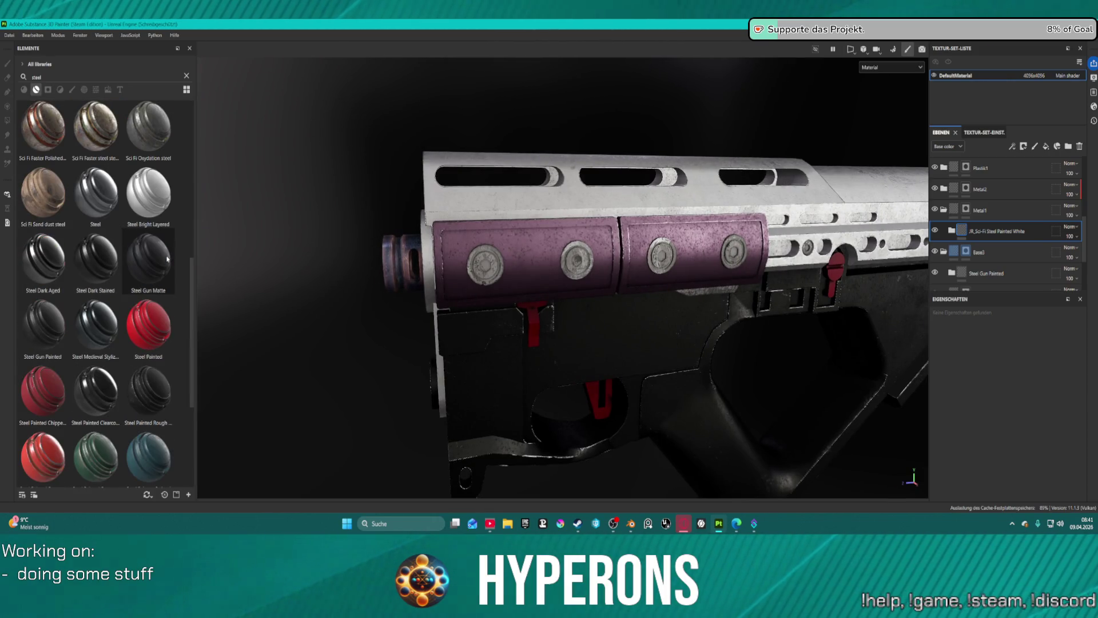
{"action": "scroll", "scroll_direction": "down", "scroll_amount": 3}
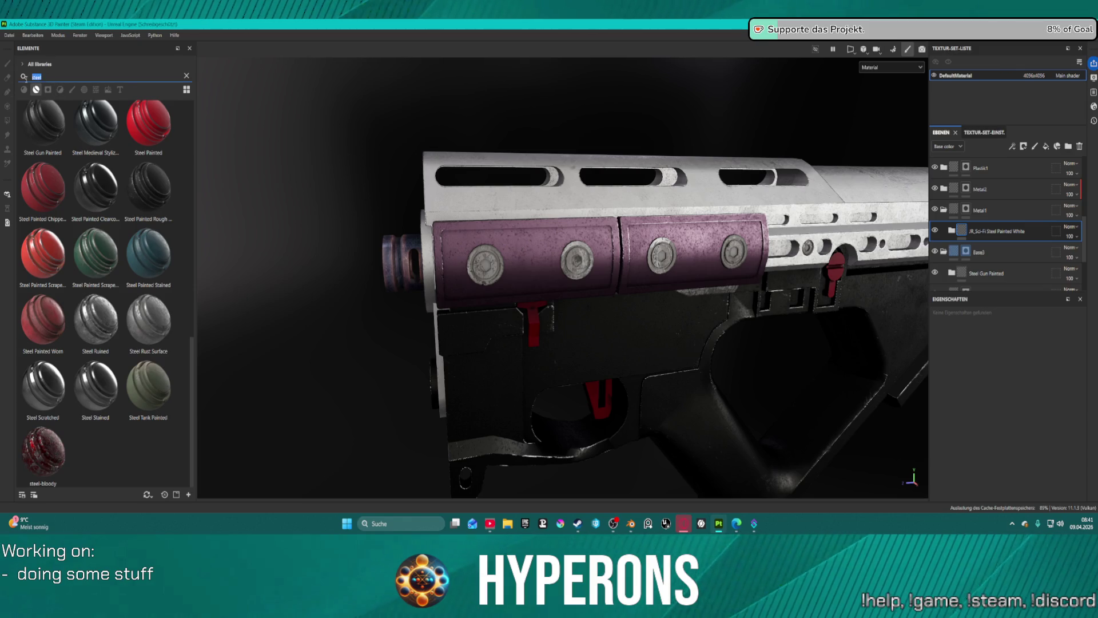
{"action": "type", "text": "chrome"}
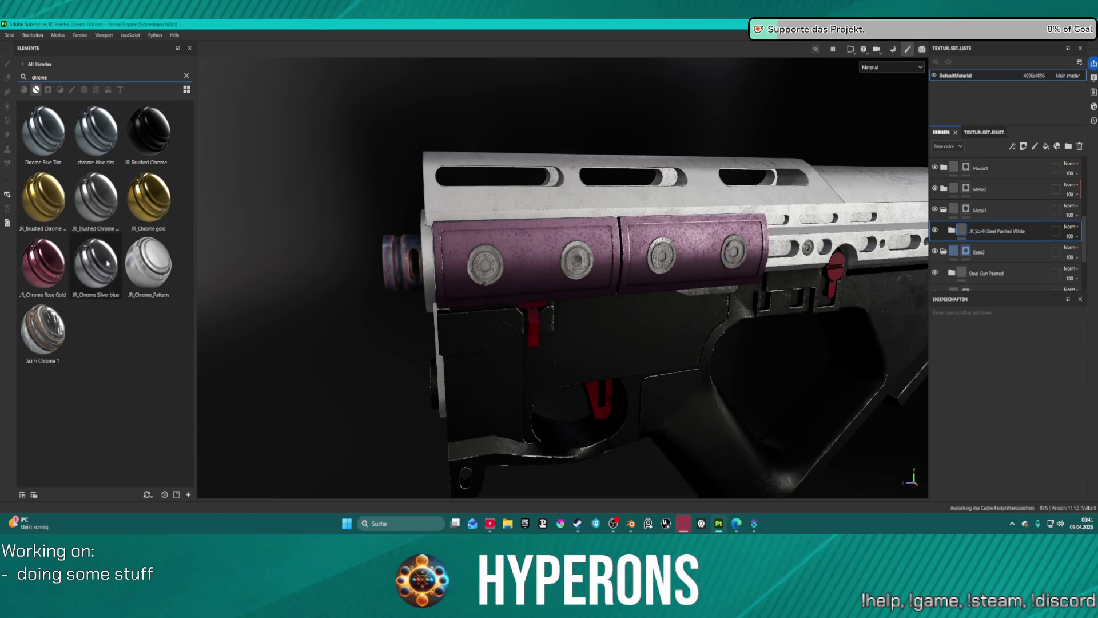
- Add the JR_Chrome Silver blue material and delete the white painted steel layer
{"action": "left_click_drag", "start_coordinate": [107, 263], "coordinate": [1017, 223]}
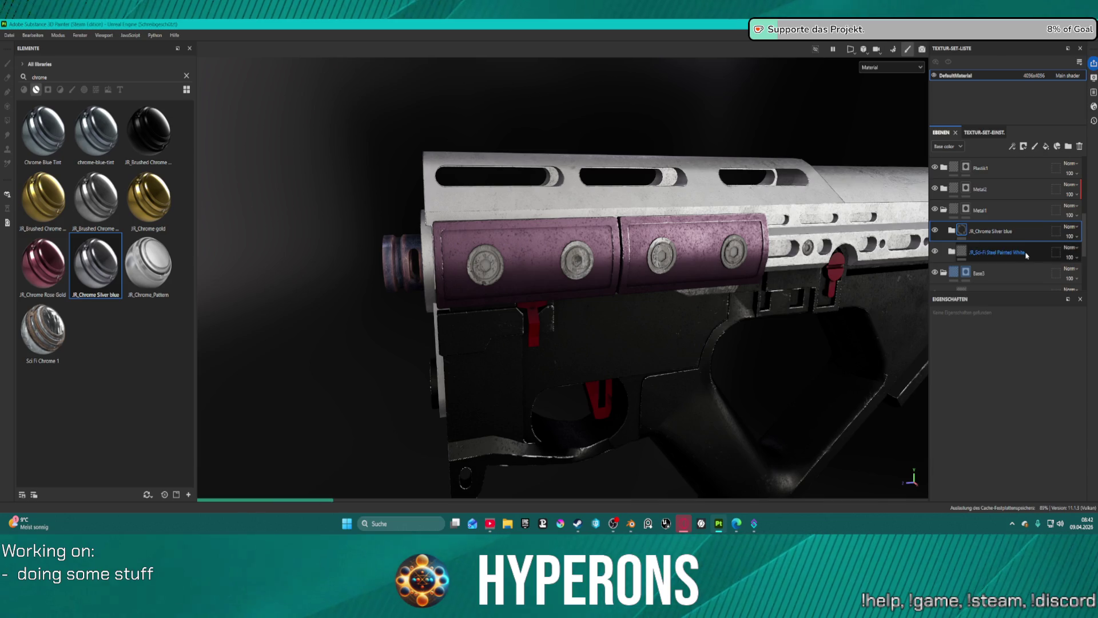
{"action": "left_click", "coordinate": [1081, 147]}
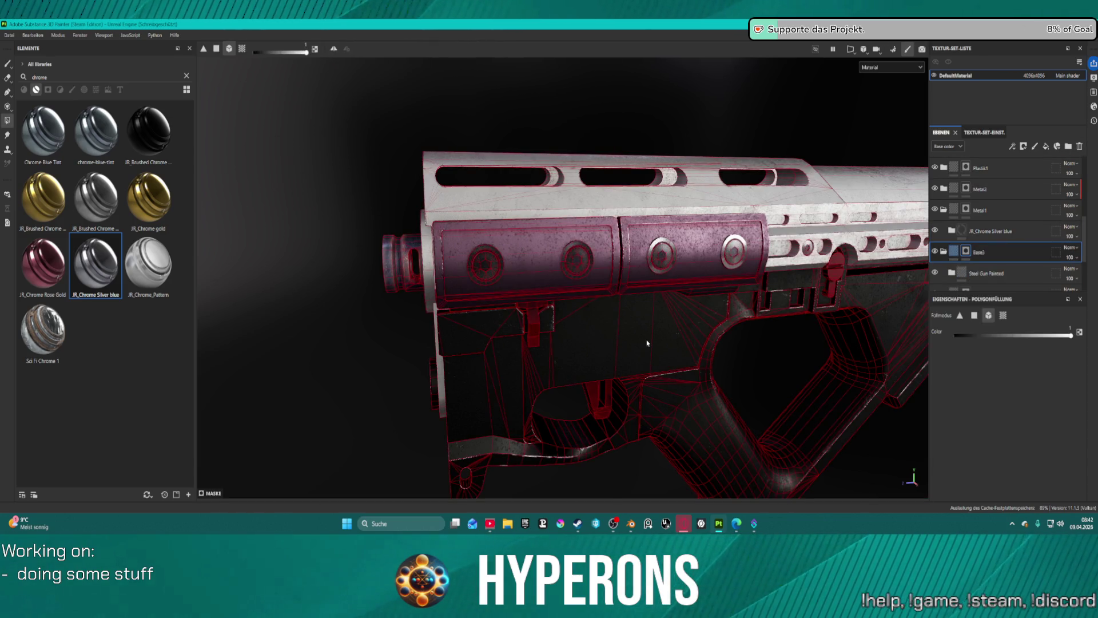
{"action": "scroll", "scroll_direction": "down", "scroll_amount": 3}
{"action": "left_click_drag", "start_coordinate": [699, 299], "coordinate": [744, 243]}
{"action": "scroll", "scroll_direction": "up", "scroll_amount": 3}
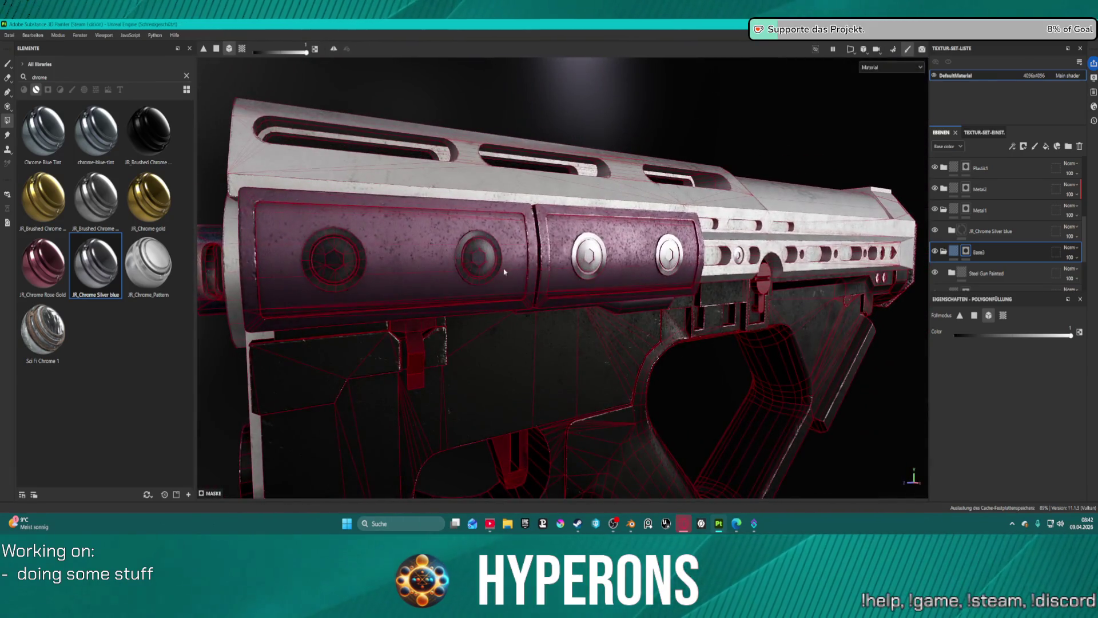
- Add Chrome Blue Tint as a layer and delete the JR_Chrome Silver blue layer
{"action": "left_click_drag", "start_coordinate": [55, 135], "coordinate": [1015, 221]}
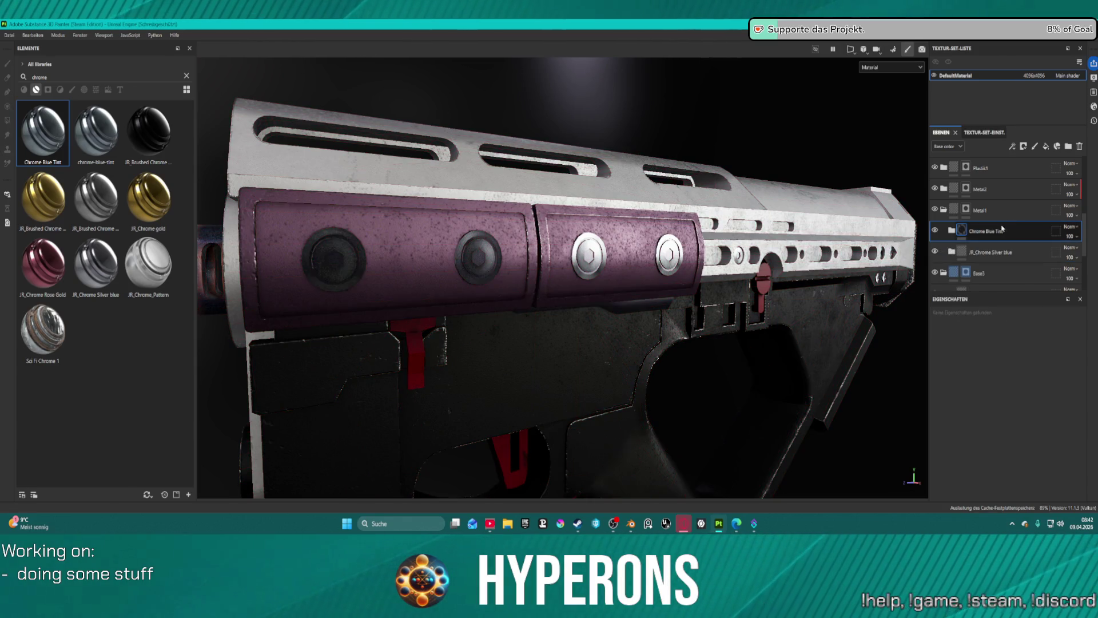
{"action": "scroll", "scroll_direction": "down", "scroll_amount": 3}
{"action": "left_click_drag", "start_coordinate": [565, 281], "coordinate": [600, 273]}
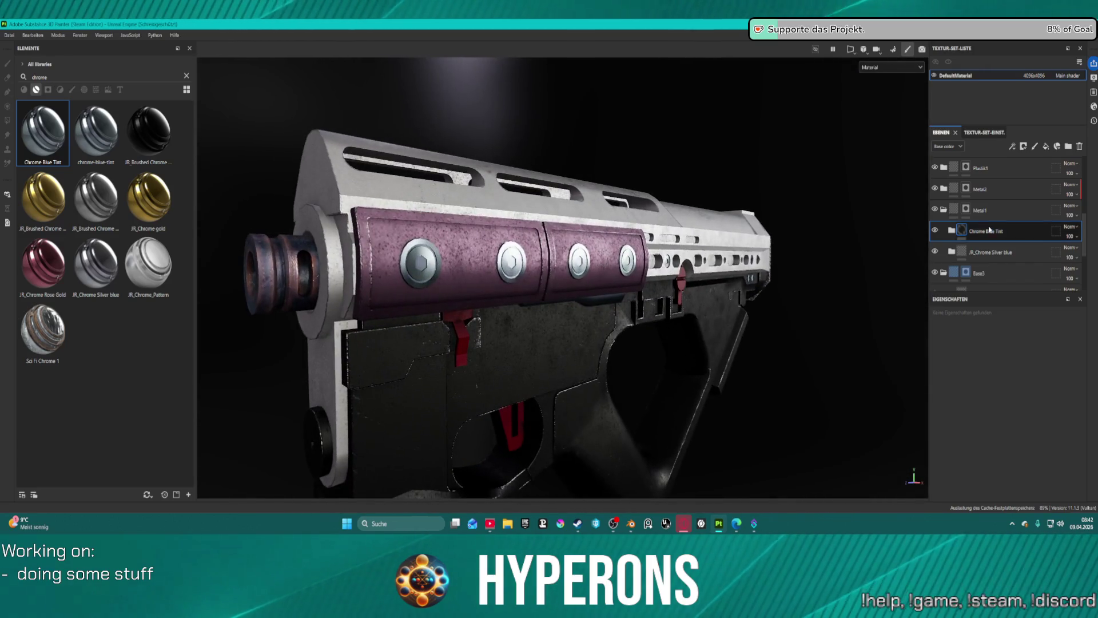
{"action": "left_click", "coordinate": [1007, 253]}
{"action": "key", "text": "Delete"}
{"action": "key", "text": "4"}
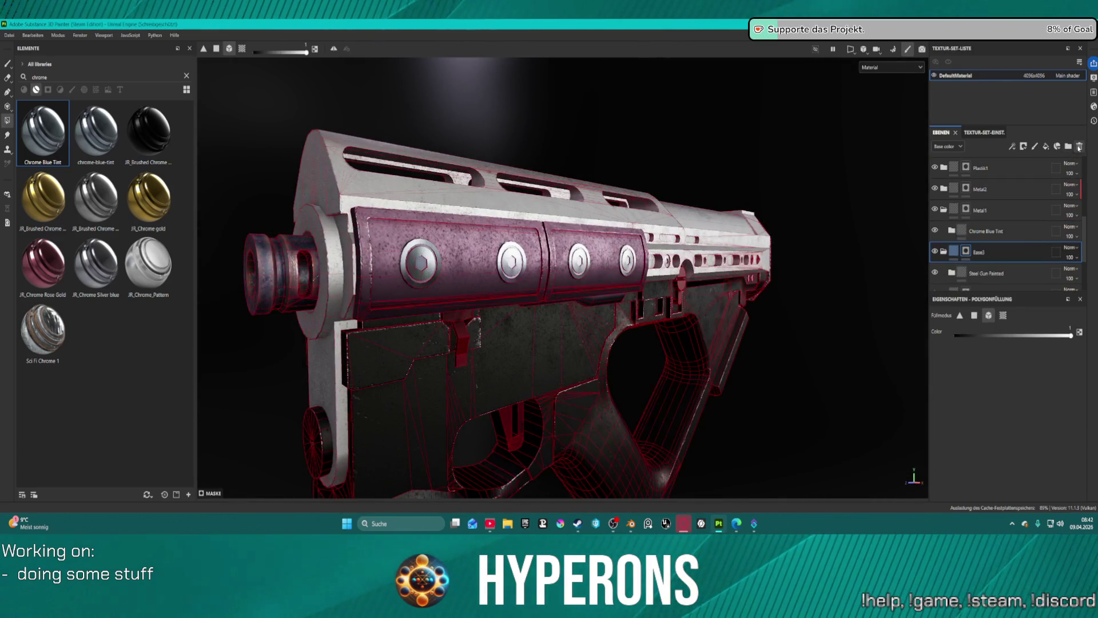
{"action": "left_click_drag", "start_coordinate": [550, 286], "coordinate": [589, 286]}
{"action": "scroll", "scroll_direction": "up", "scroll_amount": 3}
- Move Chrome Blue Tint into Metal1 and Steel Gun Painted below Base2
{"action": "left_click_drag", "start_coordinate": [993, 239], "coordinate": [985, 210]}
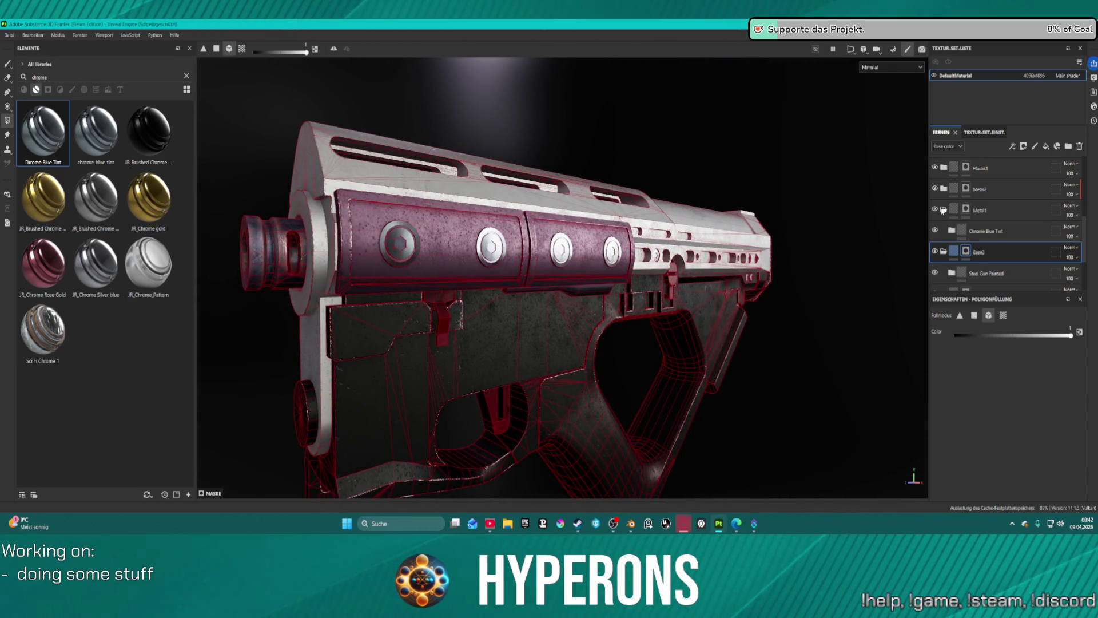
{"action": "left_click", "coordinate": [1015, 254]}
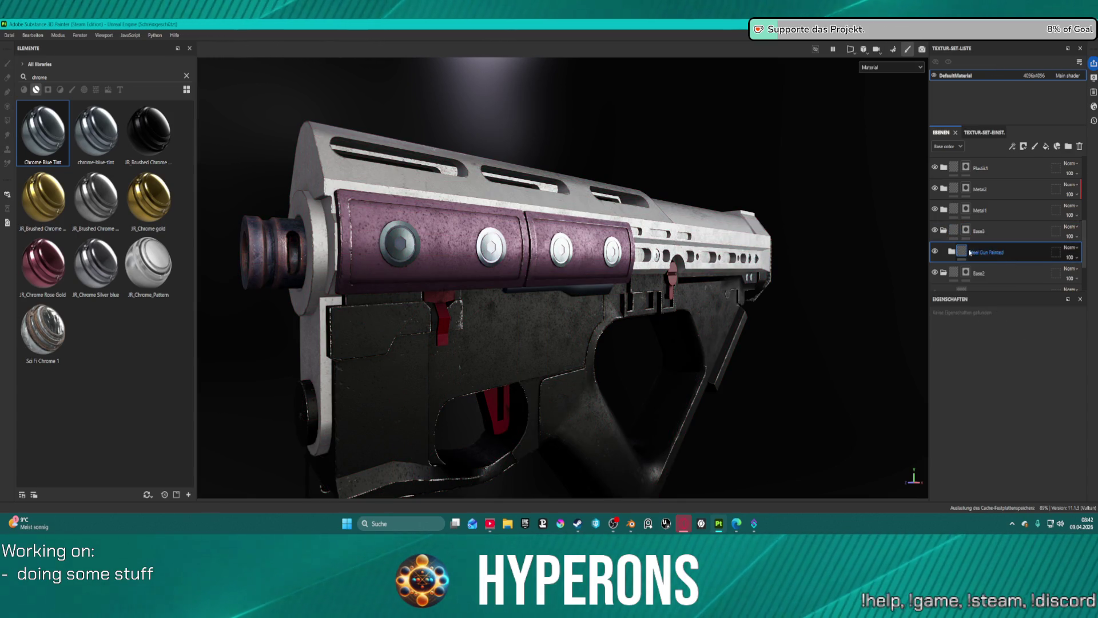
{"action": "left_click_drag", "start_coordinate": [974, 252], "coordinate": [979, 281]}
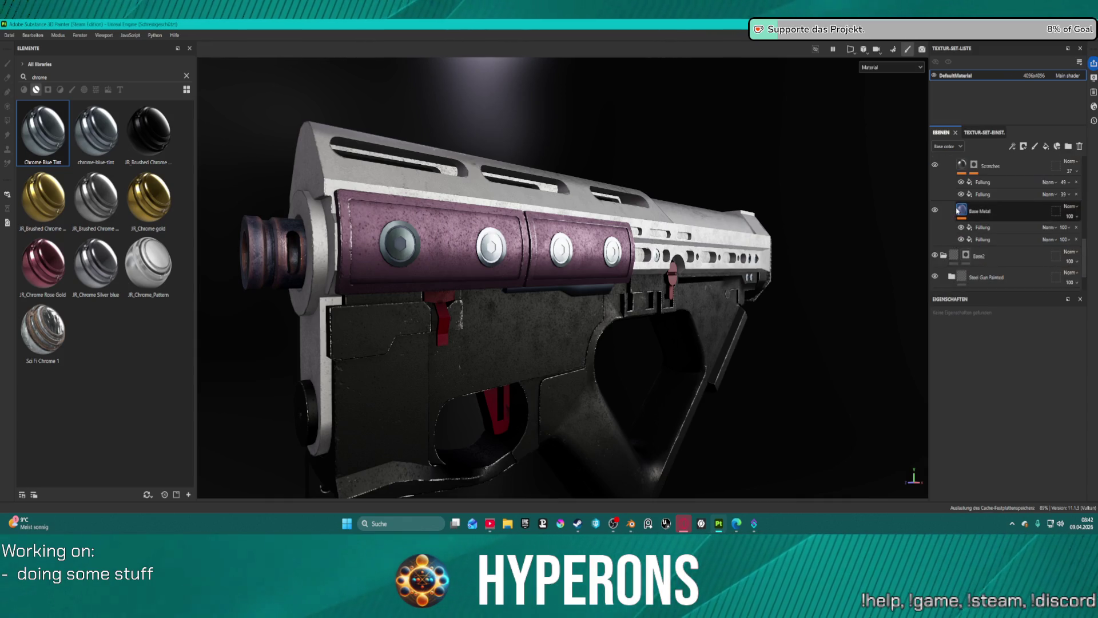
- Select the Base Metal fill layer and review its parameters
{"action": "left_click", "coordinate": [963, 211]}
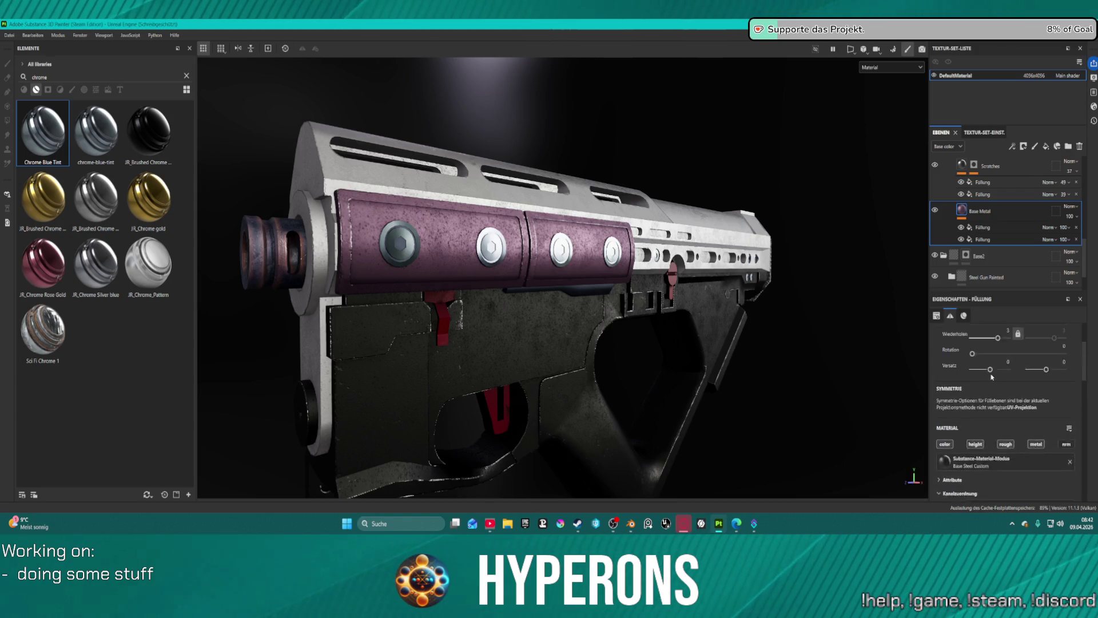
{"action": "scroll", "scroll_direction": "up", "scroll_amount": 3}
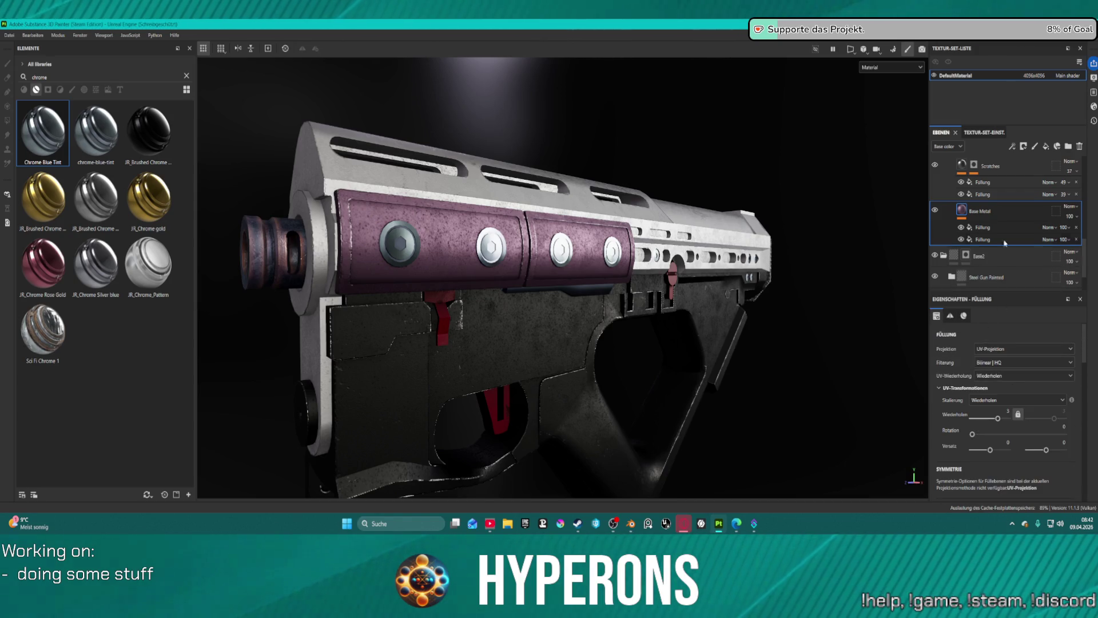
{"action": "left_click", "coordinate": [1003, 227]}
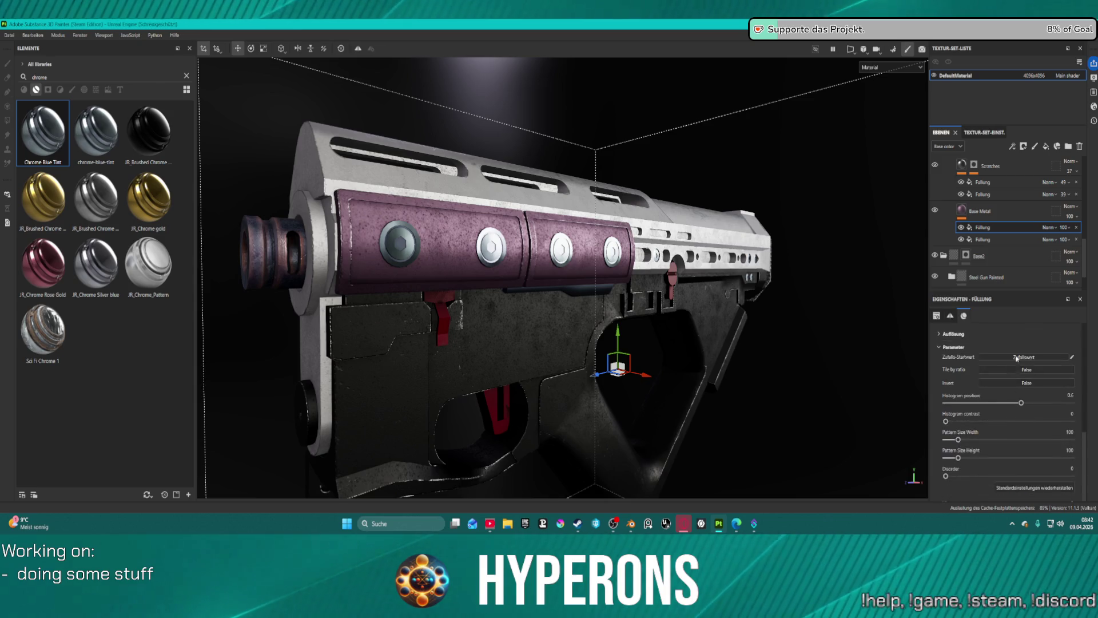
{"action": "left_click", "coordinate": [962, 212]}
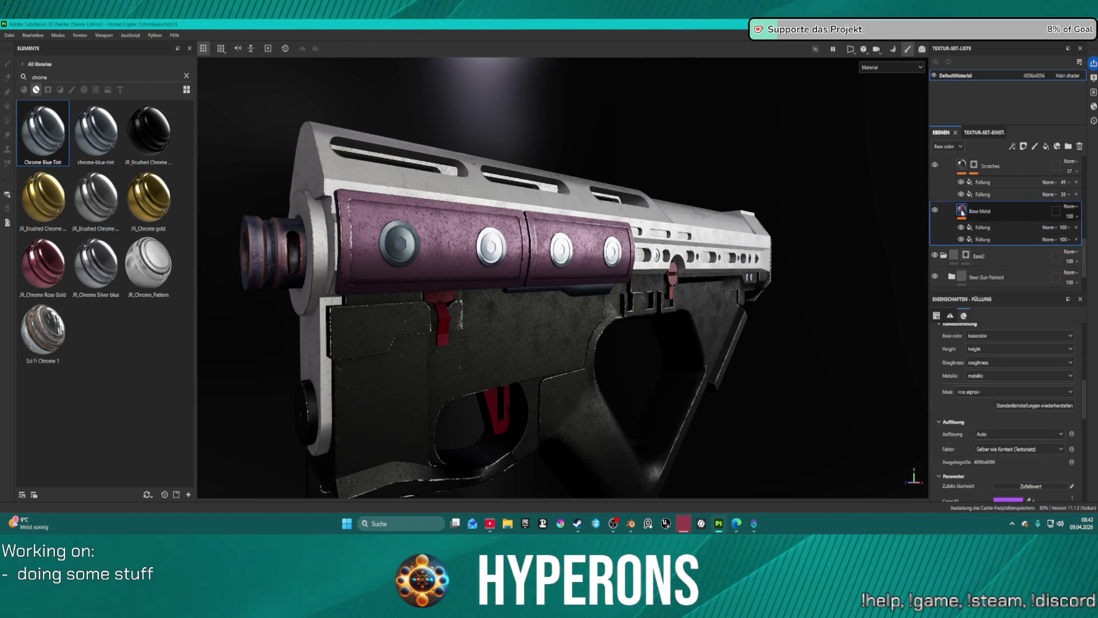
{"action": "scroll", "scroll_direction": "down", "scroll_amount": 3}
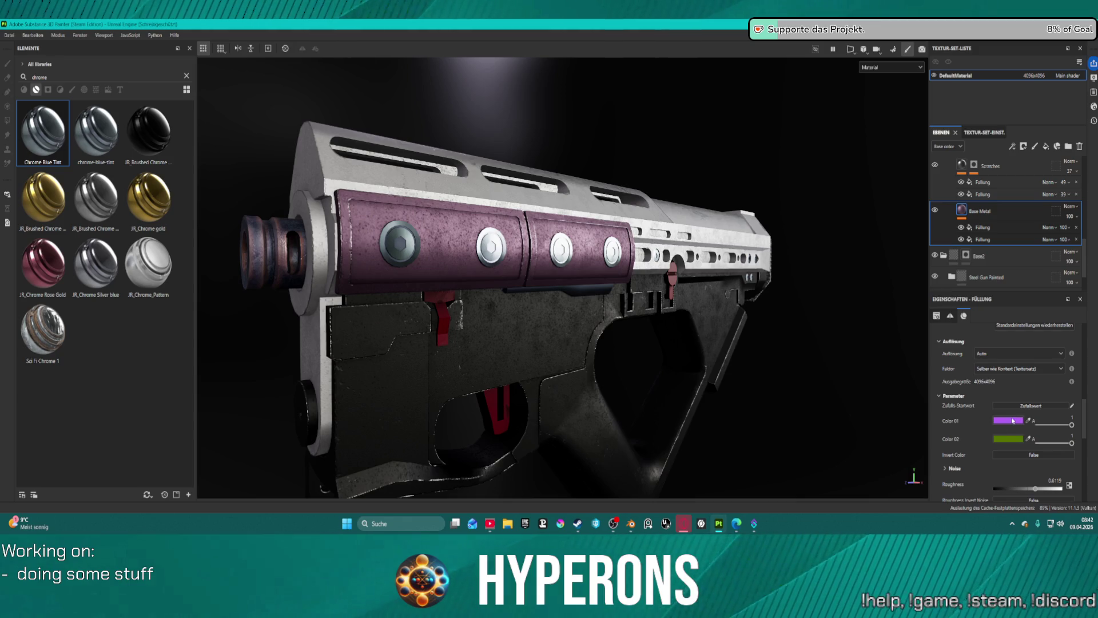
- Change Base Metal's Color 01 to a deep red, after trying grey and purple
{"action": "left_click", "coordinate": [1012, 421]}
{"action": "left_click", "coordinate": [983, 307]}
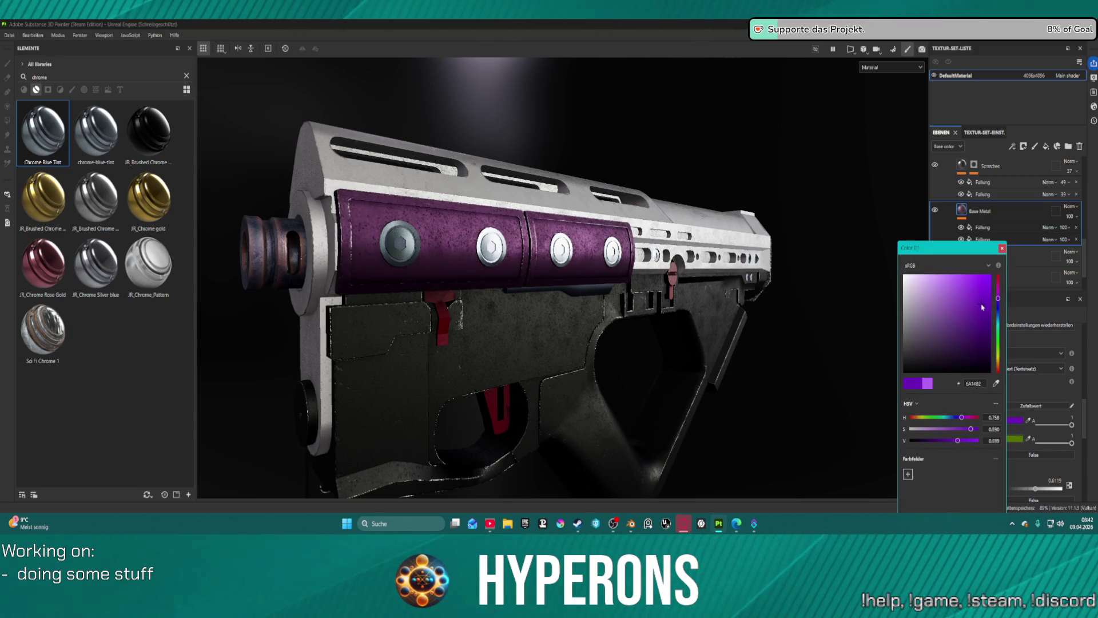
{"action": "left_click_drag", "start_coordinate": [983, 307], "coordinate": [982, 377]}
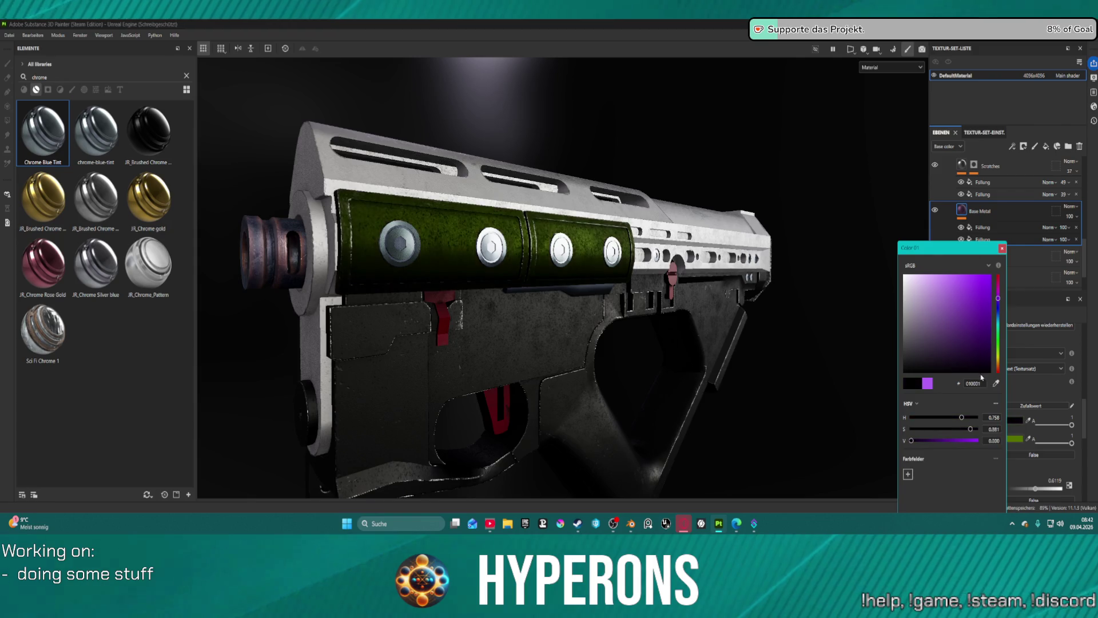
{"action": "left_click_drag", "start_coordinate": [915, 308], "coordinate": [898, 293]}
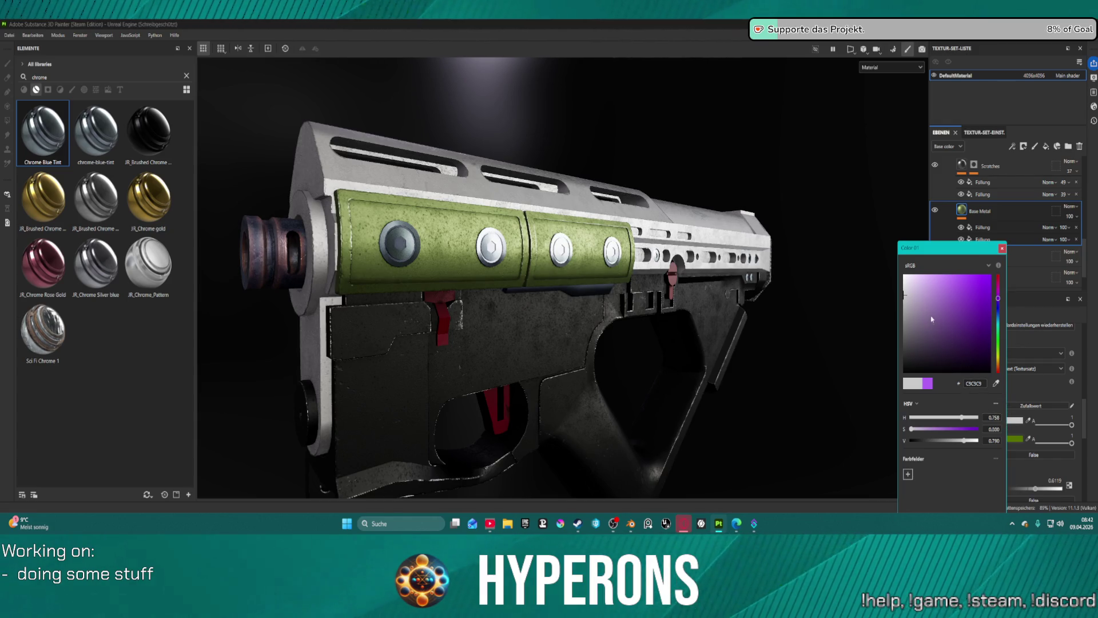
{"action": "left_click_drag", "start_coordinate": [916, 278], "coordinate": [1030, 339]}
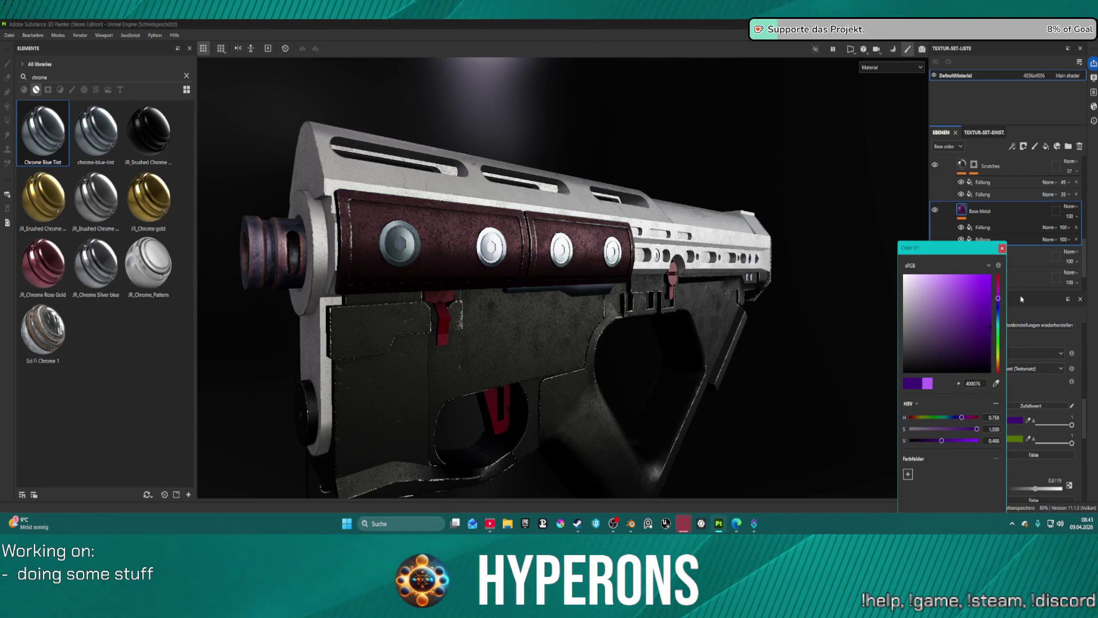
{"action": "left_click", "coordinate": [998, 280]}
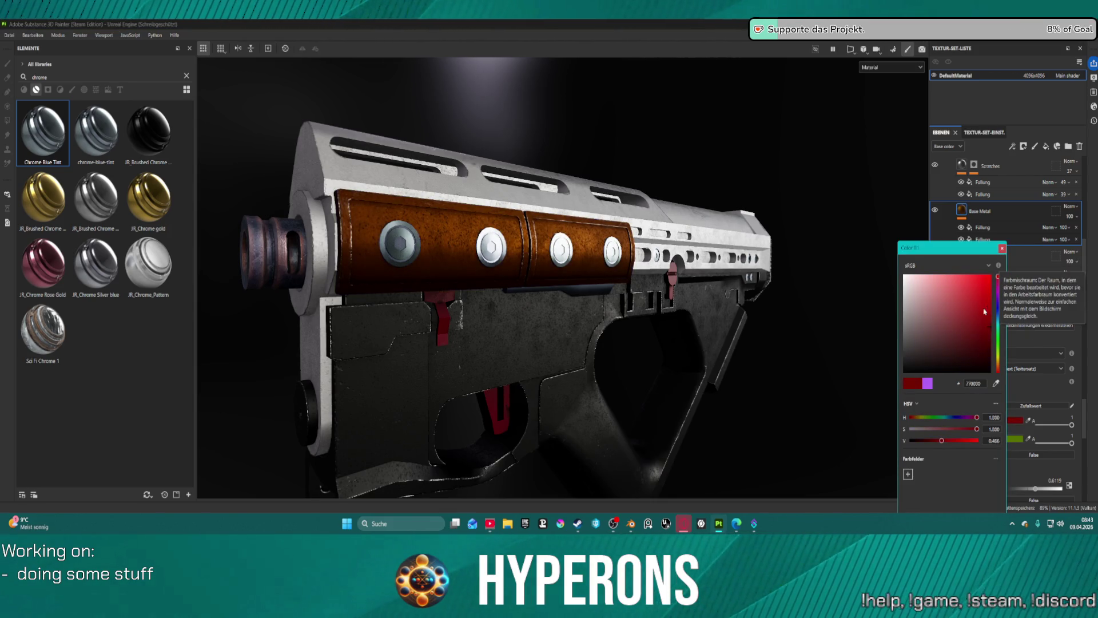
{"action": "left_click", "coordinate": [991, 275]}
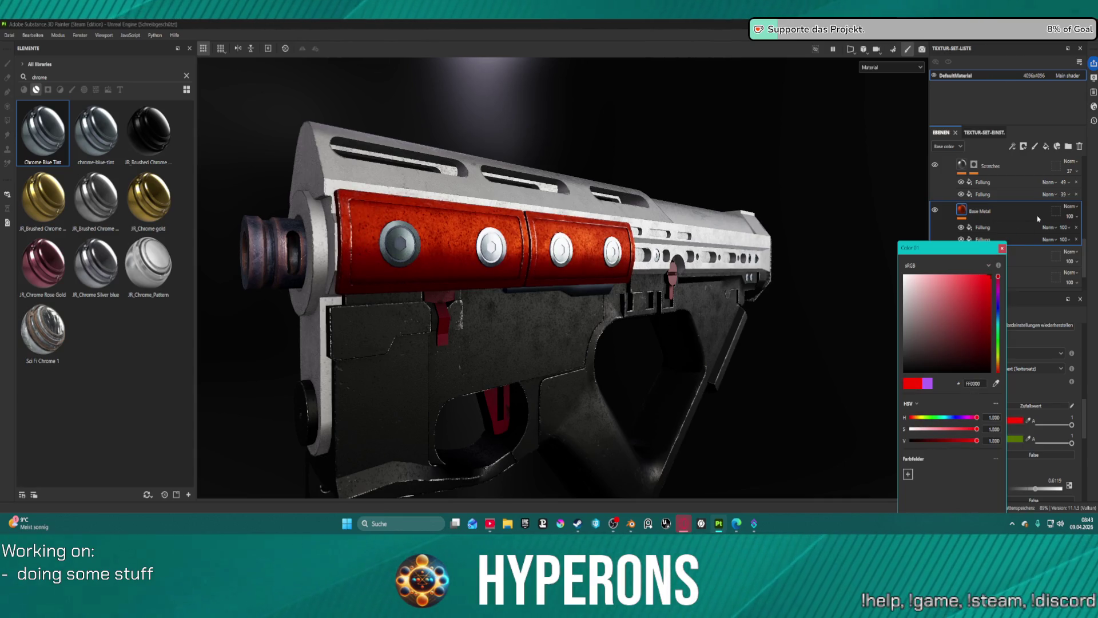
{"action": "left_click_drag", "start_coordinate": [1021, 281], "coordinate": [1001, 325]}
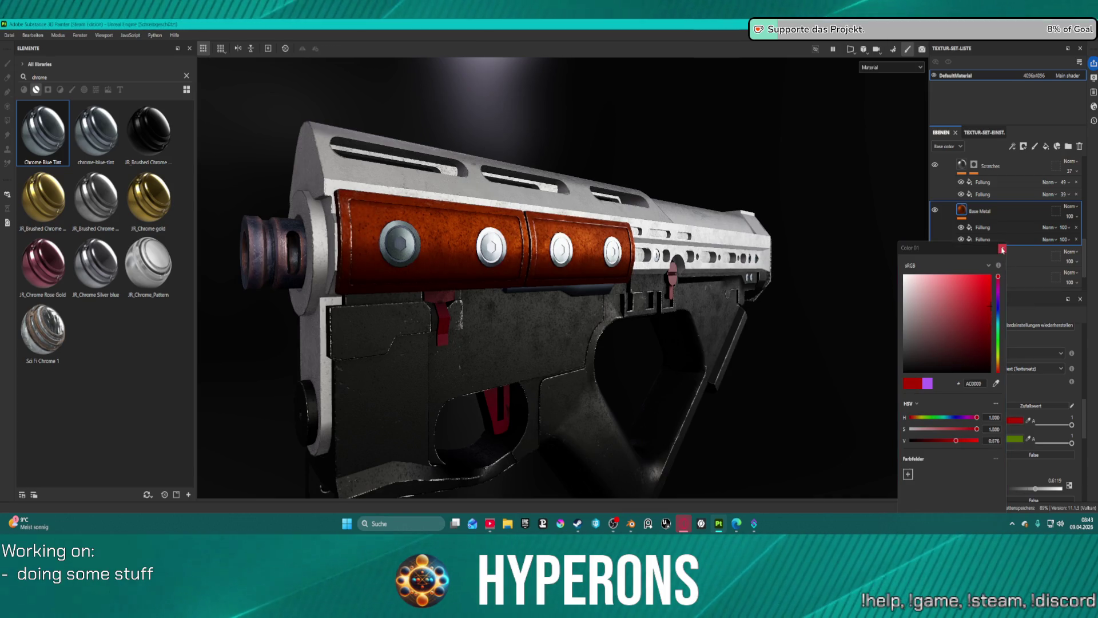
{"action": "left_click", "coordinate": [1022, 406]}
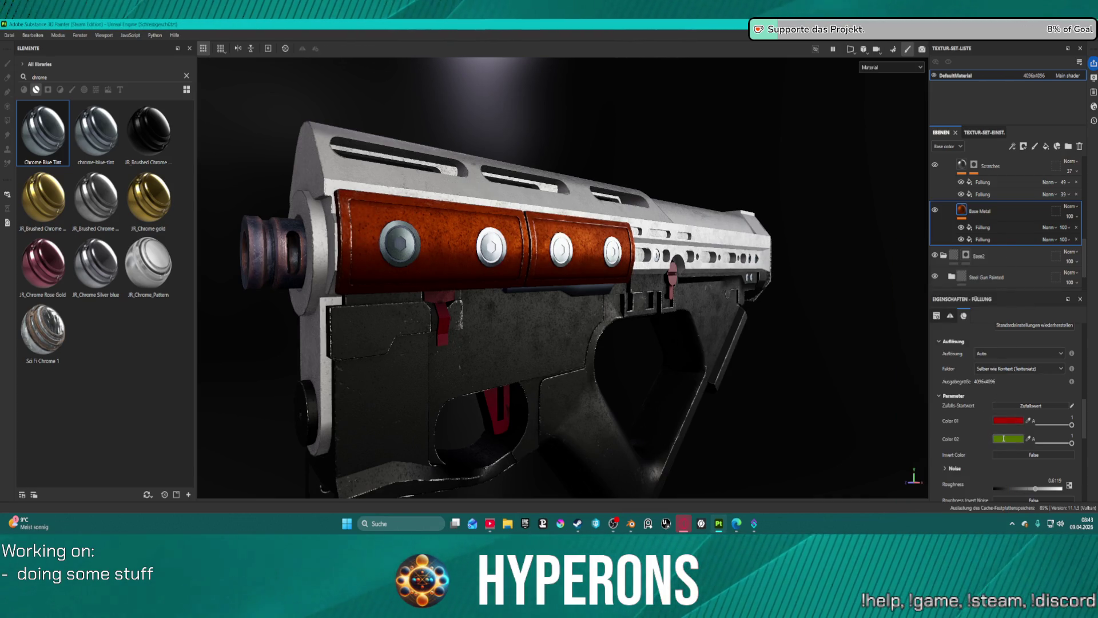
{"action": "left_click", "coordinate": [1004, 439]}
- Shift Base Metal's Color 02 to a dark blue-violet
{"action": "left_click_drag", "start_coordinate": [991, 326], "coordinate": [994, 293]}
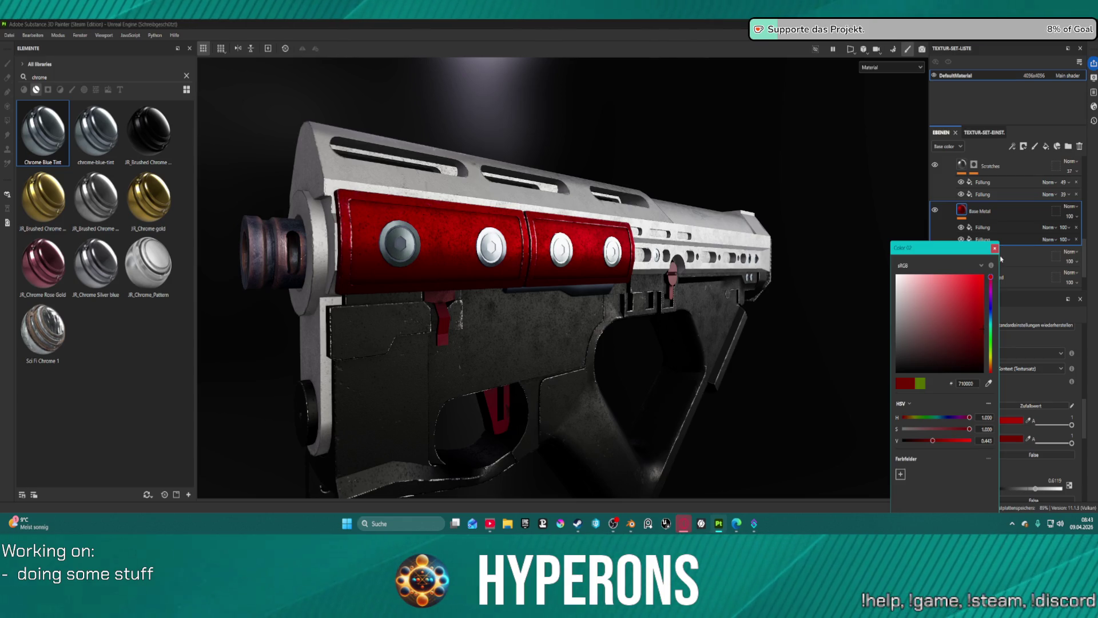
{"action": "left_click_drag", "start_coordinate": [998, 291], "coordinate": [1000, 311]}
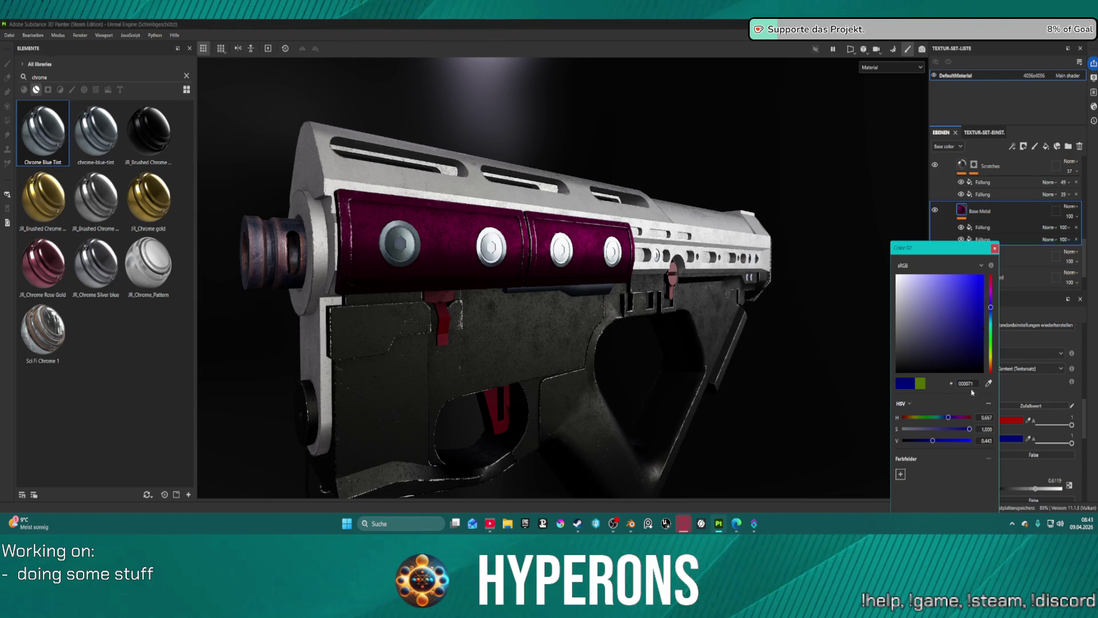
{"action": "left_click", "coordinate": [990, 383]}
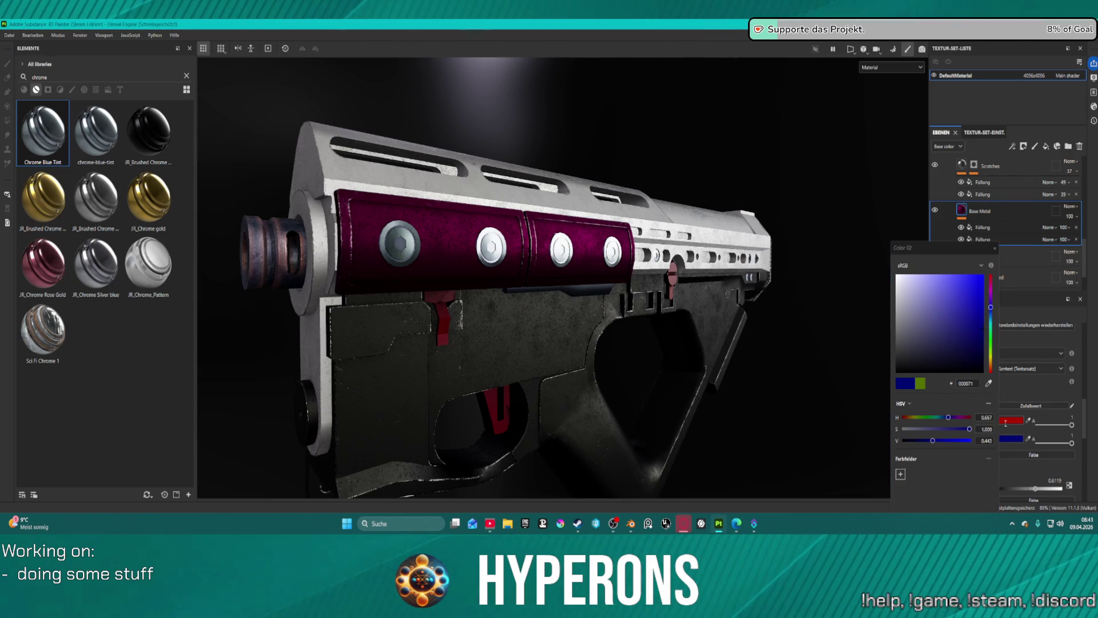
- Set Base Metal's Color 01 to a light grey
{"action": "left_click", "coordinate": [1008, 420]}
{"action": "left_click", "coordinate": [990, 314]}
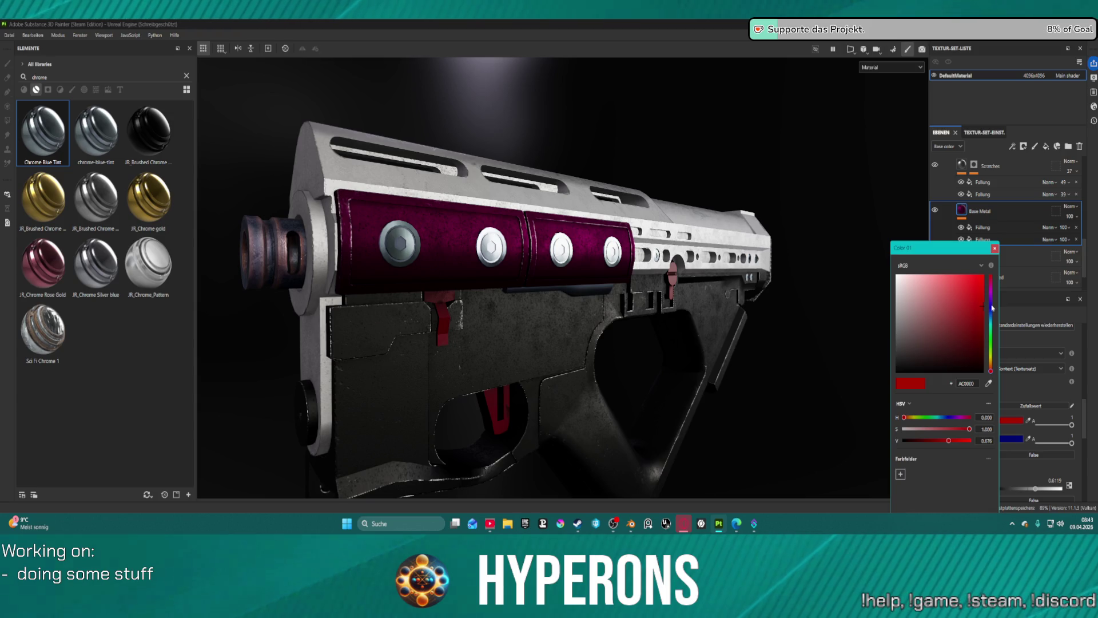
{"action": "left_click", "coordinate": [992, 307]}
{"action": "left_click_drag", "start_coordinate": [966, 309], "coordinate": [887, 295]}
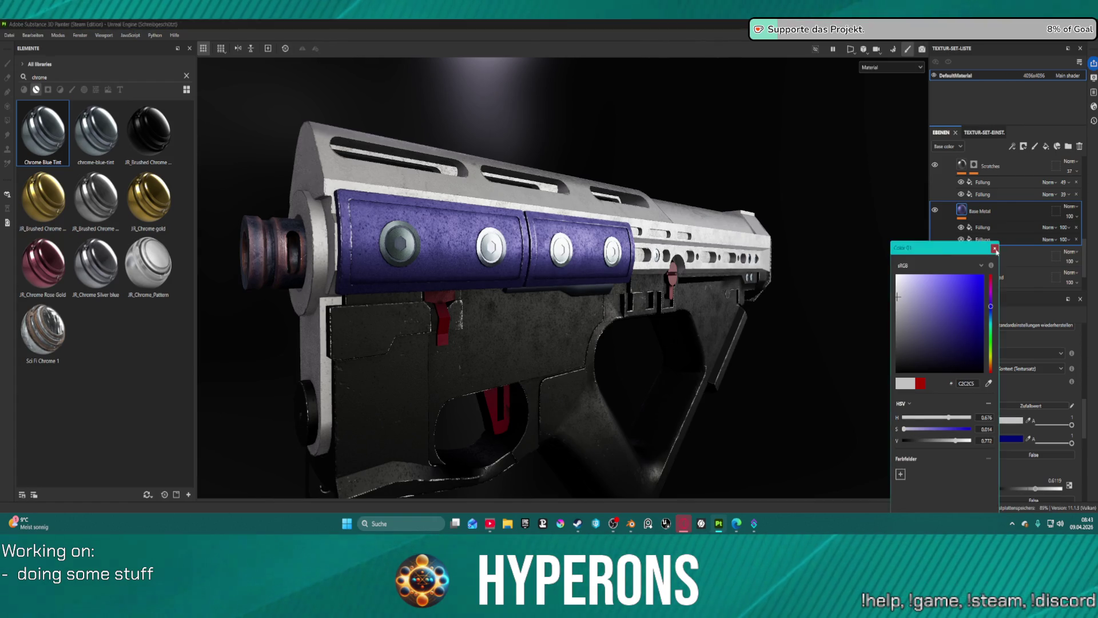
- Close the color editor and orbit to review the blue-violet side panels
{"action": "left_click", "coordinate": [761, 303]}
{"action": "scroll", "scroll_direction": "down", "scroll_amount": 3}
{"action": "left_click_drag", "start_coordinate": [628, 343], "coordinate": [649, 301]}
{"action": "scroll", "scroll_direction": "up", "scroll_amount": 3}
{"action": "scroll", "scroll_direction": "down", "scroll_amount": 3}
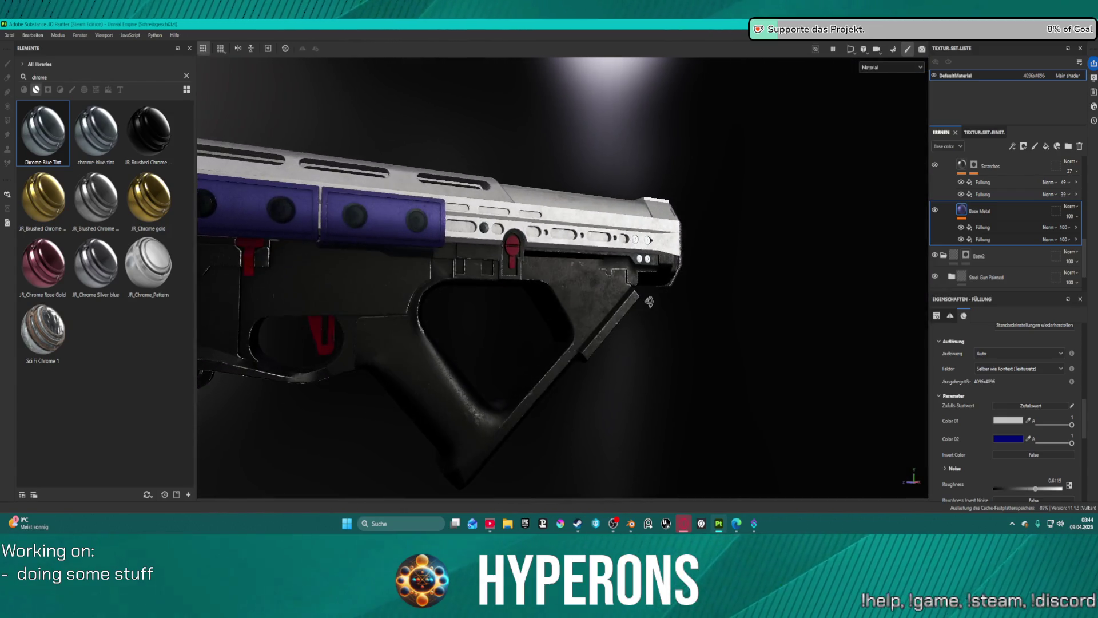
{"action": "left_click_drag", "start_coordinate": [568, 295], "coordinate": [584, 250]}
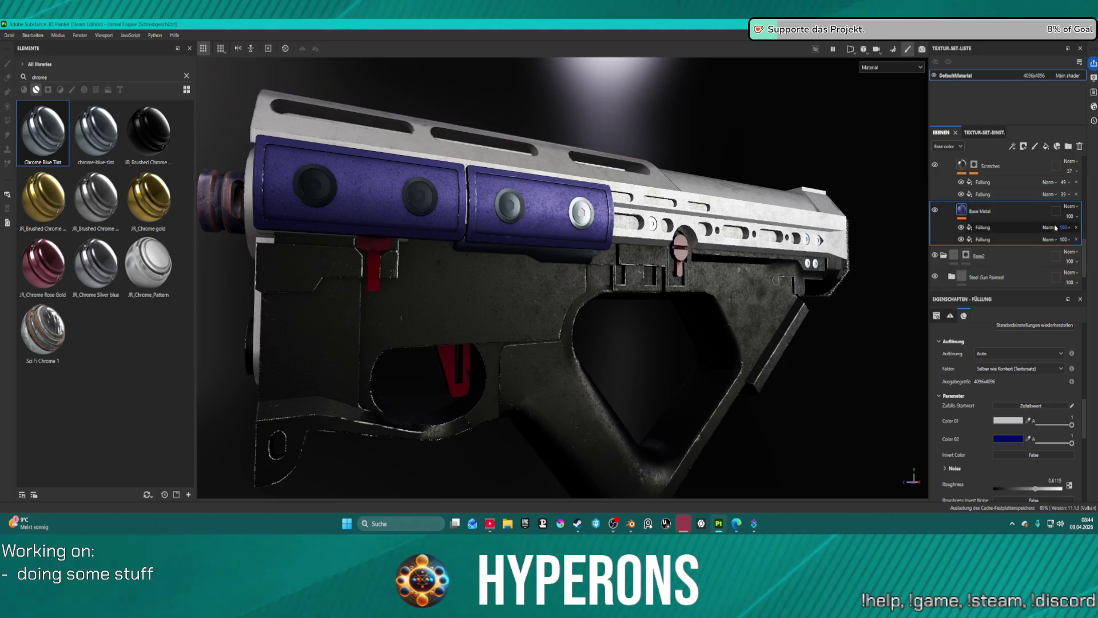
{"action": "scroll", "scroll_direction": "up", "scroll_amount": 3}
- Drop the Chrome Blue Tint smart material into the Metal1 group
{"action": "left_click", "coordinate": [984, 217]}
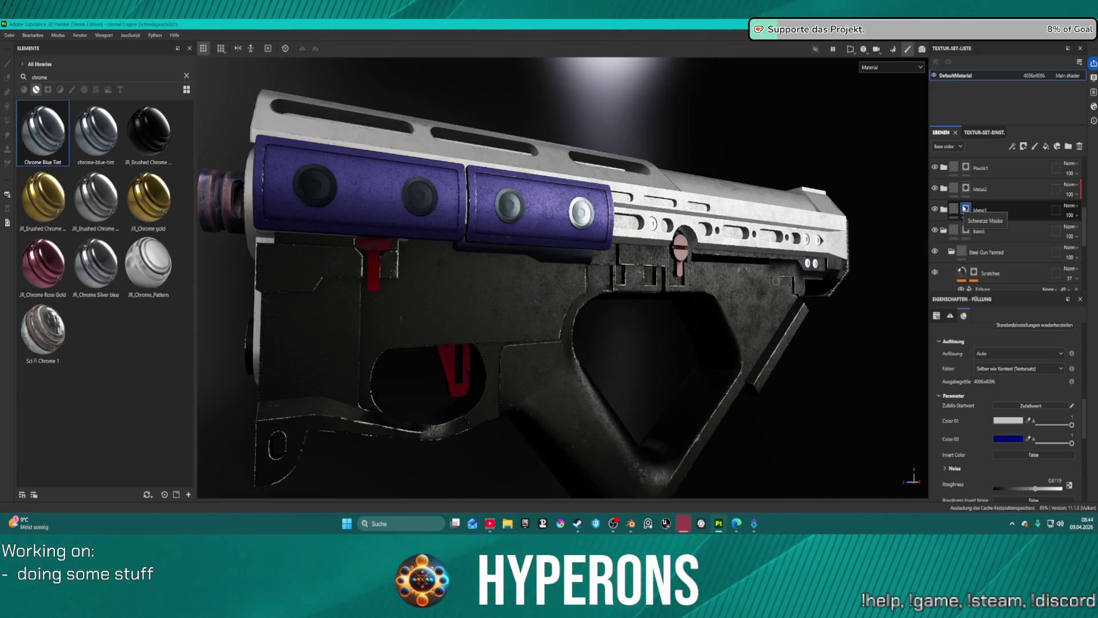
{"action": "left_click", "coordinate": [967, 231]}
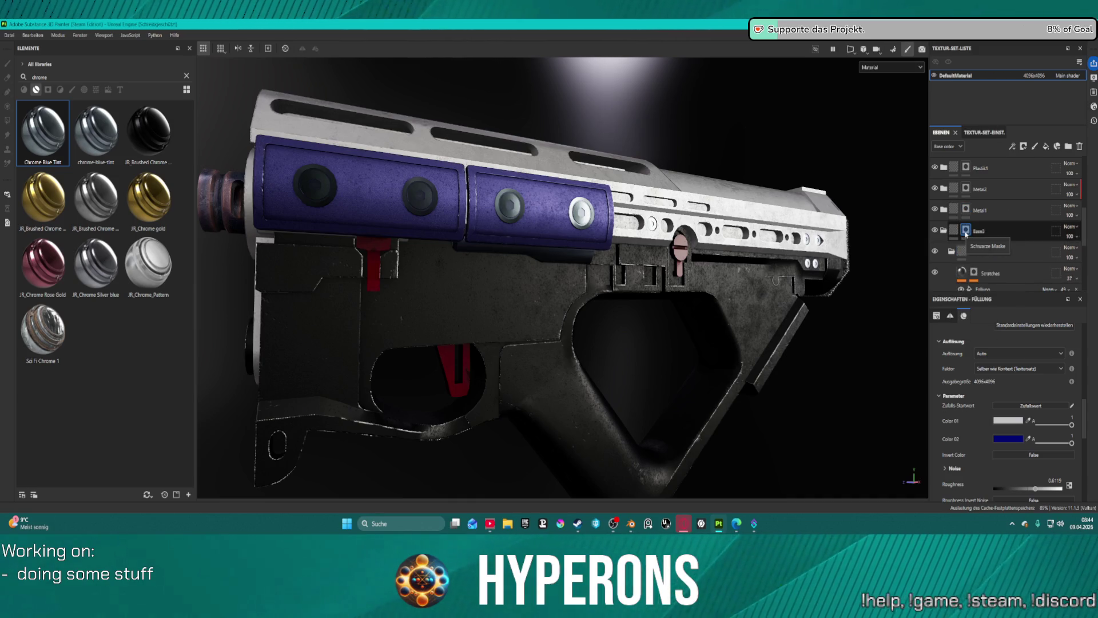
{"action": "left_click", "coordinate": [979, 212]}
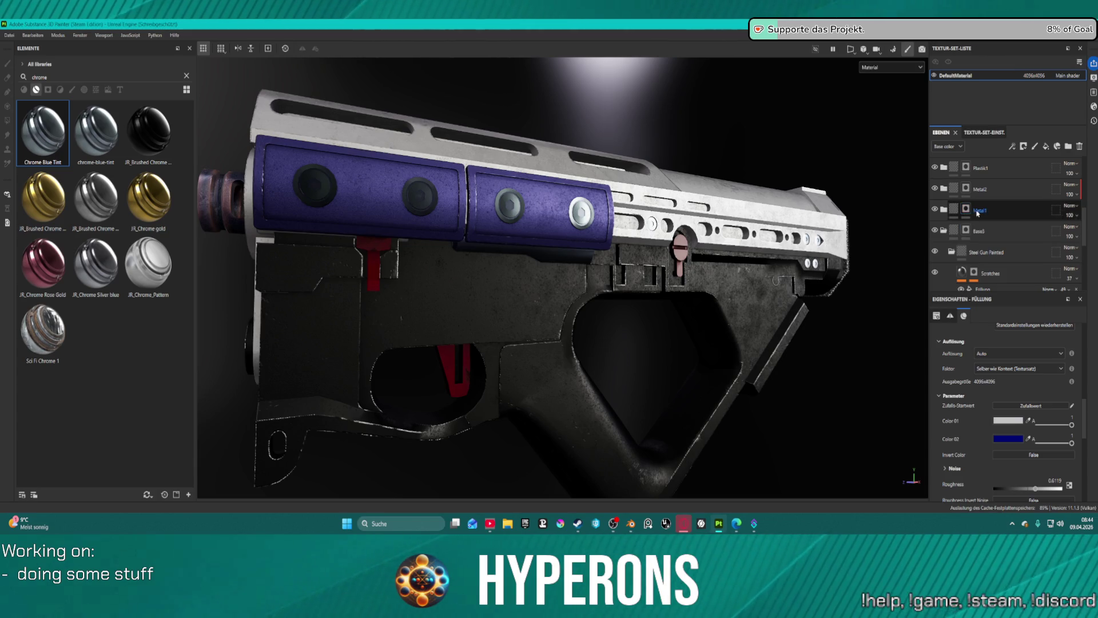
{"action": "left_click_drag", "start_coordinate": [43, 131], "coordinate": [893, 256]}
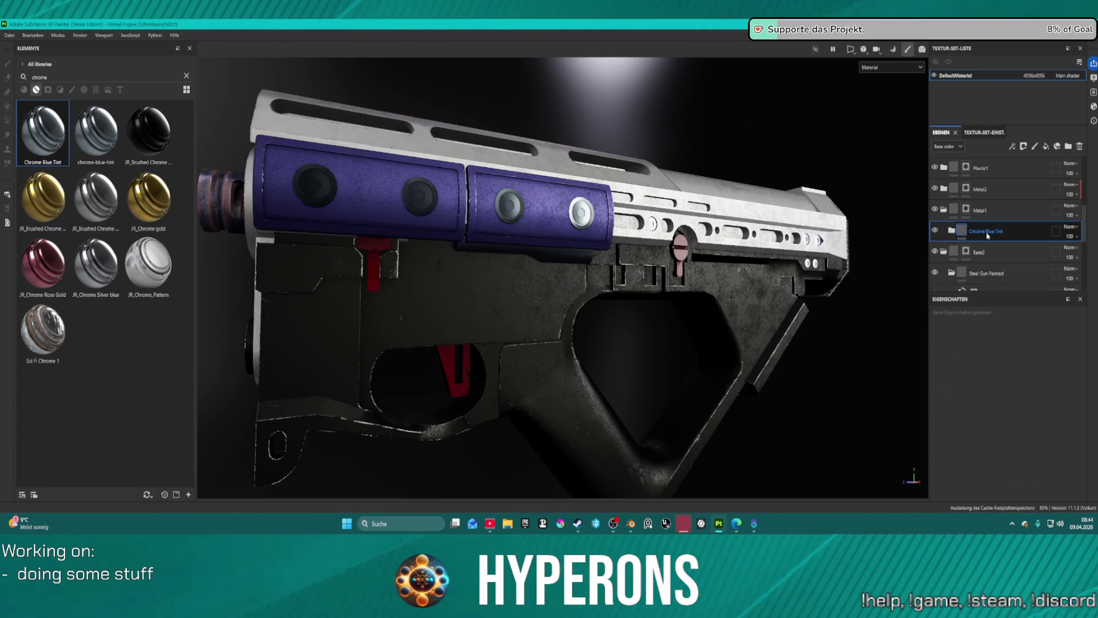
- On Metal1's mask, polygon-fill the strip under the purple panel with a lowered fill value
{"action": "left_click", "coordinate": [966, 210]}
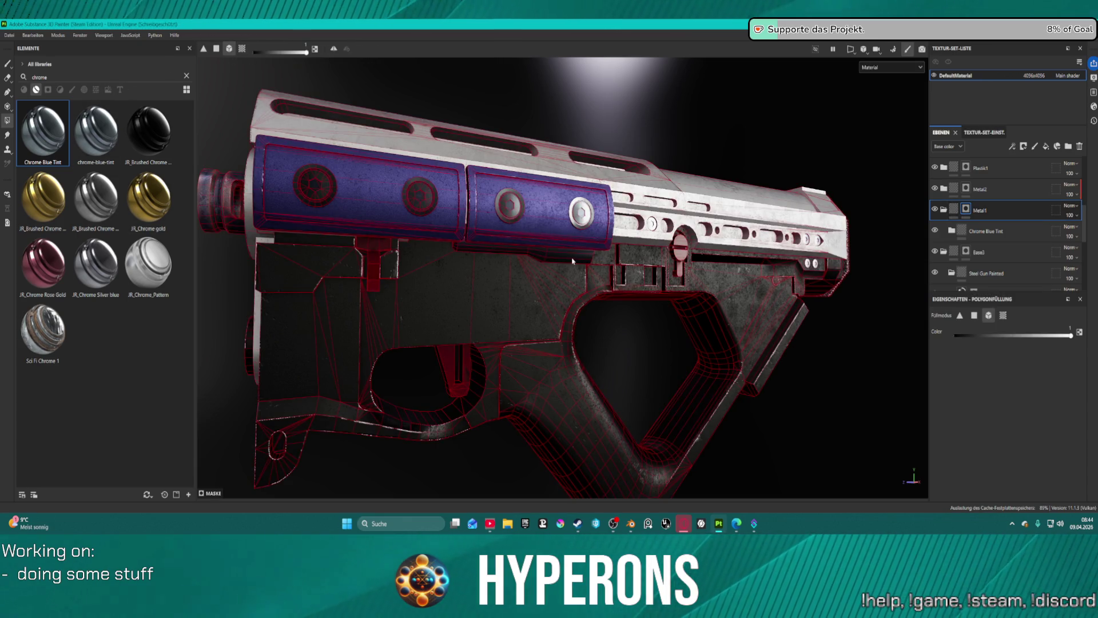
{"action": "key", "text": "ctrl"}
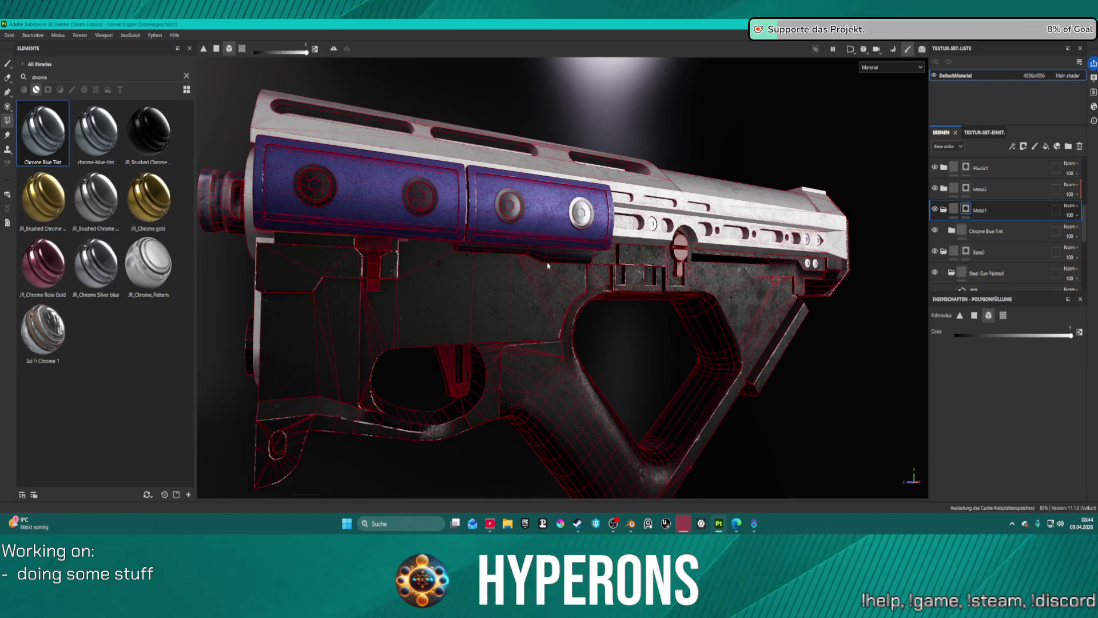
{"action": "key", "text": "shift"}
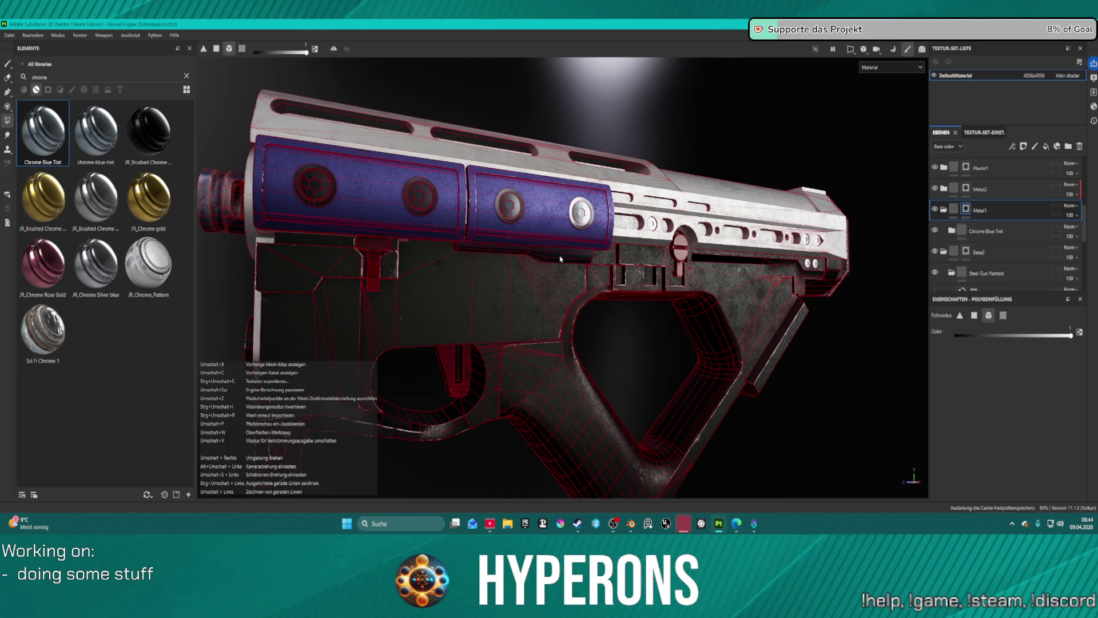
{"action": "left_click", "coordinate": [560, 258]}
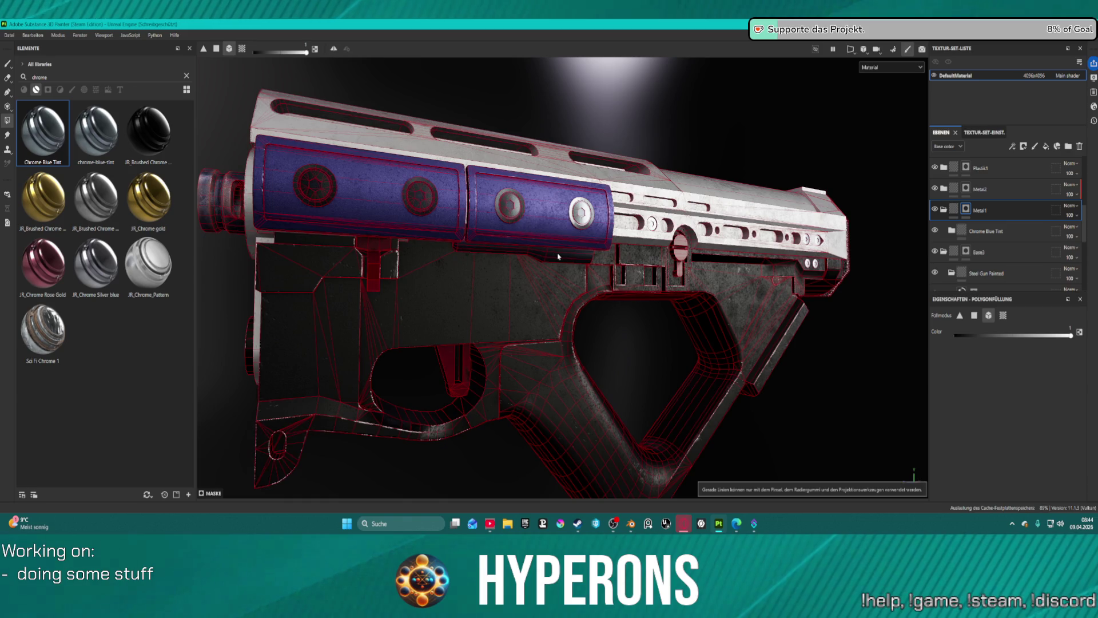
{"action": "right_click", "coordinate": [559, 256]}
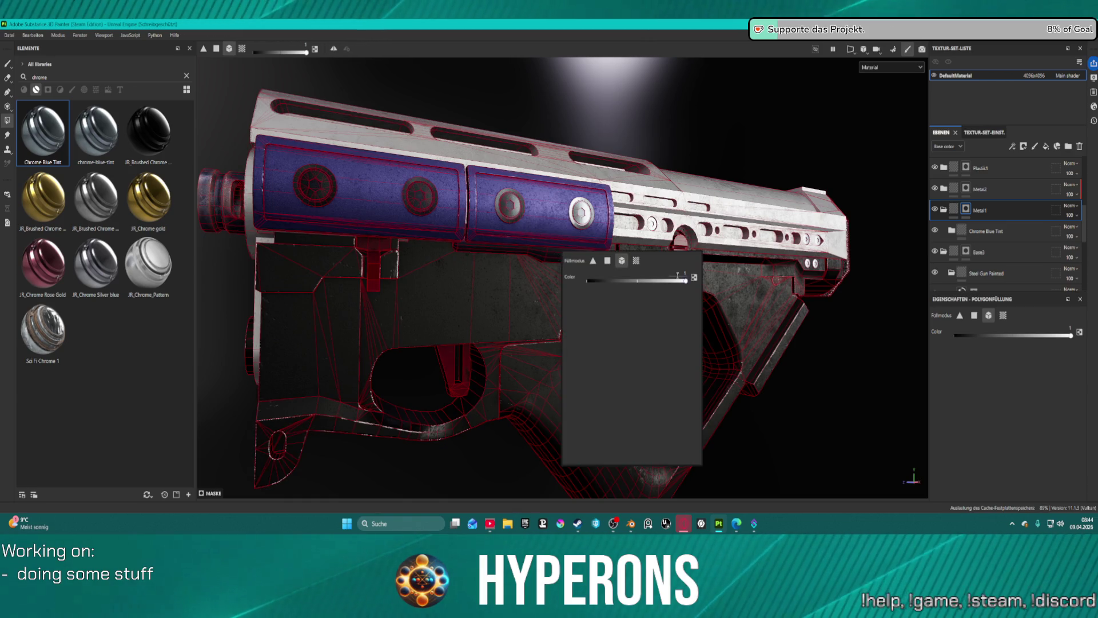
{"action": "left_click_drag", "start_coordinate": [686, 282], "coordinate": [628, 280]}
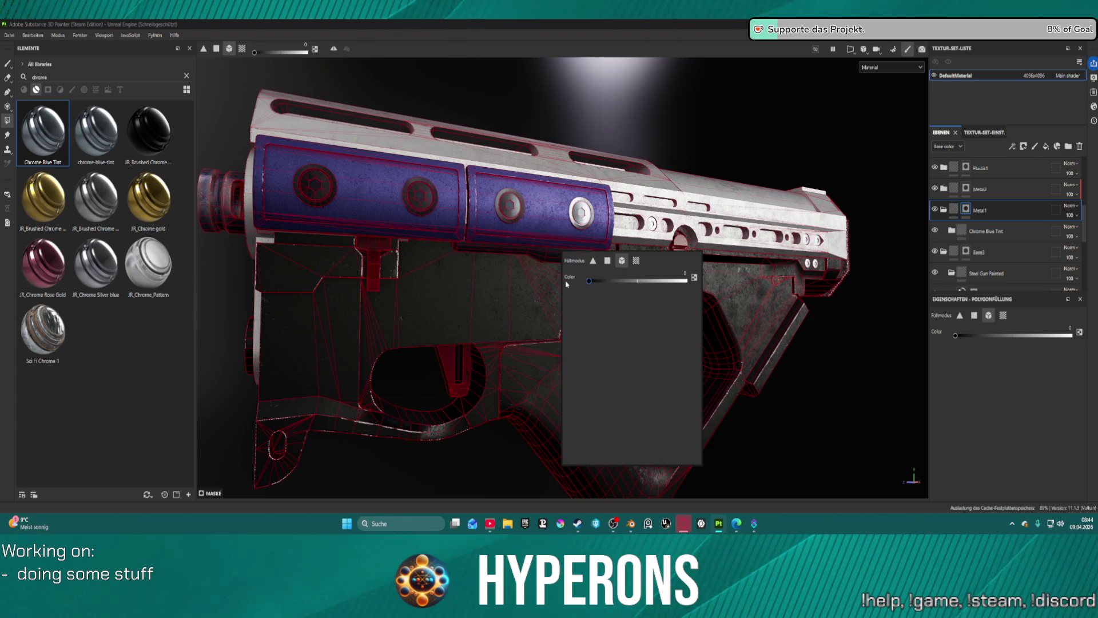
{"action": "left_click", "coordinate": [562, 259]}
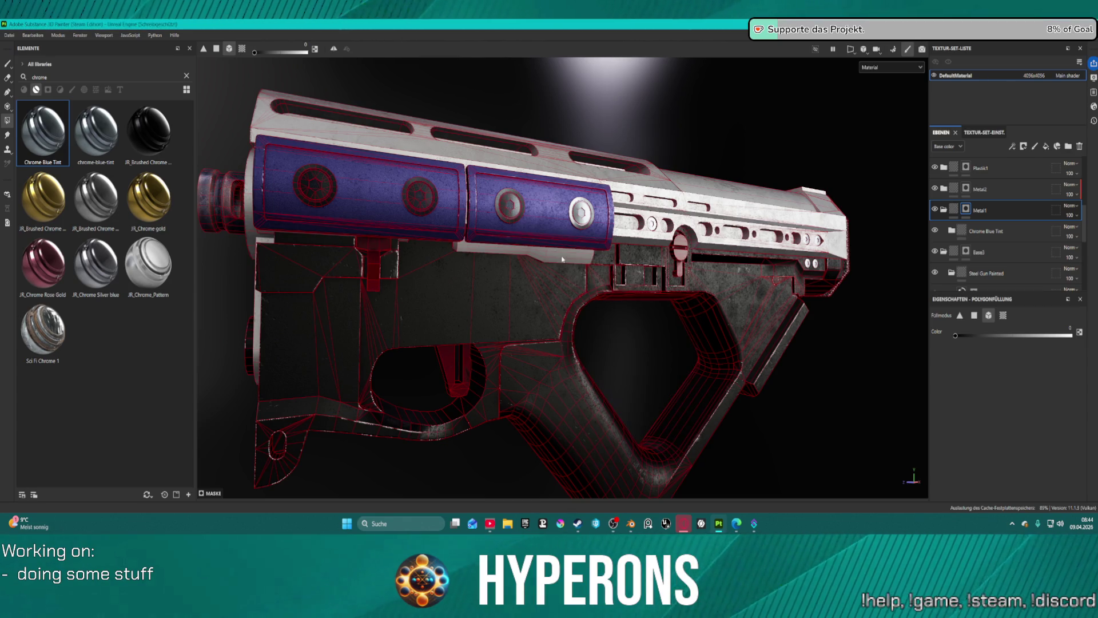
- Fill more of the strip and receiver faces, then reset the mask fill value to 1
{"action": "left_click_drag", "start_coordinate": [578, 257], "coordinate": [738, 237]}
{"action": "left_click", "coordinate": [585, 230]}
{"action": "left_click_drag", "start_coordinate": [640, 231], "coordinate": [683, 259]}
{"action": "left_click", "coordinate": [857, 277]}
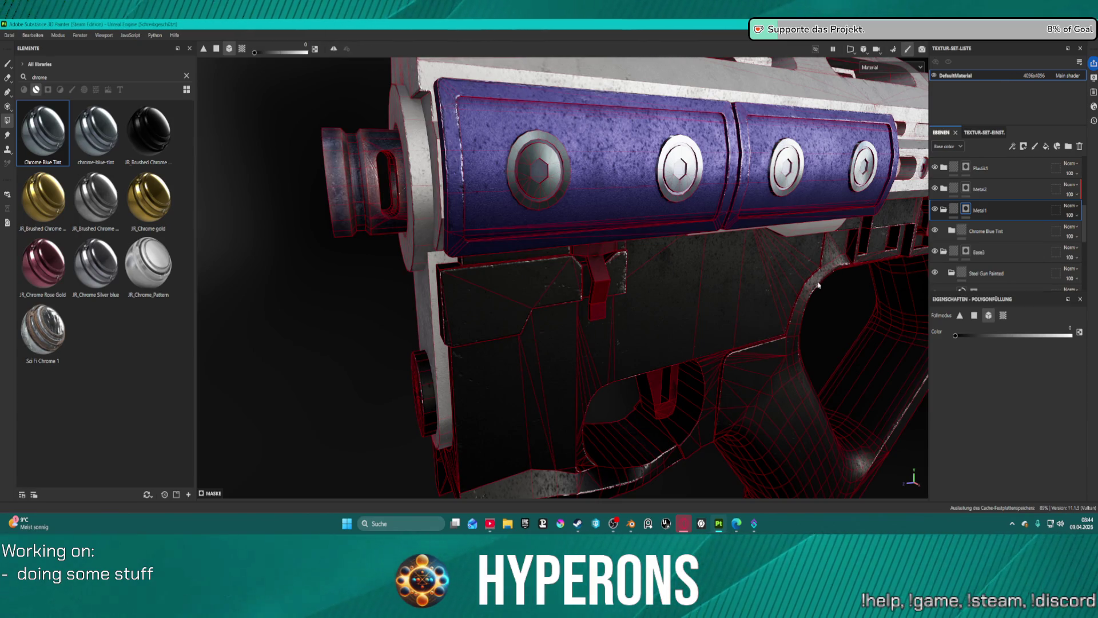
{"action": "left_click_drag", "start_coordinate": [826, 288], "coordinate": [735, 299]}
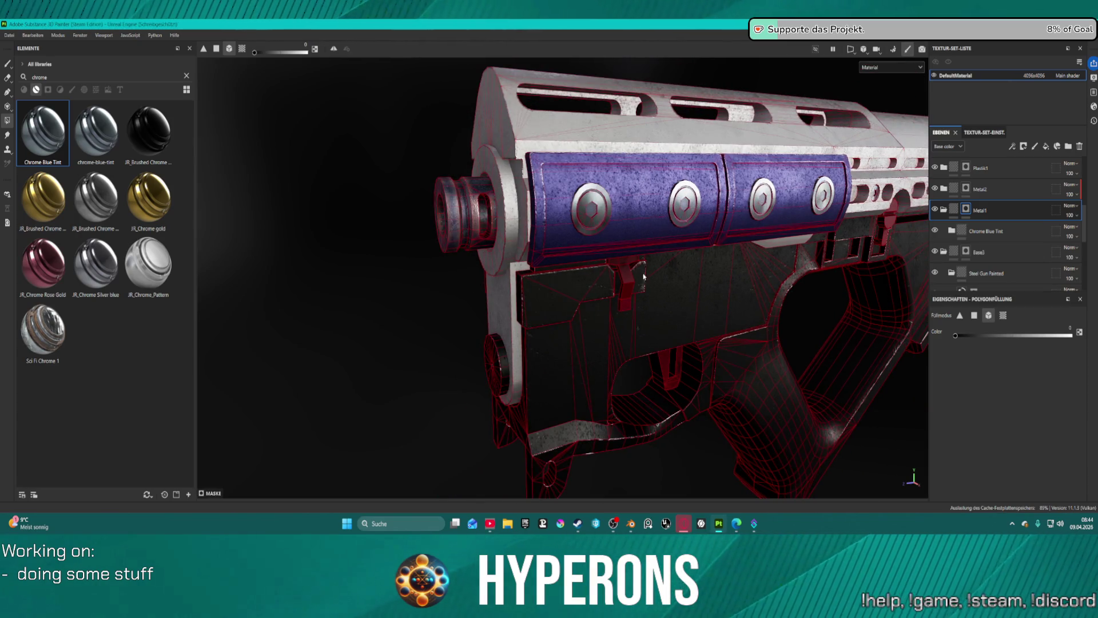
{"action": "left_click_drag", "start_coordinate": [669, 278], "coordinate": [591, 280]}
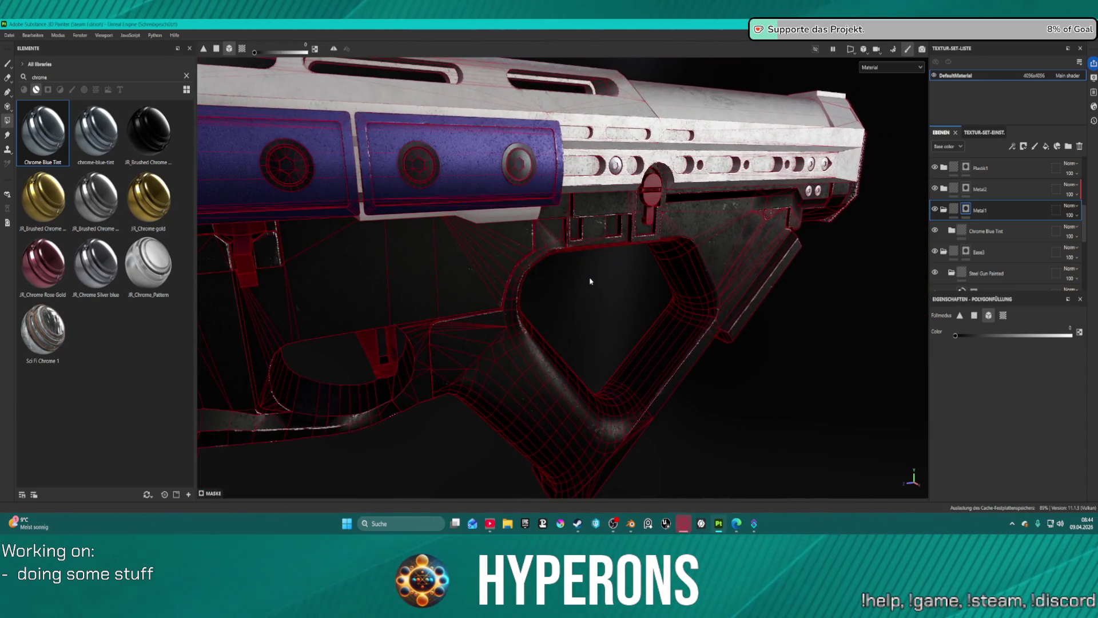
{"action": "right_click", "coordinate": [599, 279]}
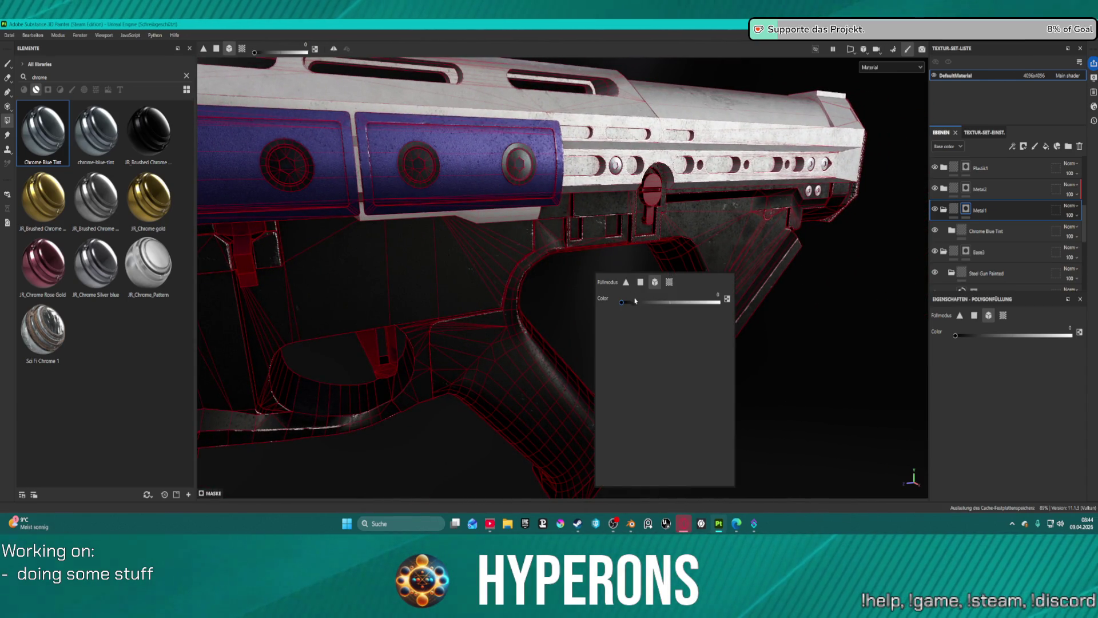
{"action": "left_click_drag", "start_coordinate": [629, 303], "coordinate": [800, 310]}
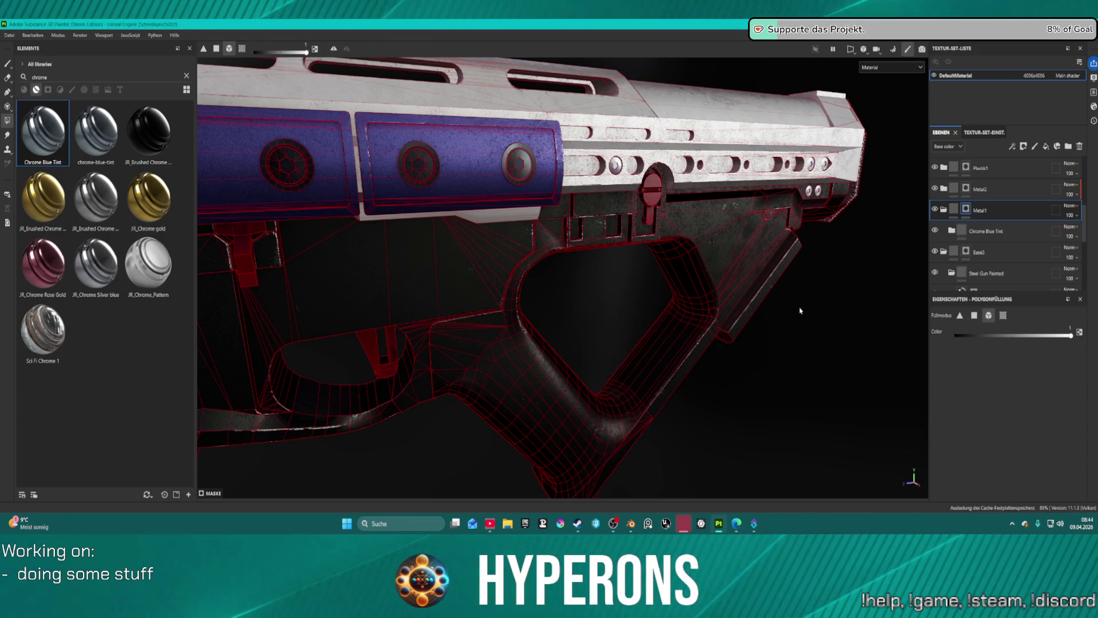
{"action": "left_click_drag", "start_coordinate": [827, 429], "coordinate": [674, 396]}
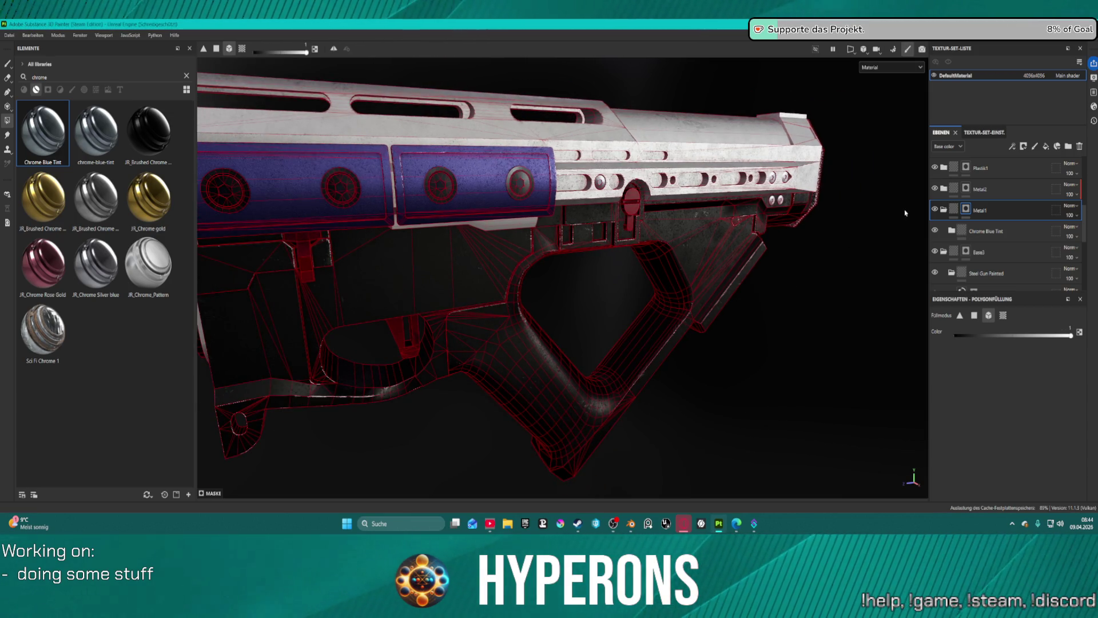
- Collapse the Base3 group and select Base2
{"action": "scroll", "scroll_direction": "down", "scroll_amount": 3}
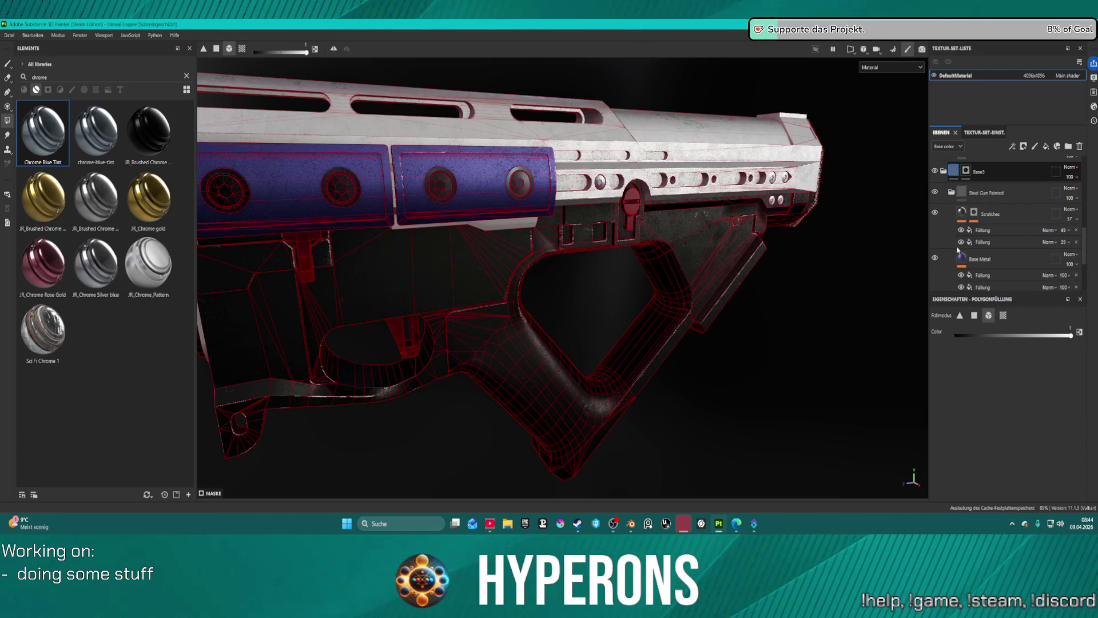
{"action": "left_click", "coordinate": [944, 171]}
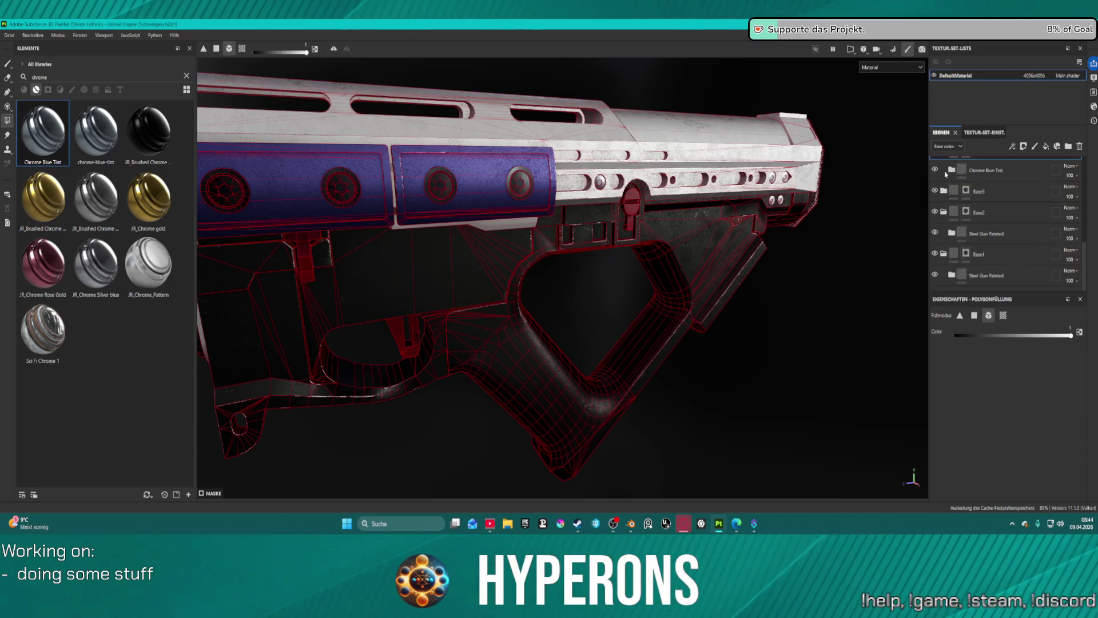
{"action": "left_click", "coordinate": [966, 211]}
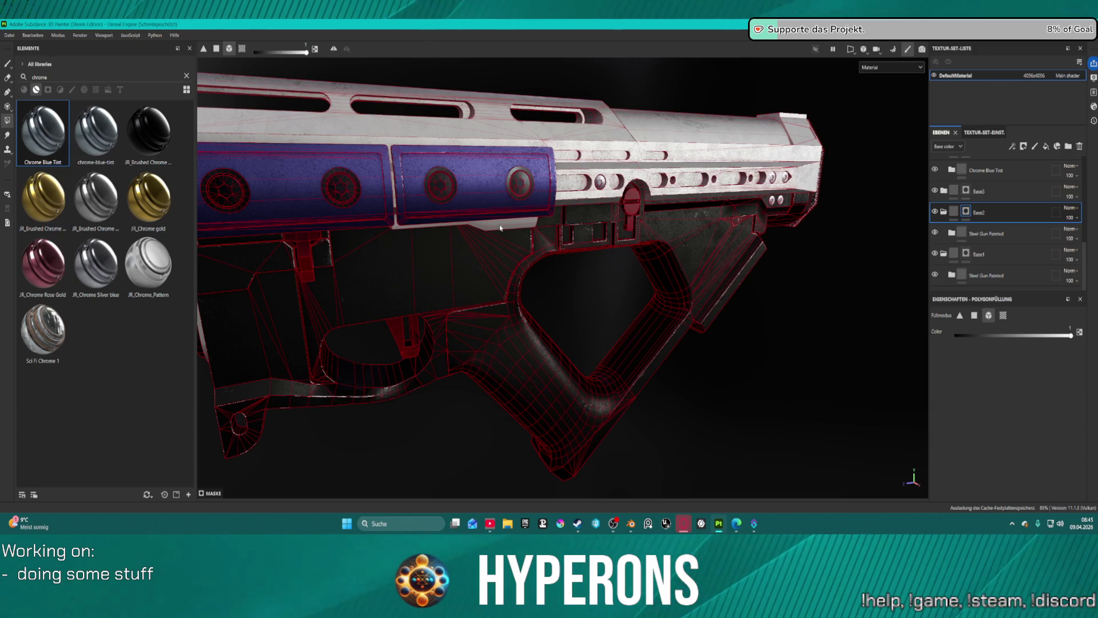
{"action": "scroll", "scroll_direction": "down", "scroll_amount": 3}
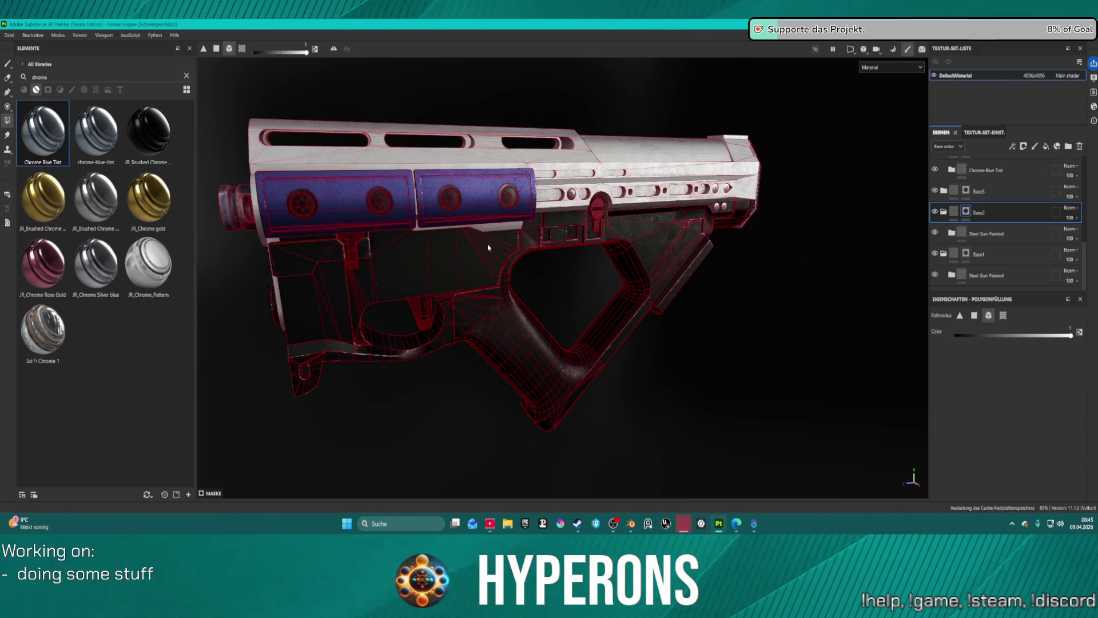
{"action": "scroll", "scroll_direction": "up", "scroll_amount": 3}
- Fill the grey part under the blue rail into Base2's mask and inspect the grip
{"action": "left_click_drag", "start_coordinate": [600, 308], "coordinate": [516, 246]}
{"action": "left_click", "coordinate": [492, 212]}
{"action": "scroll", "scroll_direction": "down", "scroll_amount": 3}
{"action": "scroll", "scroll_direction": "up", "scroll_amount": 3}
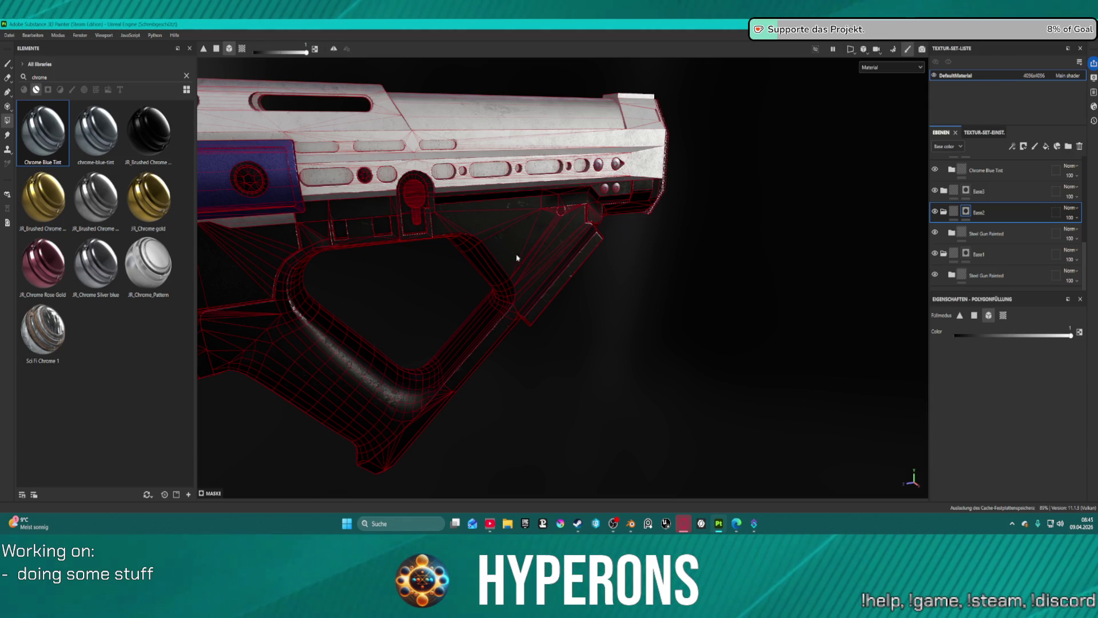
{"action": "scroll", "scroll_direction": "down", "scroll_amount": 3}
{"action": "left_click_drag", "start_coordinate": [658, 246], "coordinate": [675, 268]}
{"action": "scroll", "scroll_direction": "down", "scroll_amount": 3}
{"action": "left_click_drag", "start_coordinate": [675, 268], "coordinate": [682, 295]}
{"action": "left_click_drag", "start_coordinate": [687, 287], "coordinate": [660, 257]}
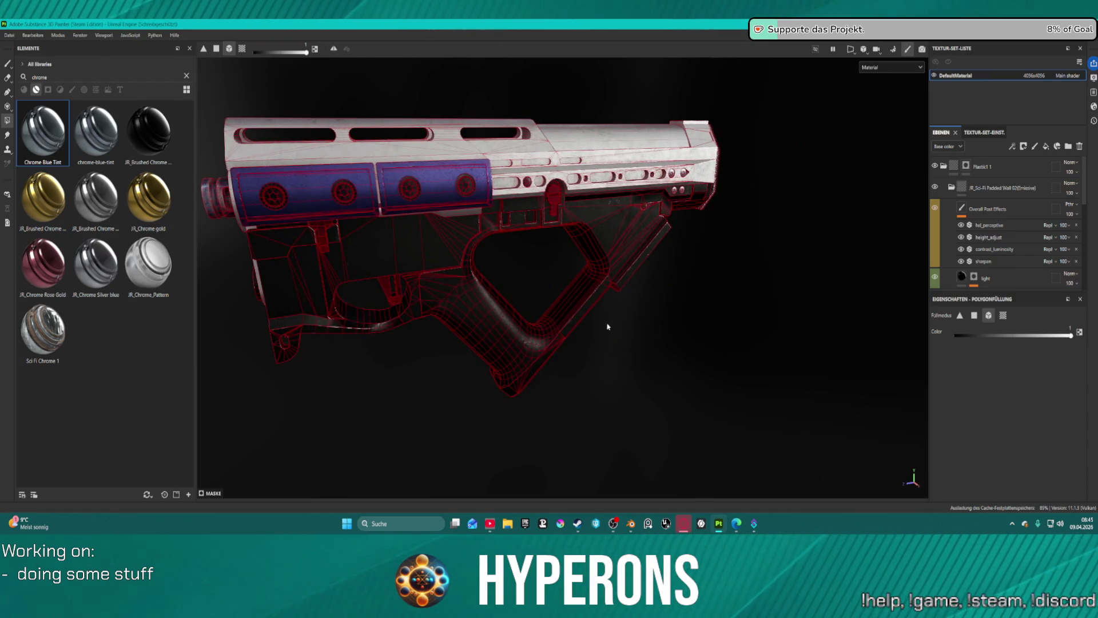
{"action": "left_click_drag", "start_coordinate": [612, 348], "coordinate": [552, 343]}
{"action": "scroll", "scroll_direction": "up", "scroll_amount": 3}
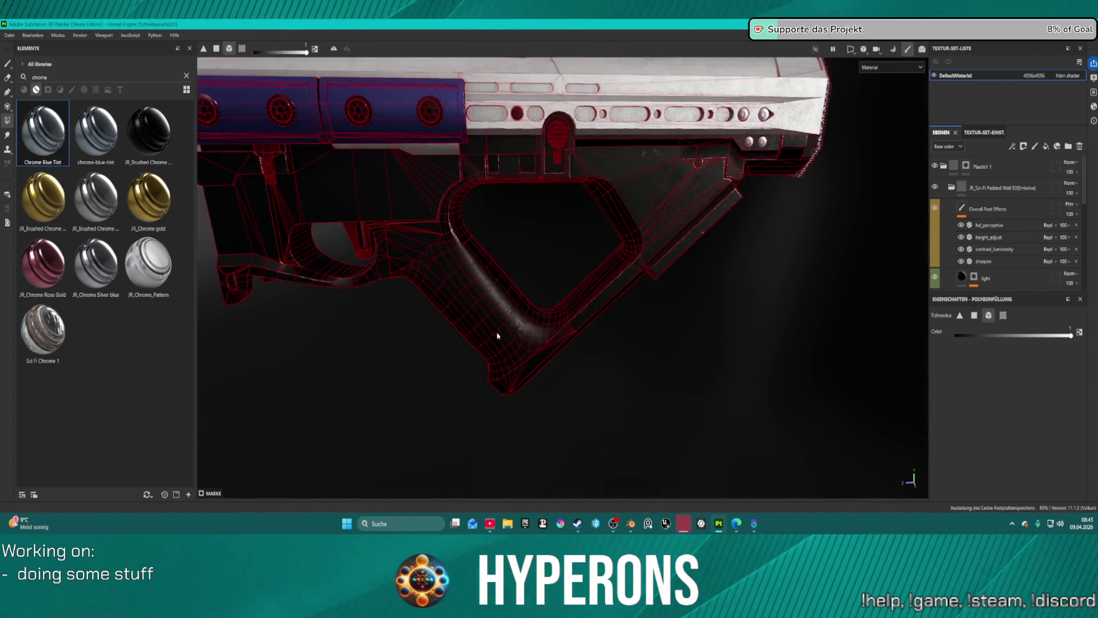
{"action": "scroll", "scroll_direction": "up", "scroll_amount": 3}
{"action": "left_click_drag", "start_coordinate": [532, 213], "coordinate": [551, 161]}
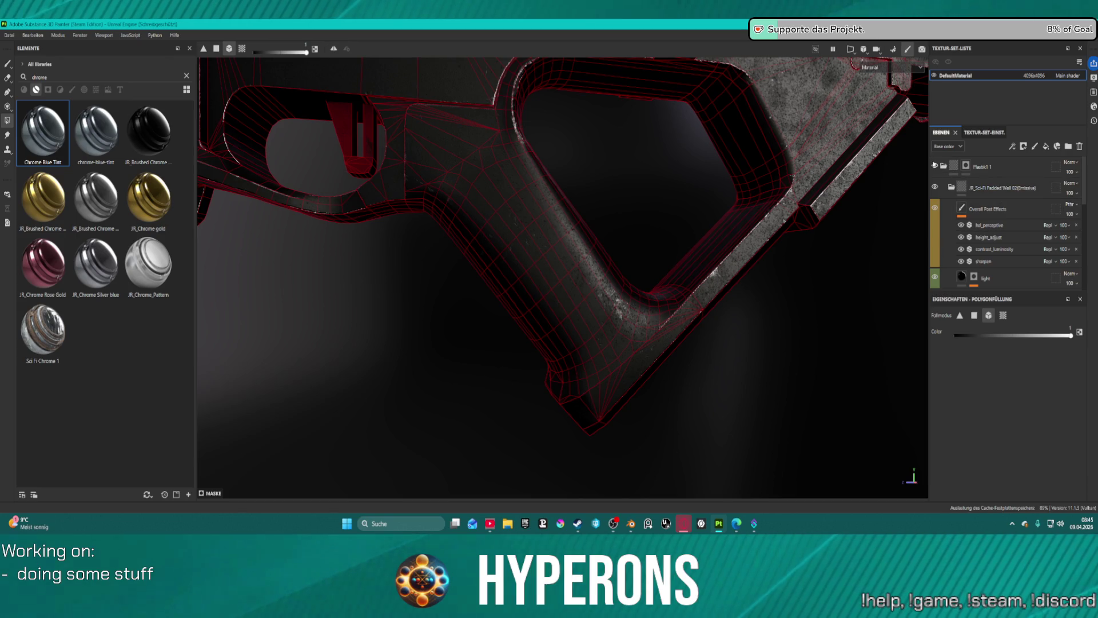
- Collapse the Plastik1 1 and Metal1 folders and reframe the whole gun
{"action": "left_click", "coordinate": [943, 166]}
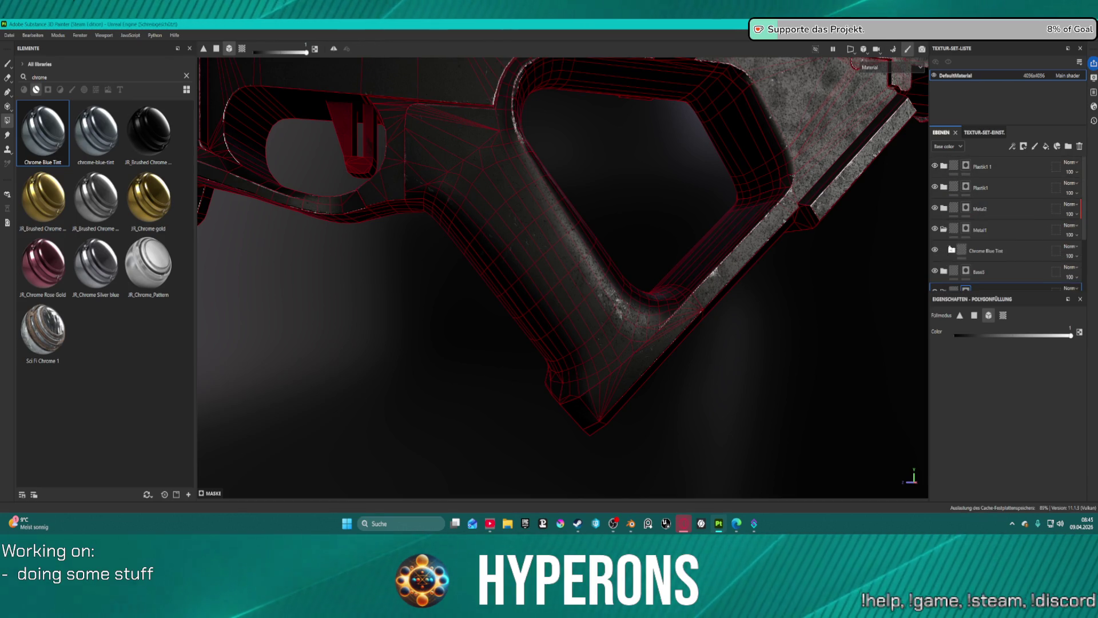
{"action": "left_click", "coordinate": [944, 230]}
{"action": "scroll", "scroll_direction": "down", "scroll_amount": 3}
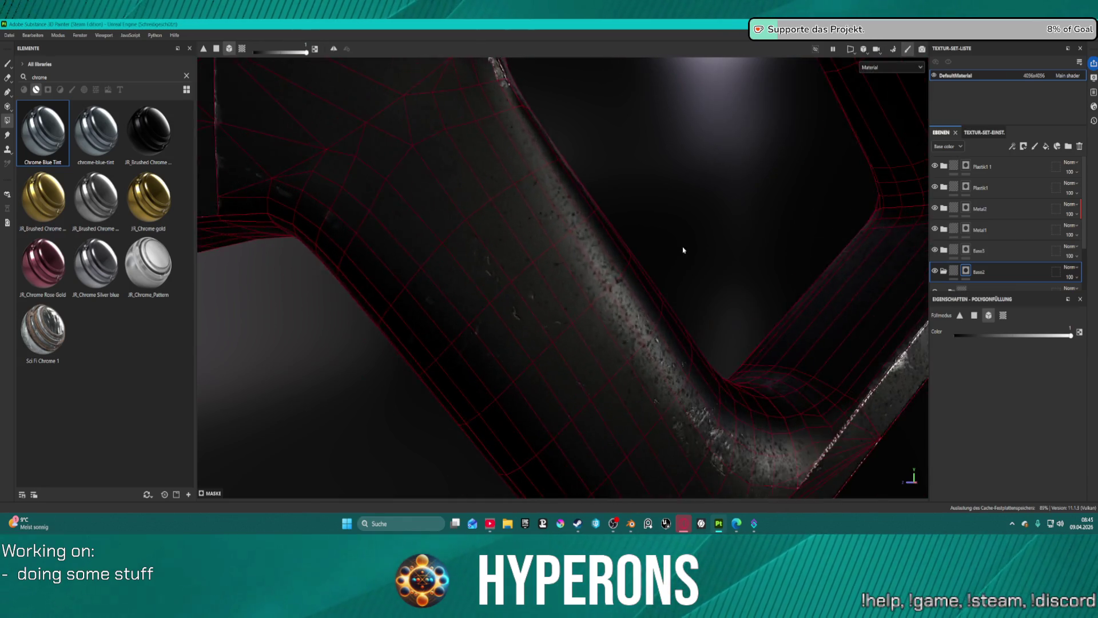
{"action": "key", "text": "f"}
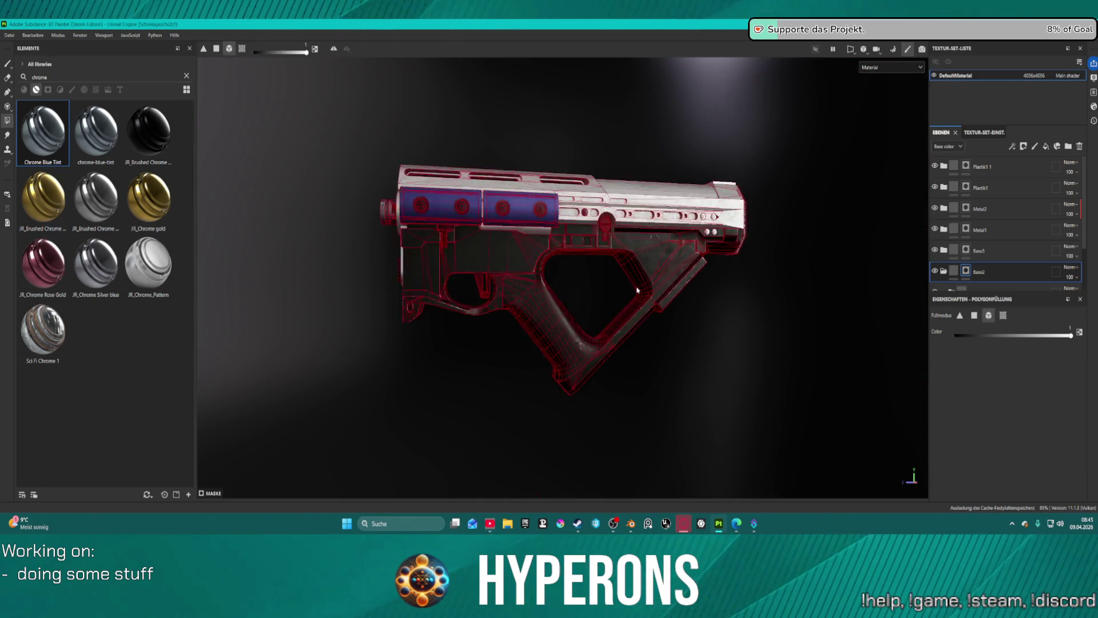
{"action": "key", "text": "f"}
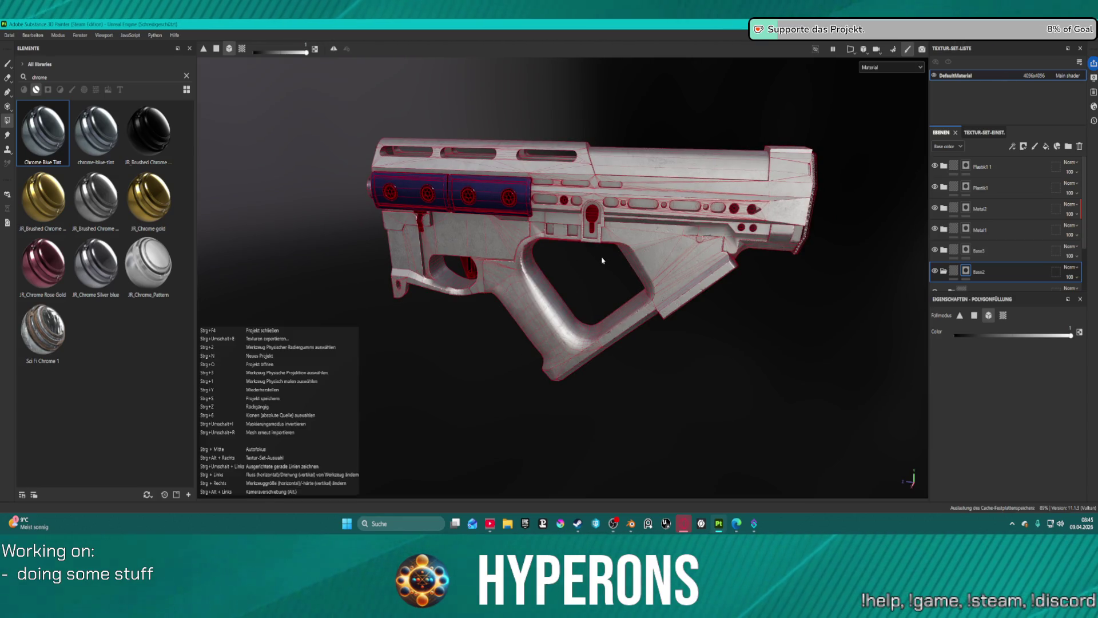
{"action": "left_click_drag", "start_coordinate": [613, 269], "coordinate": [742, 238]}
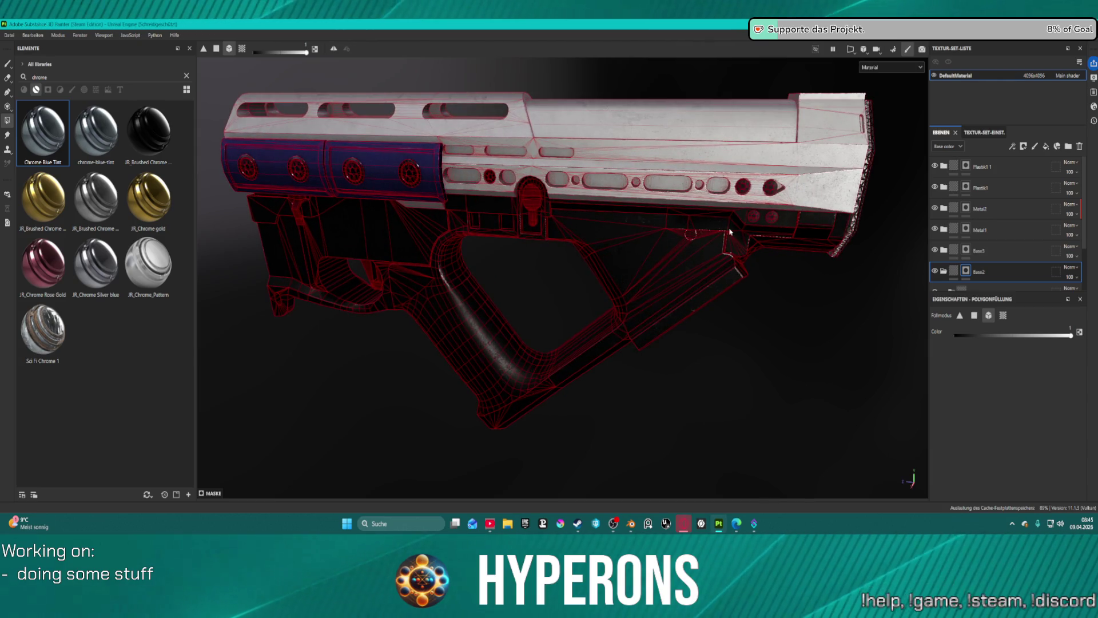
{"action": "left_click_drag", "start_coordinate": [841, 351], "coordinate": [801, 280]}
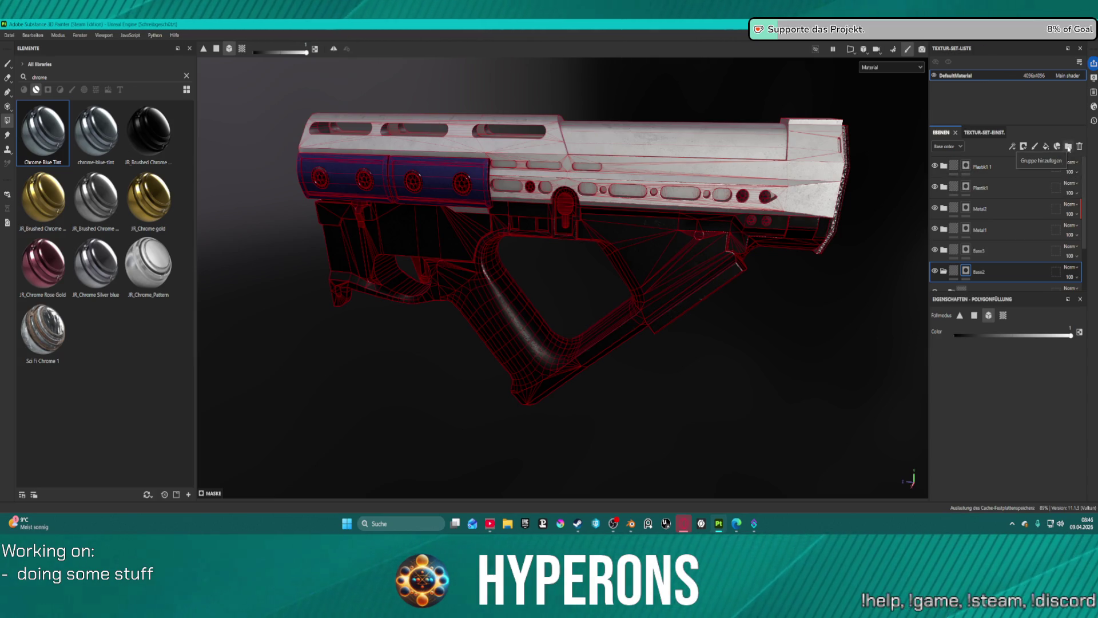
- Create the Ordner 1 folder at the top of the stack with a black mask
{"action": "left_click", "coordinate": [1068, 148]}
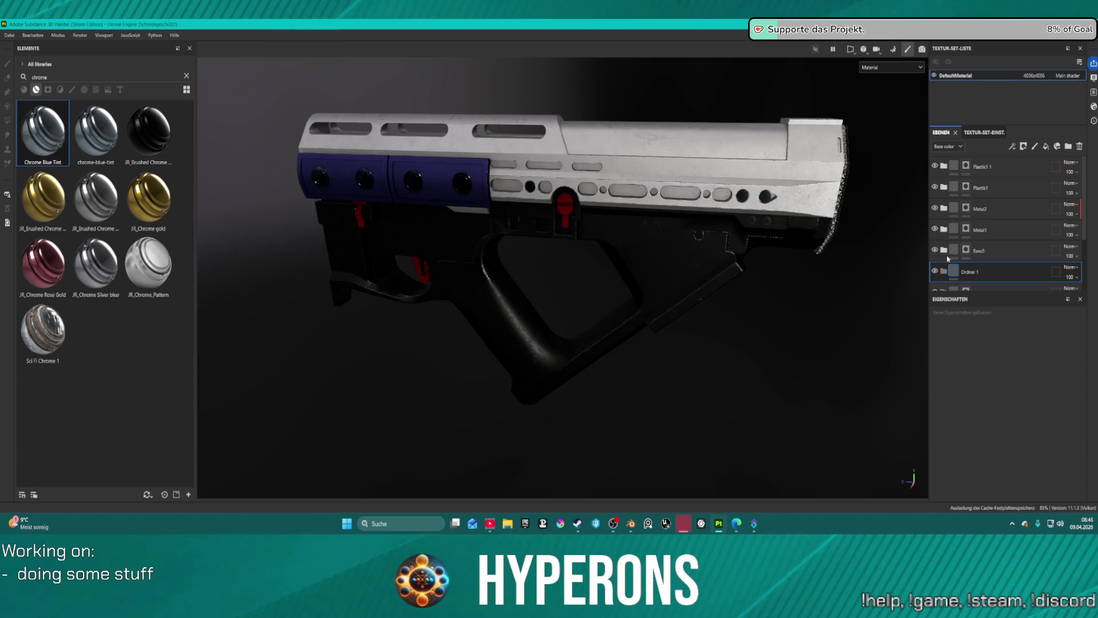
{"action": "left_click_drag", "start_coordinate": [975, 272], "coordinate": [1013, 163]}
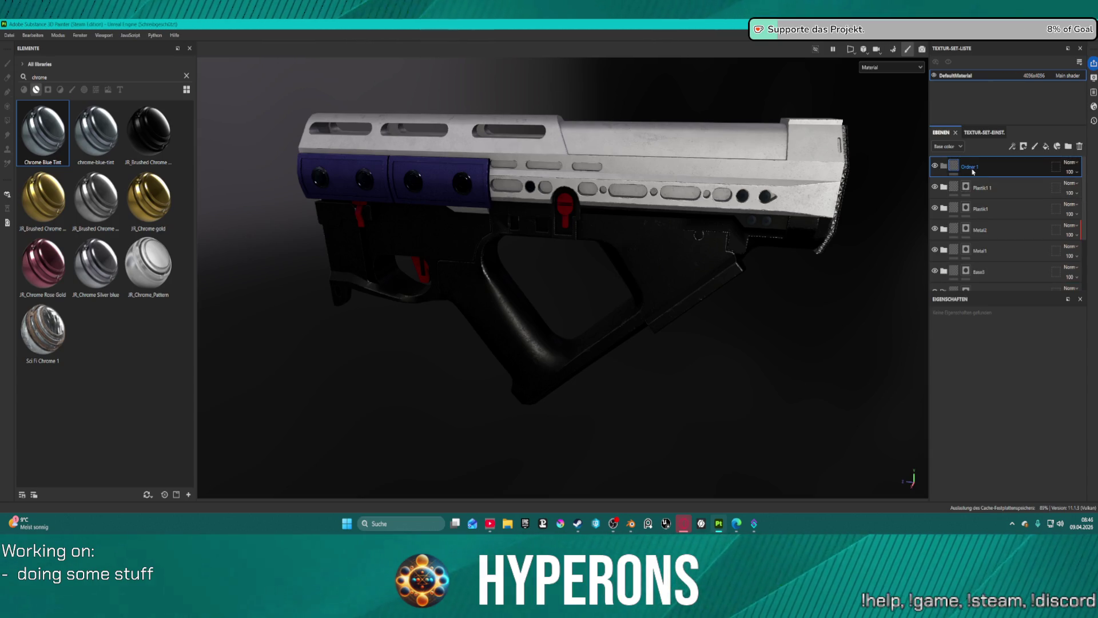
{"action": "left_click", "coordinate": [1023, 146]}
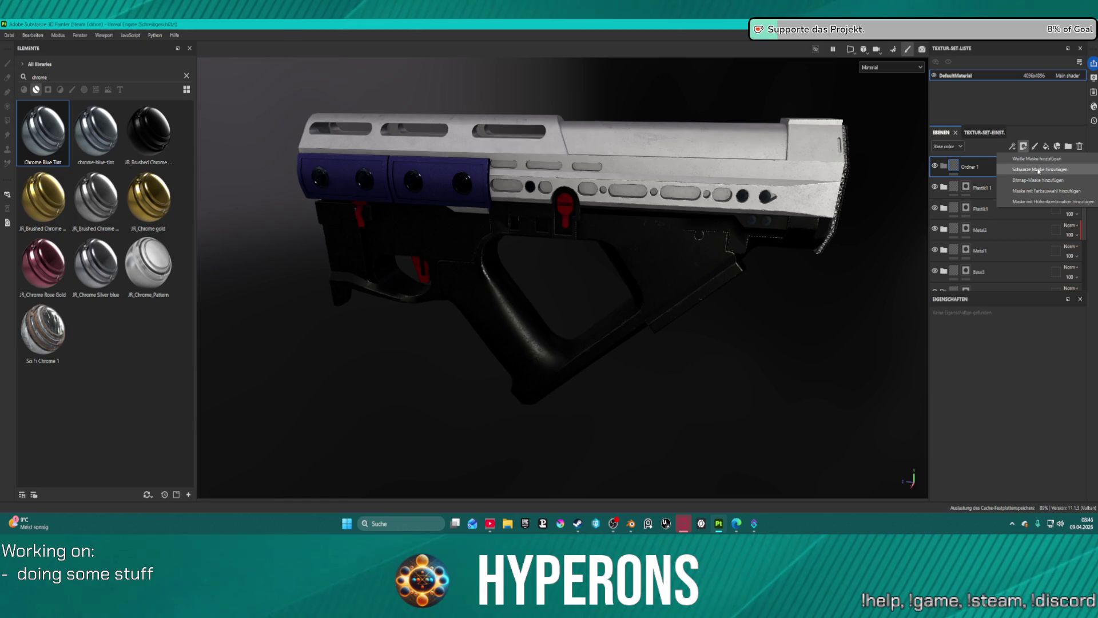
{"action": "left_click", "coordinate": [1040, 171]}
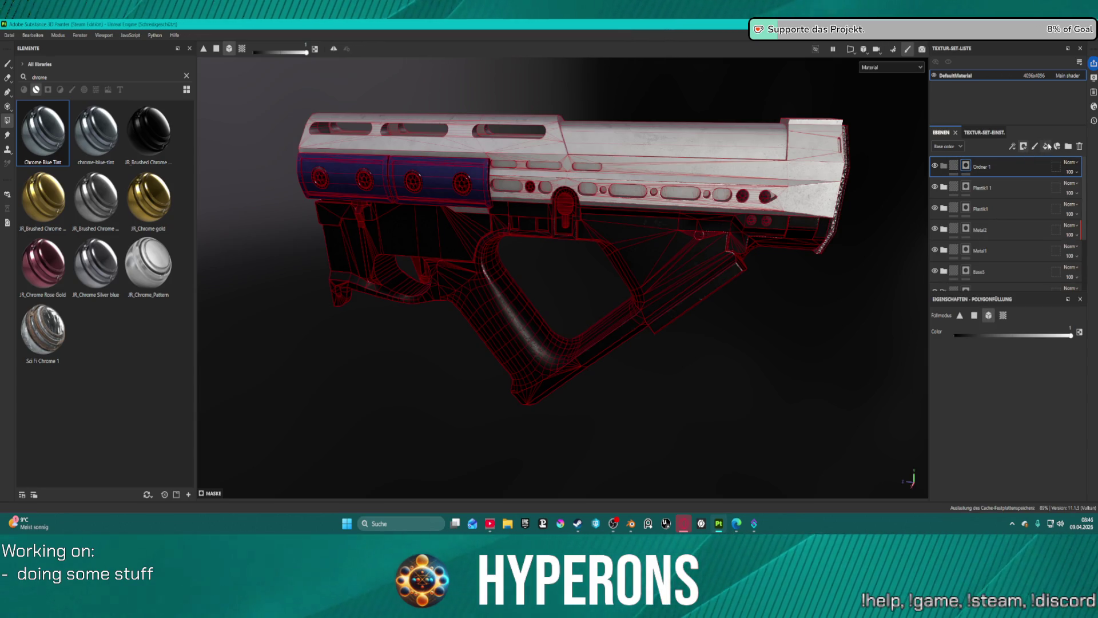
- Add the Füllebene 1 fill layer and search its material picker for 'ao' without choosing
{"action": "left_click", "coordinate": [1047, 146]}
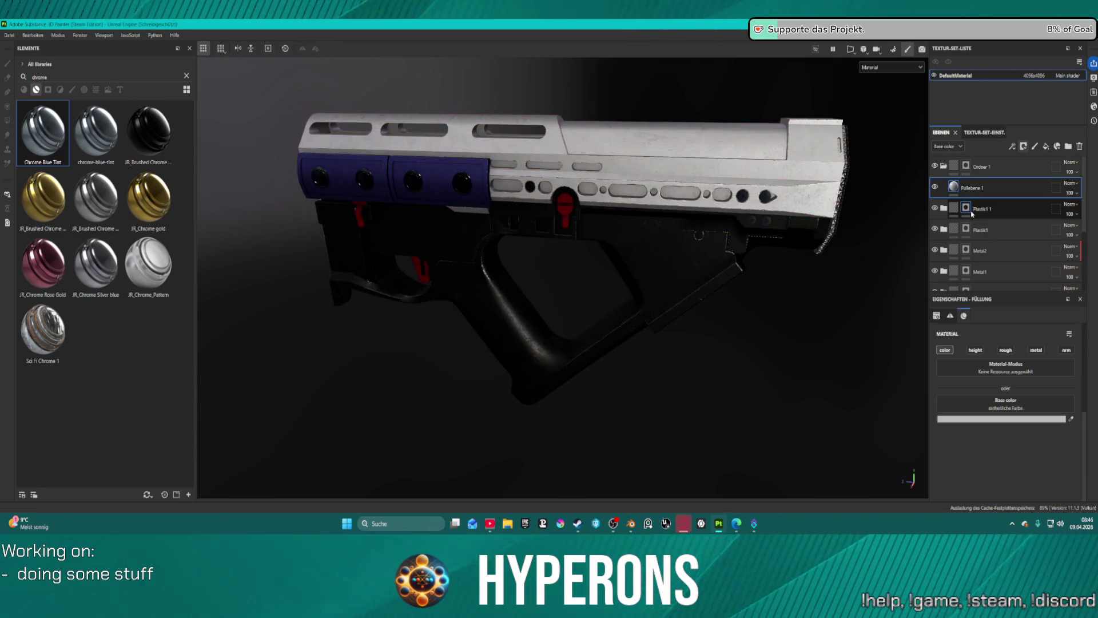
{"action": "double_click", "coordinate": [978, 189]}
{"action": "key", "text": "Return"}
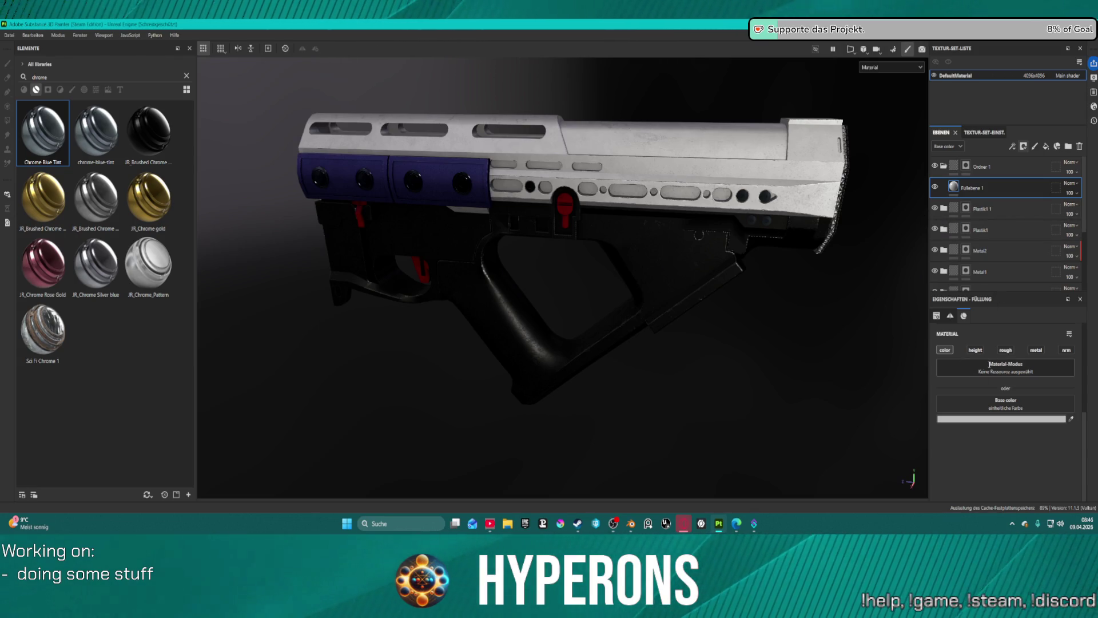
{"action": "left_click", "coordinate": [1006, 369]}
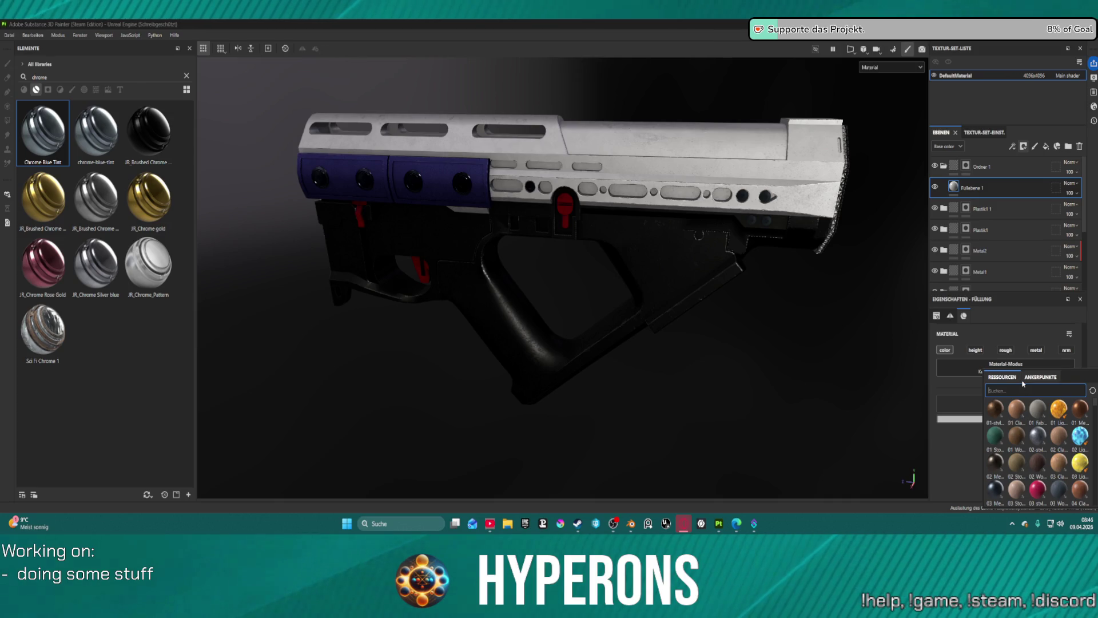
{"action": "type", "text": "ao"}
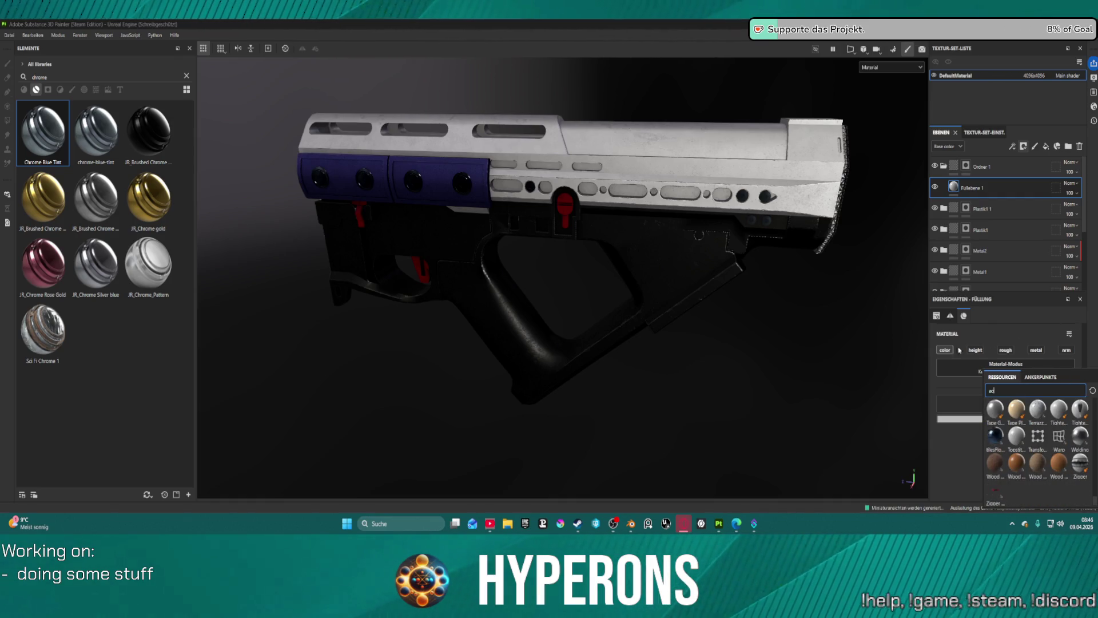
{"action": "left_click", "coordinate": [883, 349]}
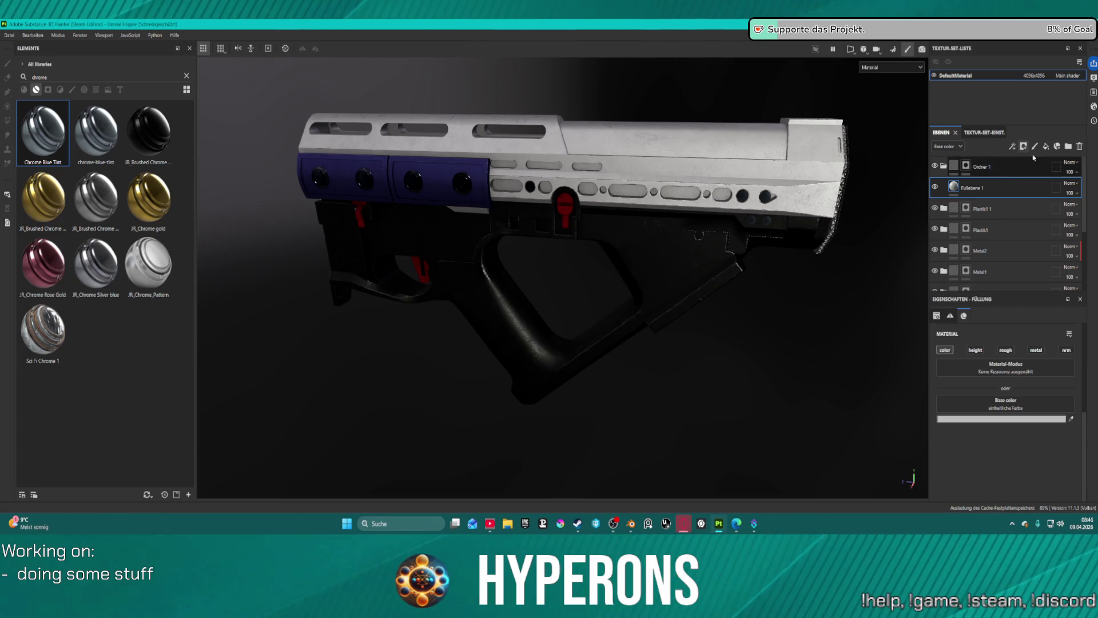
{"action": "left_click", "coordinate": [1012, 146]}
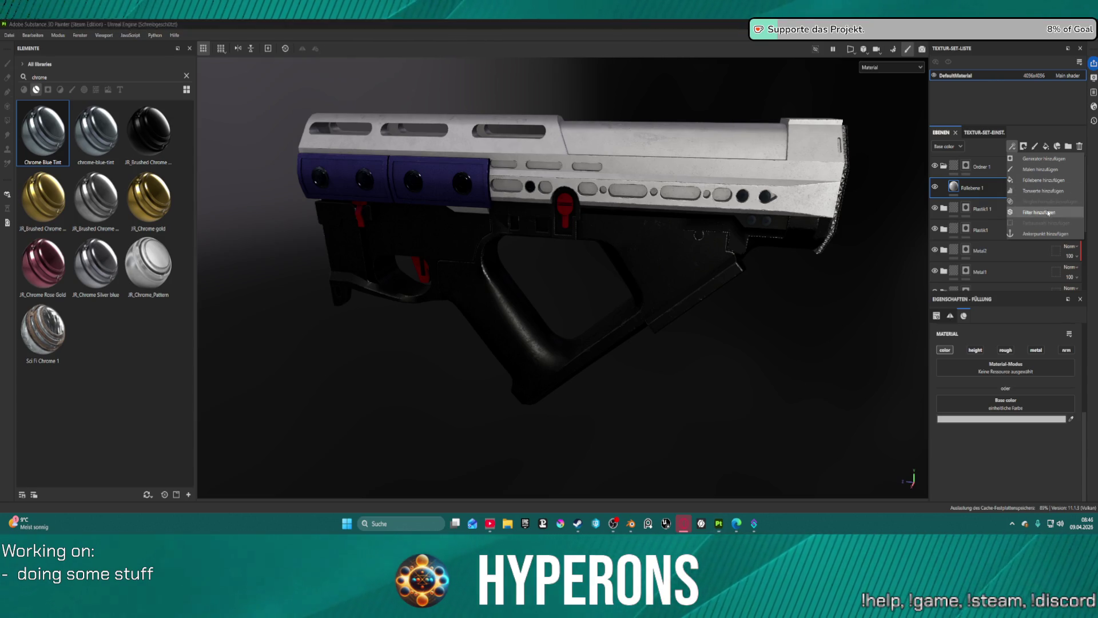
{"action": "left_click", "coordinate": [1028, 212]}
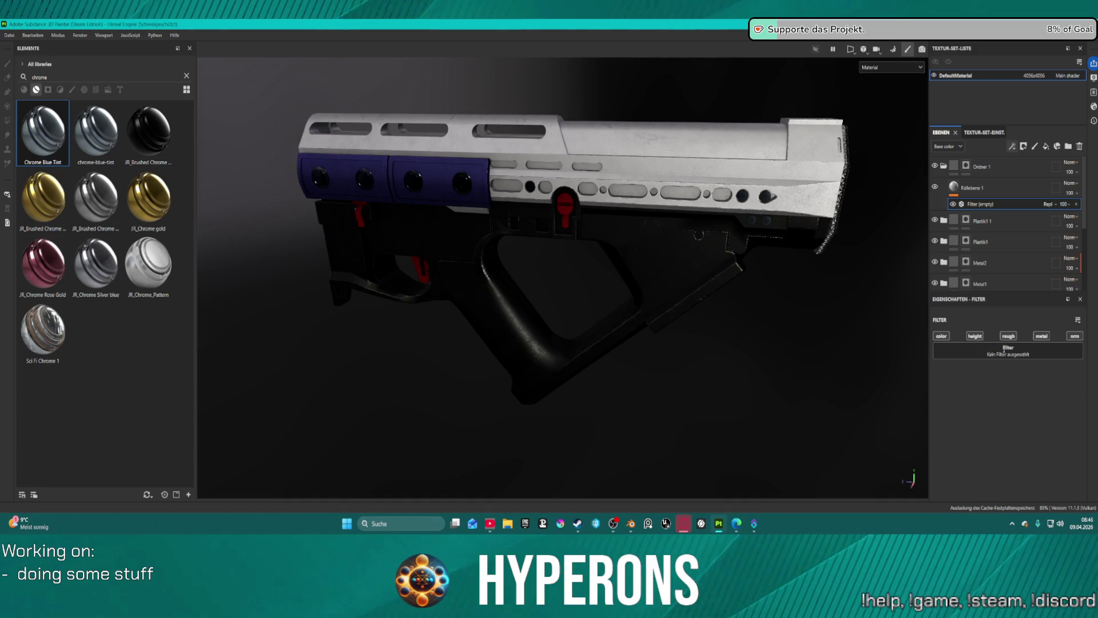
{"action": "left_click", "coordinate": [1004, 350]}
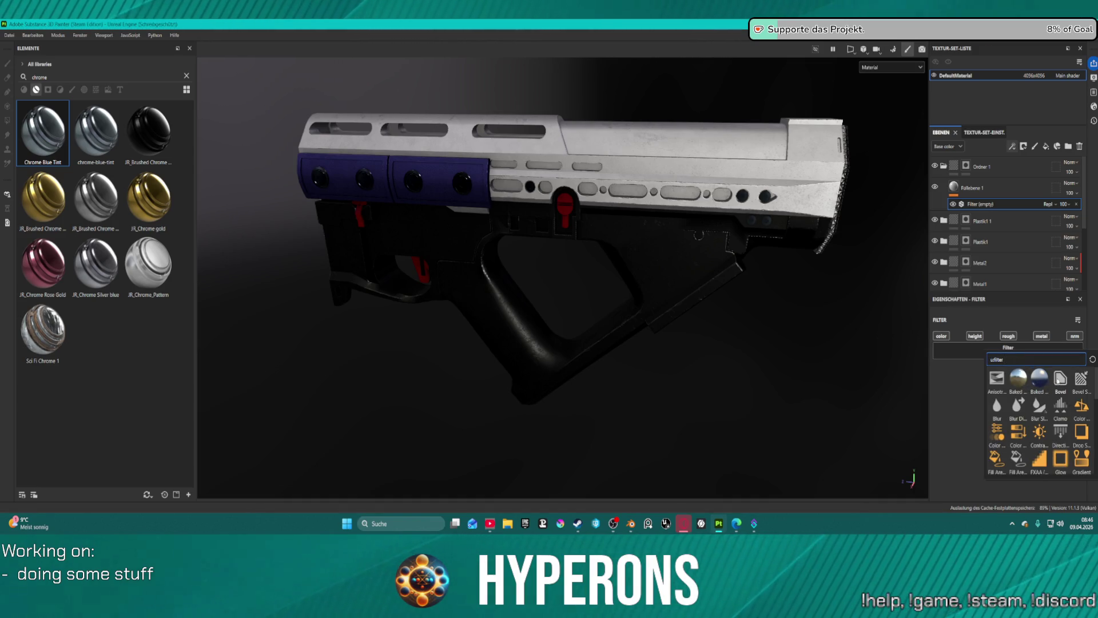
{"action": "mouse_move", "coordinate": [1016, 390]}
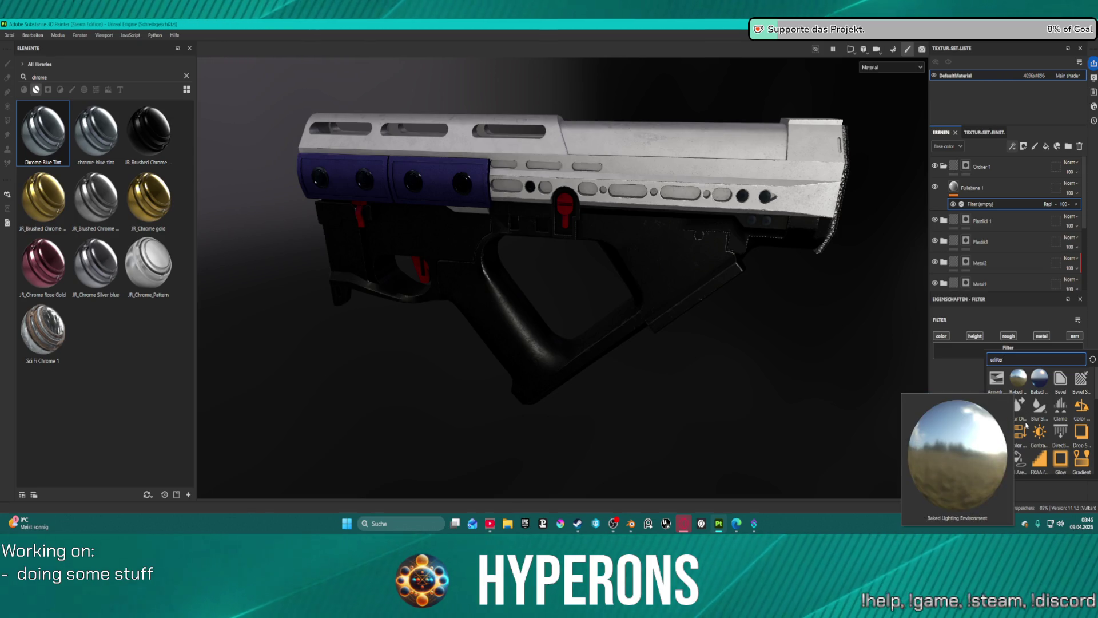
{"action": "mouse_move", "coordinate": [1019, 467]}
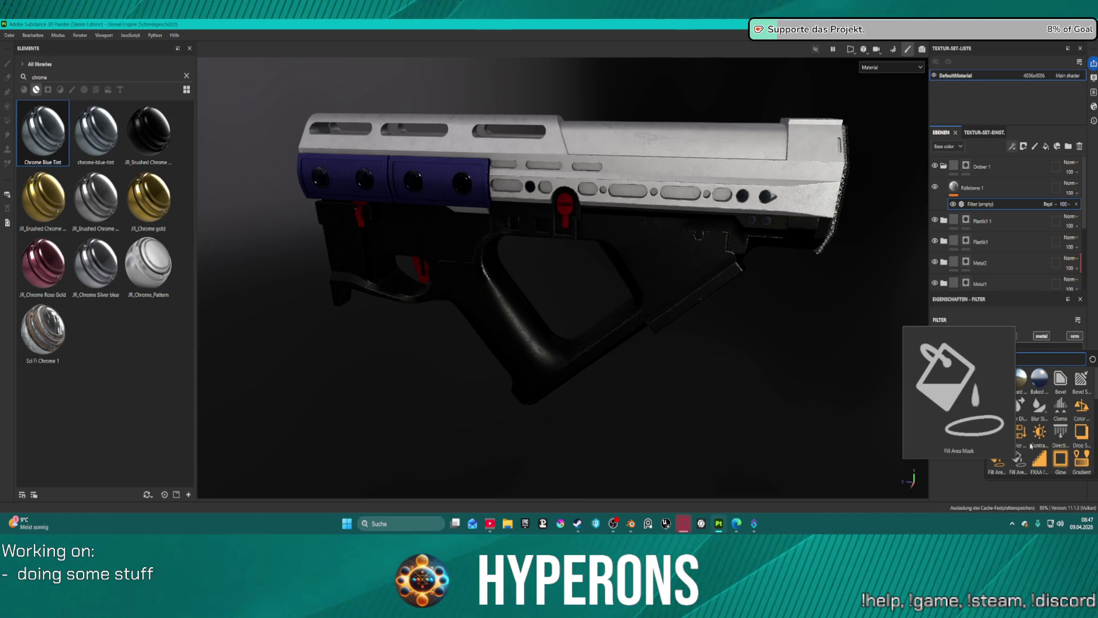
{"action": "mouse_move", "coordinate": [1063, 434]}
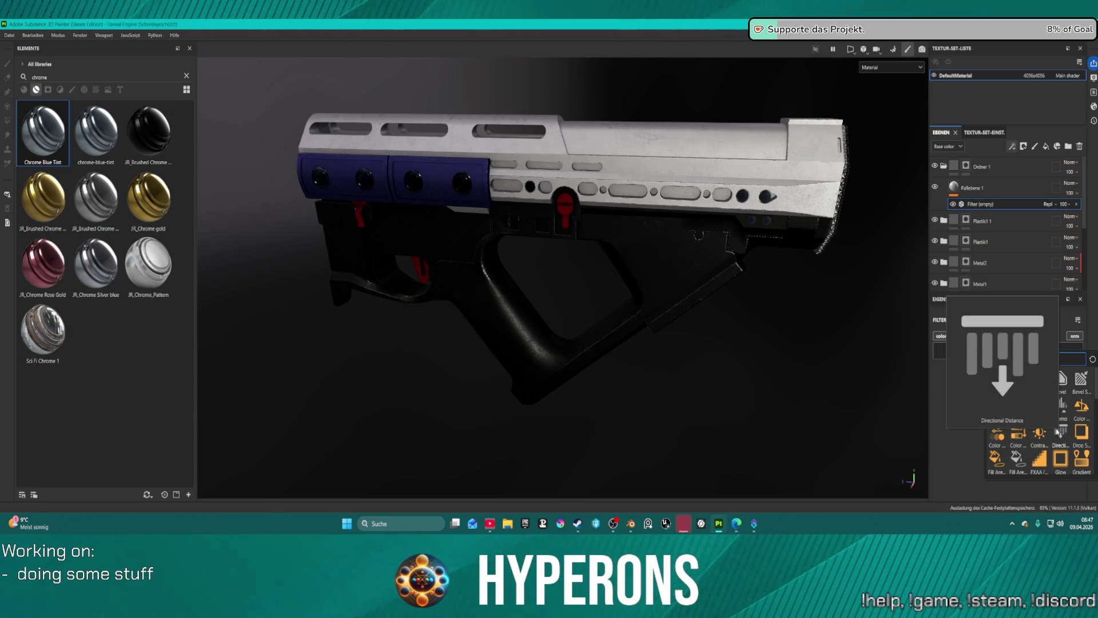
{"action": "mouse_move", "coordinate": [992, 438]}
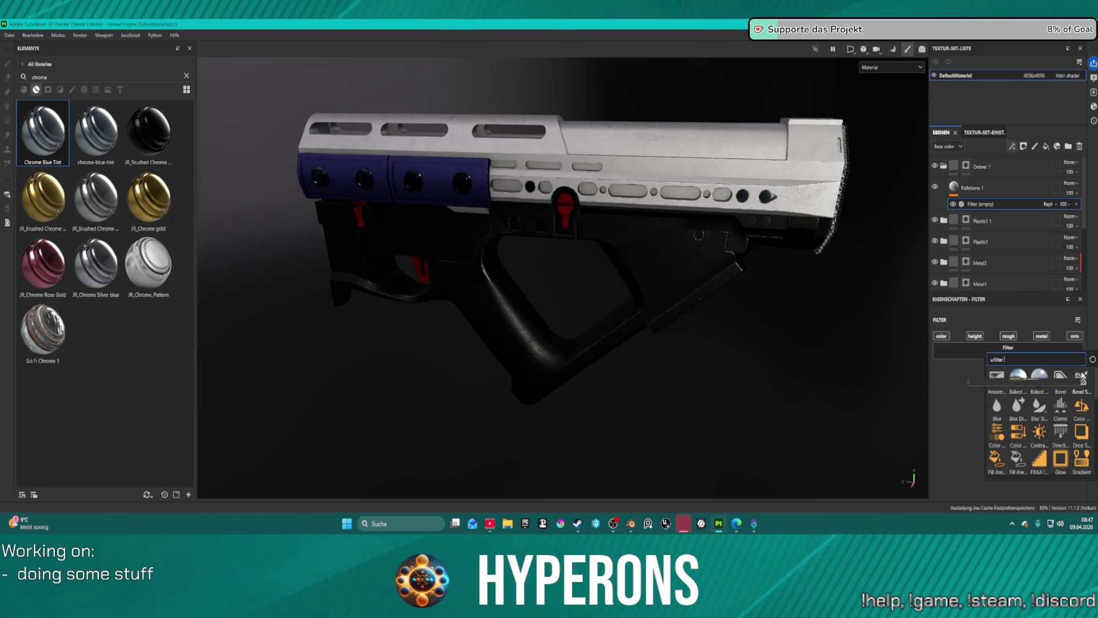
{"action": "left_click", "coordinate": [954, 421]}
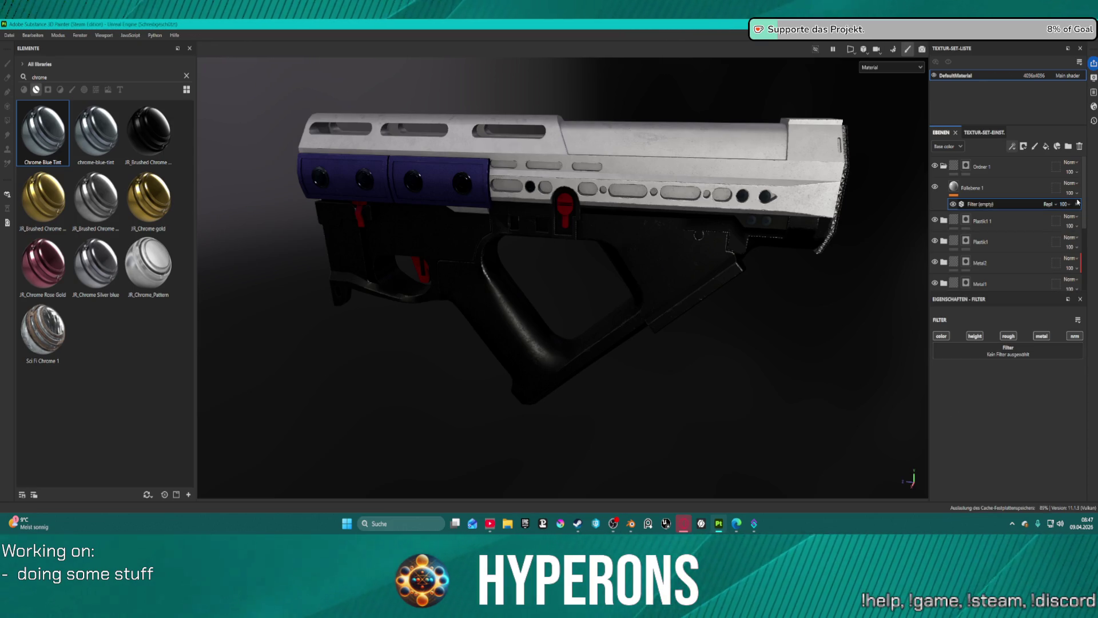
{"action": "left_click", "coordinate": [1076, 204]}
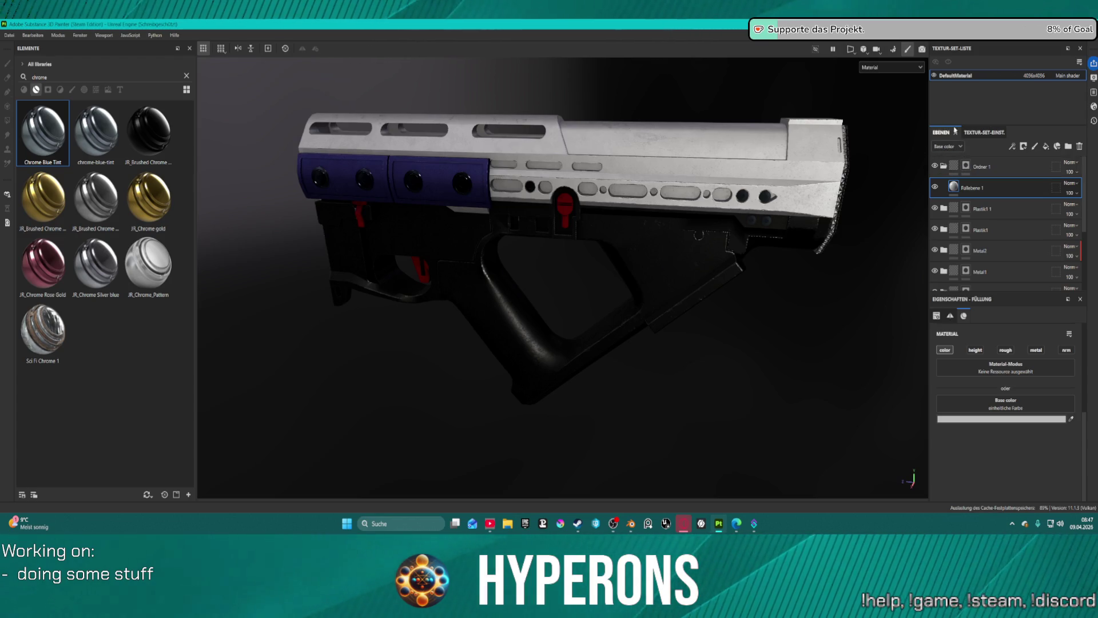
- Add a generator to Füllebene 1 and set it to Ambient Occlusion
{"action": "left_click", "coordinate": [1013, 147]}
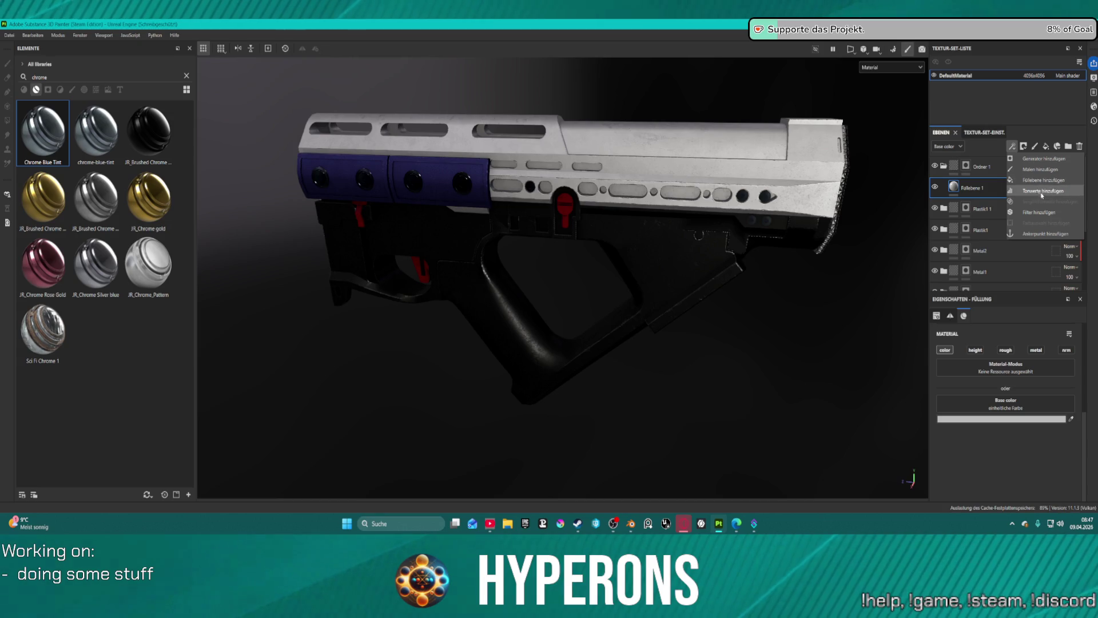
{"action": "left_click", "coordinate": [1044, 158]}
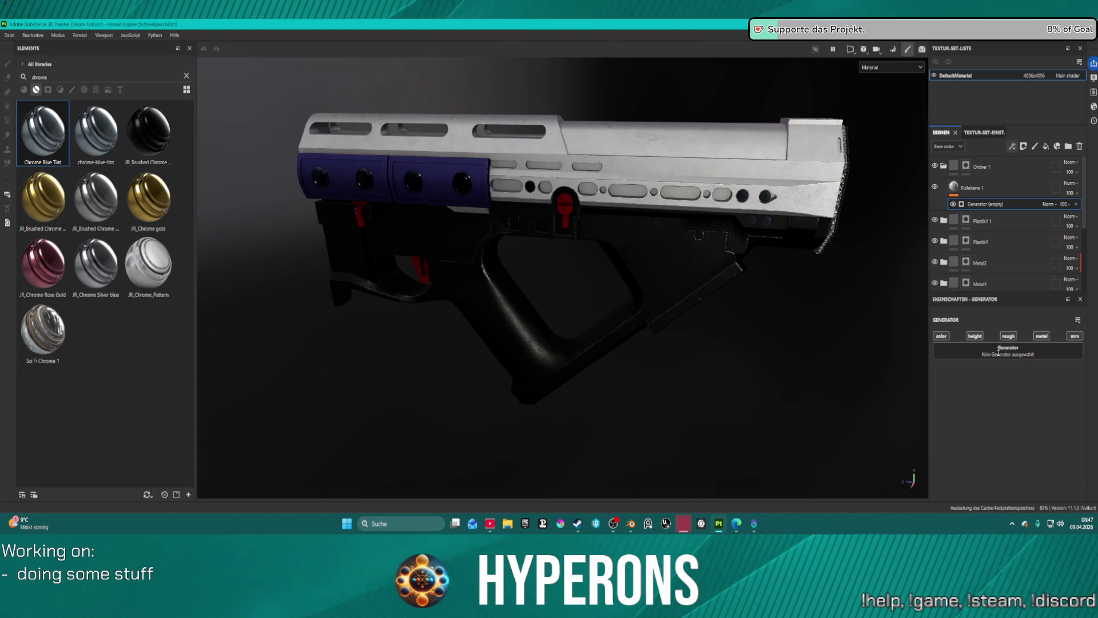
{"action": "left_click", "coordinate": [1002, 345]}
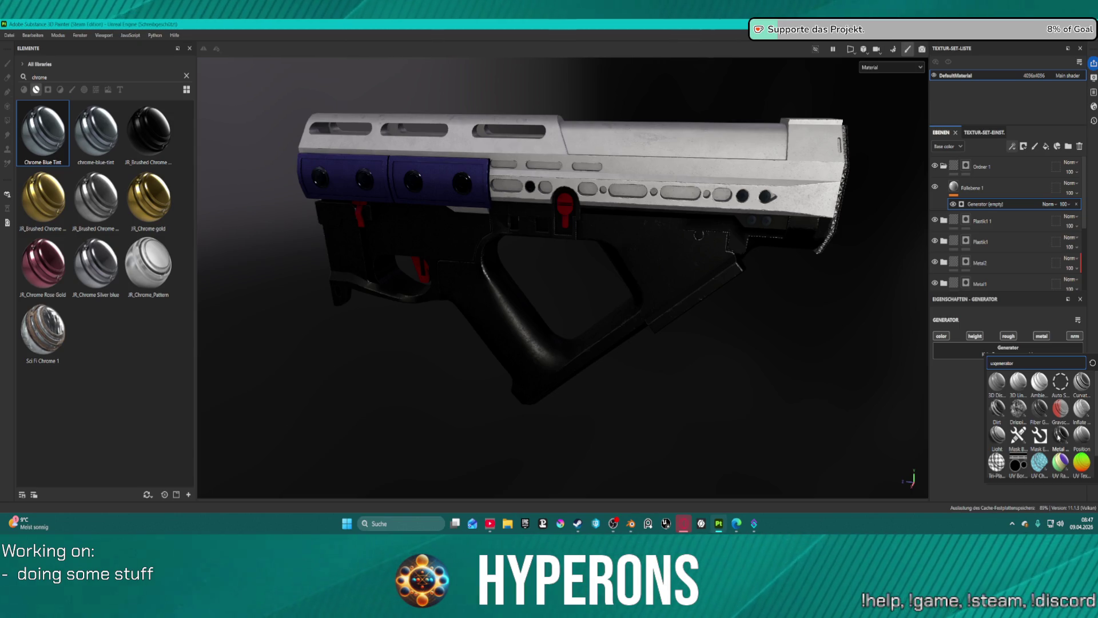
{"action": "scroll", "scroll_direction": "down", "scroll_amount": 3}
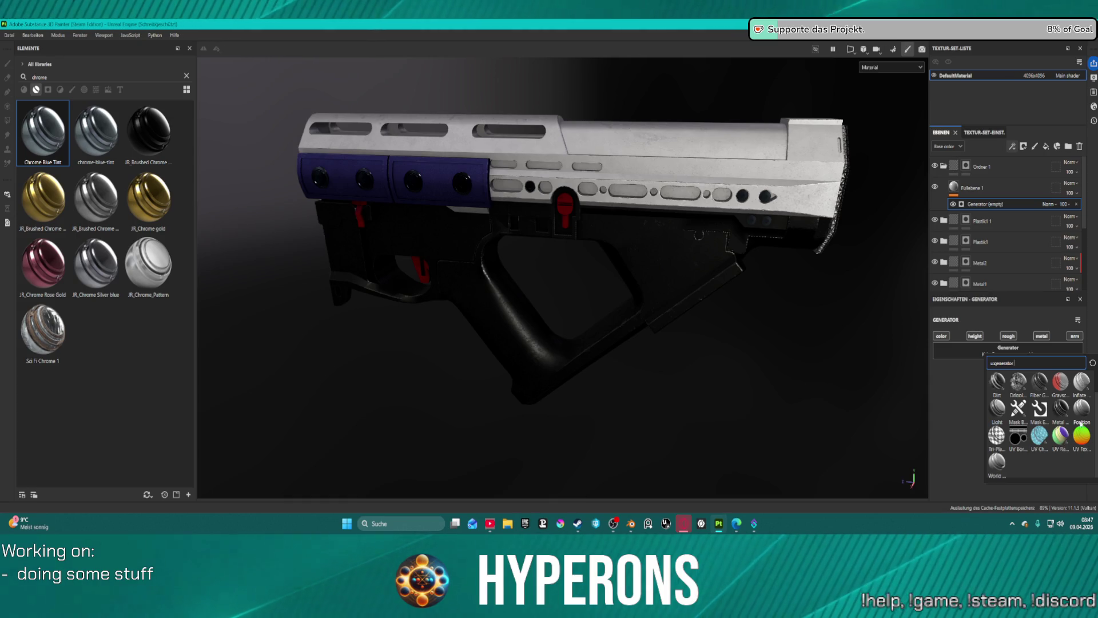
{"action": "scroll", "scroll_direction": "up", "scroll_amount": 3}
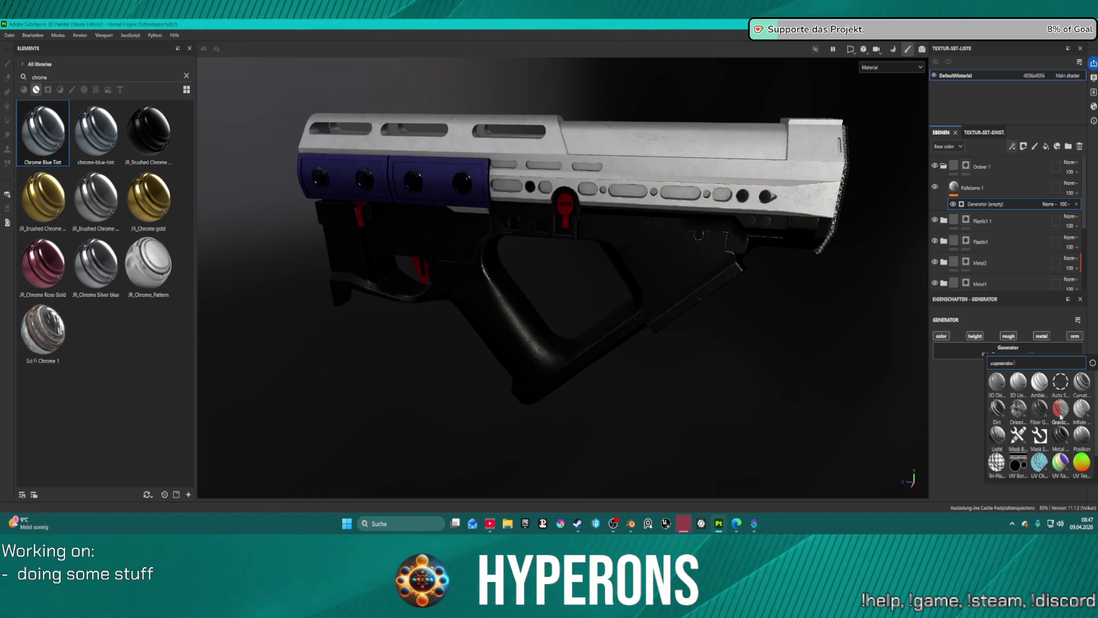
{"action": "left_click", "coordinate": [1041, 388]}
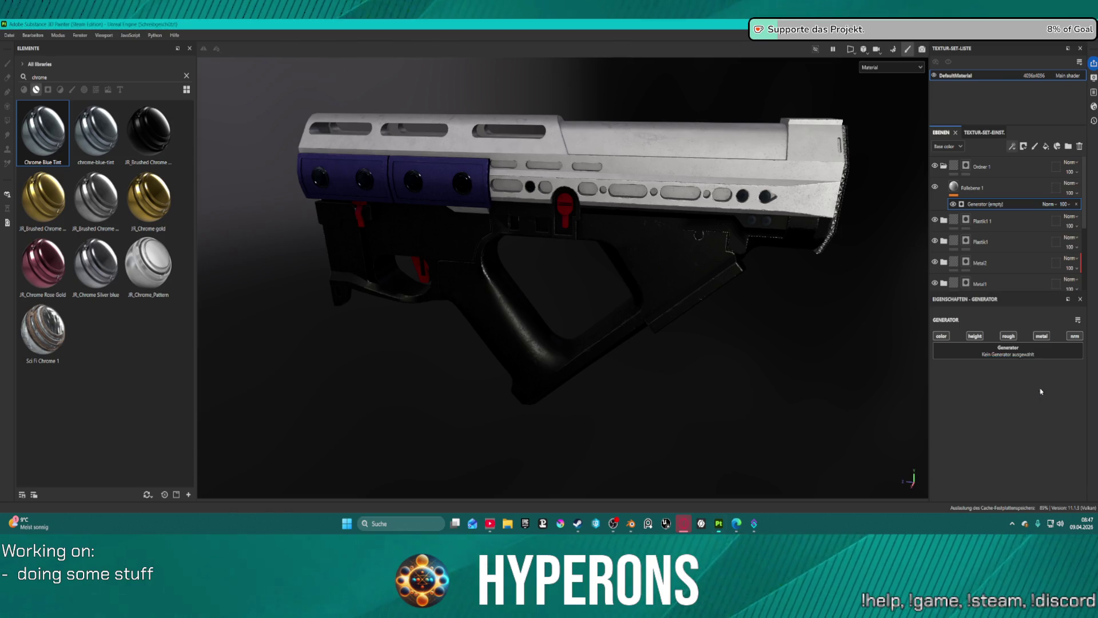
{"action": "scroll", "scroll_direction": "up", "scroll_amount": 3}
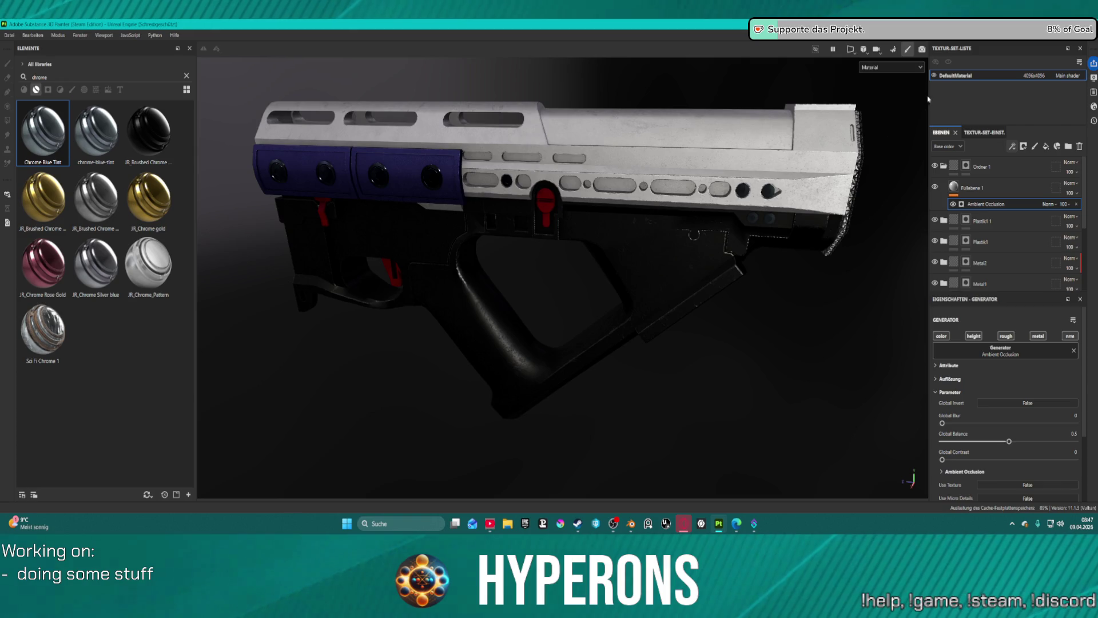
- Browse the viewport display channel list and close it unchanged
{"action": "left_click", "coordinate": [893, 67]}
{"action": "scroll", "scroll_direction": "down", "scroll_amount": 3}
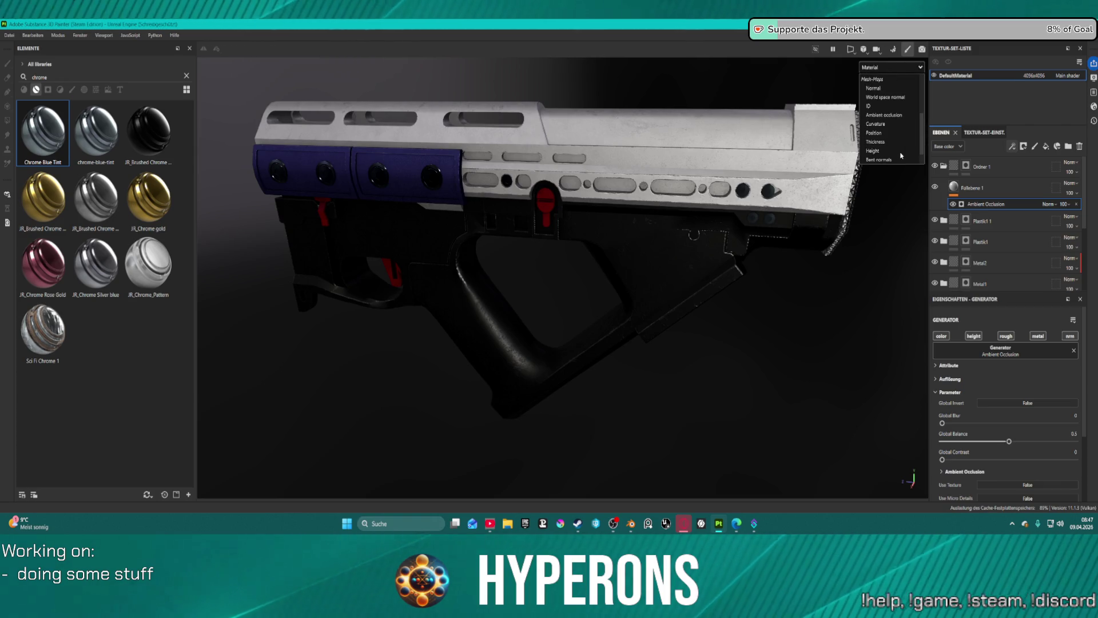
{"action": "scroll", "scroll_direction": "down", "scroll_amount": 3}
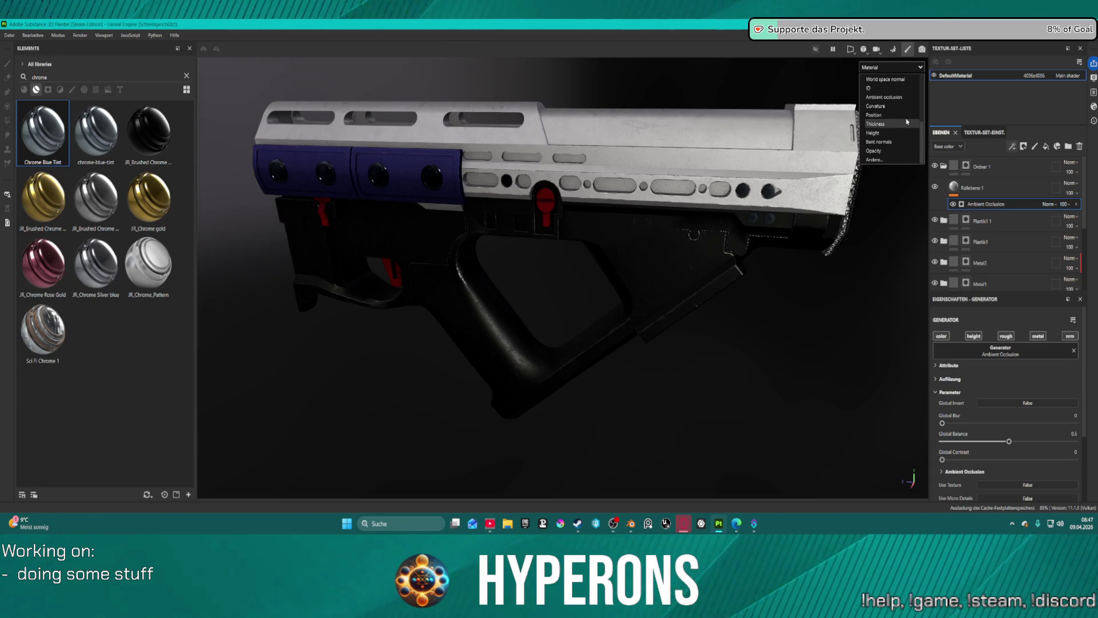
{"action": "scroll", "scroll_direction": "up", "scroll_amount": 3}
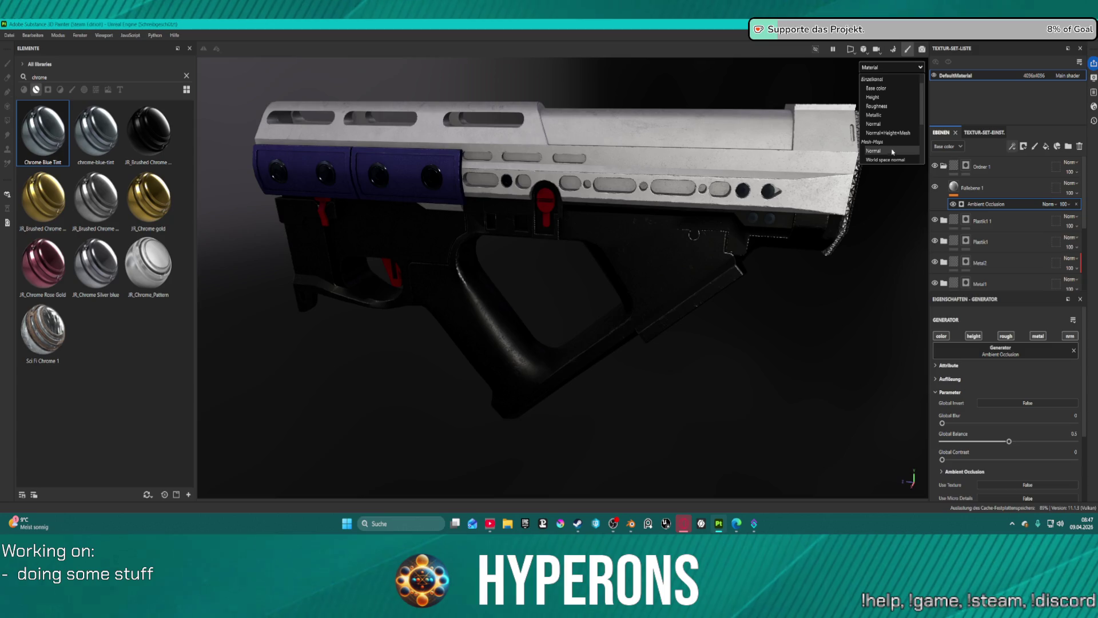
{"action": "scroll", "scroll_direction": "up", "scroll_amount": 3}
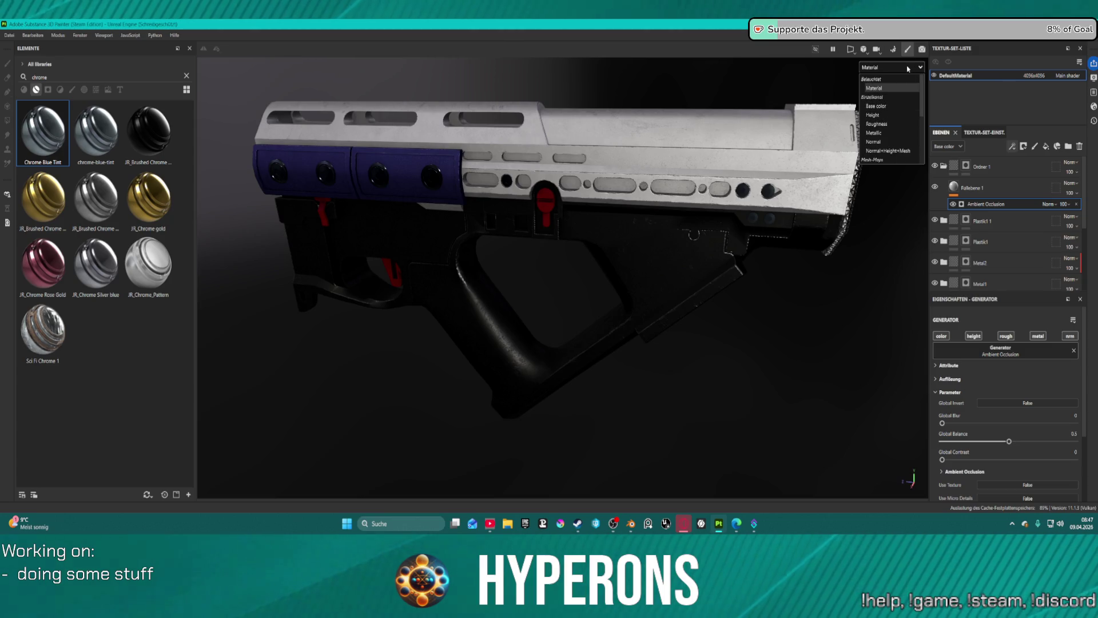
{"action": "scroll", "scroll_direction": "down", "scroll_amount": 3}
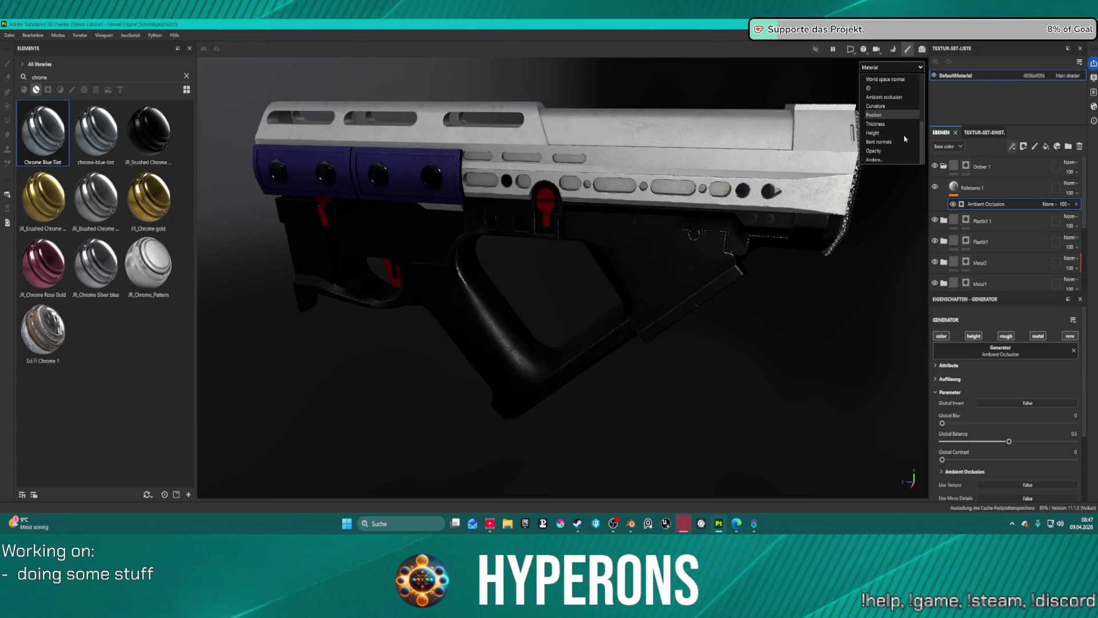
{"action": "scroll", "scroll_direction": "up", "scroll_amount": 3}
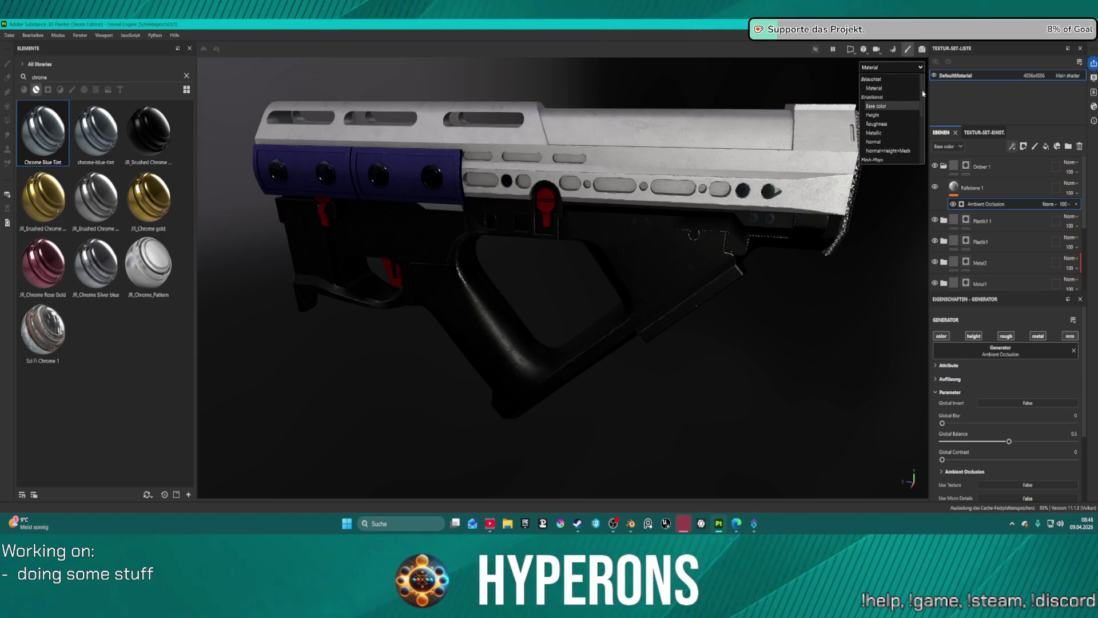
{"action": "left_click", "coordinate": [953, 94]}
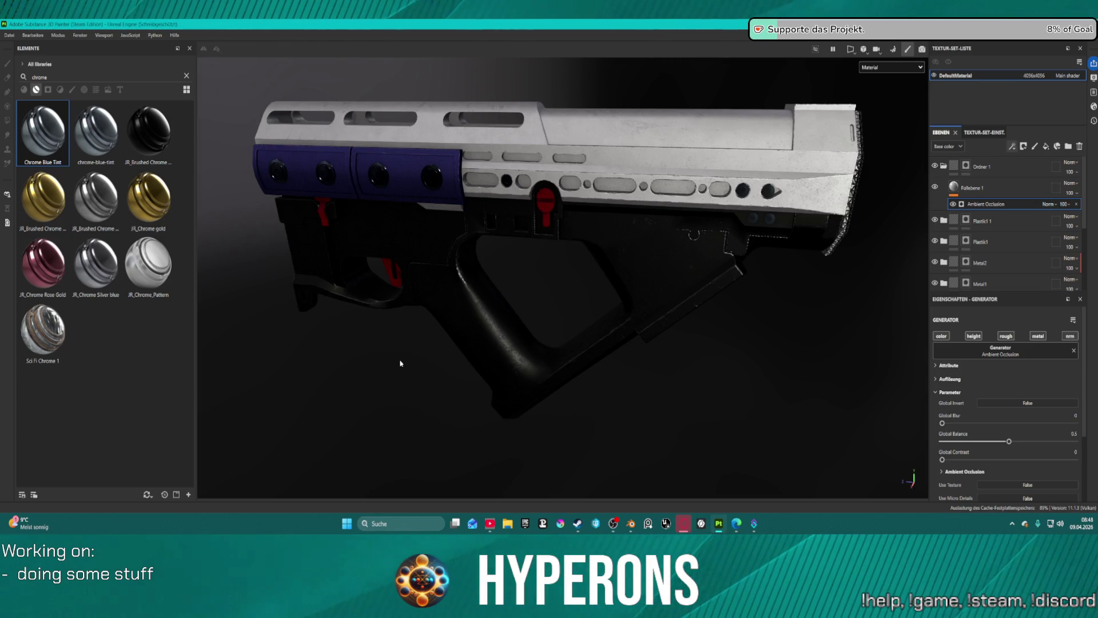
- Inspect the textured gun in the flat UV and 3D views, zooming and orbiting around it
{"action": "key", "text": "F2"}
{"action": "key", "text": "F4"}
{"action": "key", "text": "F4"}
{"action": "key", "text": "F4"}
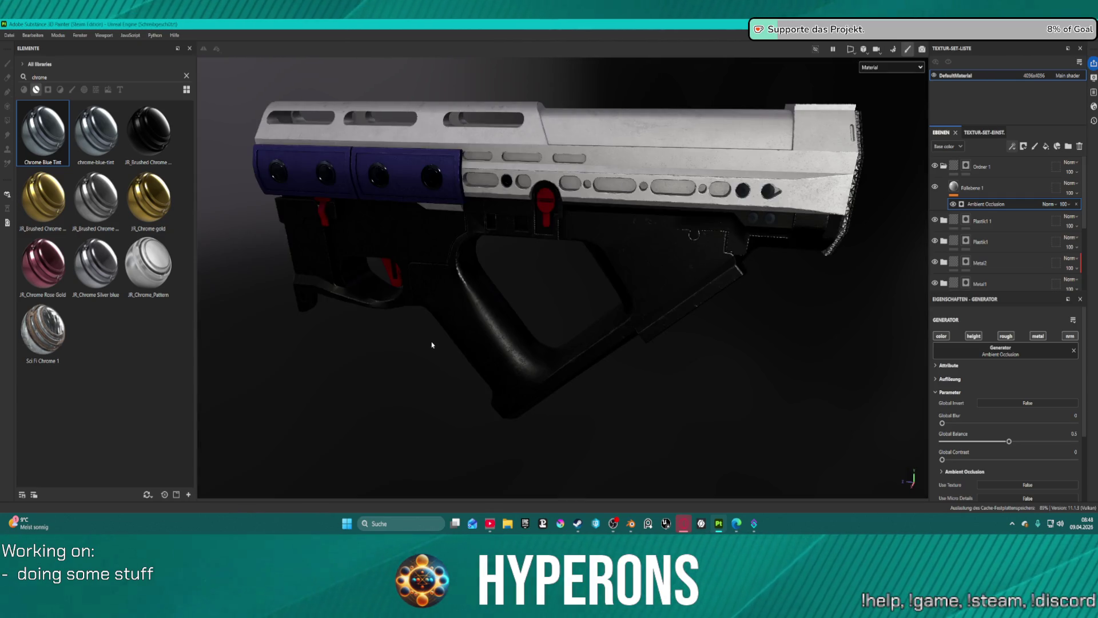
{"action": "key", "text": "f"}
{"action": "scroll", "scroll_direction": "down", "scroll_amount": 3}
{"action": "key", "text": "F4"}
{"action": "key", "text": "F4"}
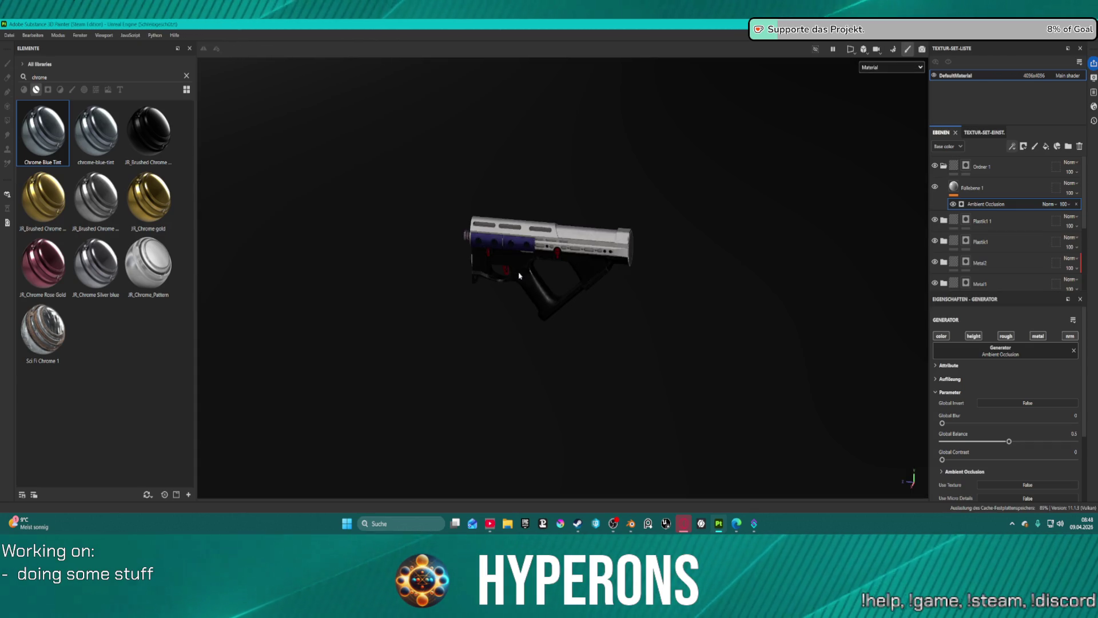
{"action": "left_click_drag", "start_coordinate": [519, 276], "coordinate": [630, 248]}
{"action": "left_click_drag", "start_coordinate": [630, 248], "coordinate": [625, 249]}
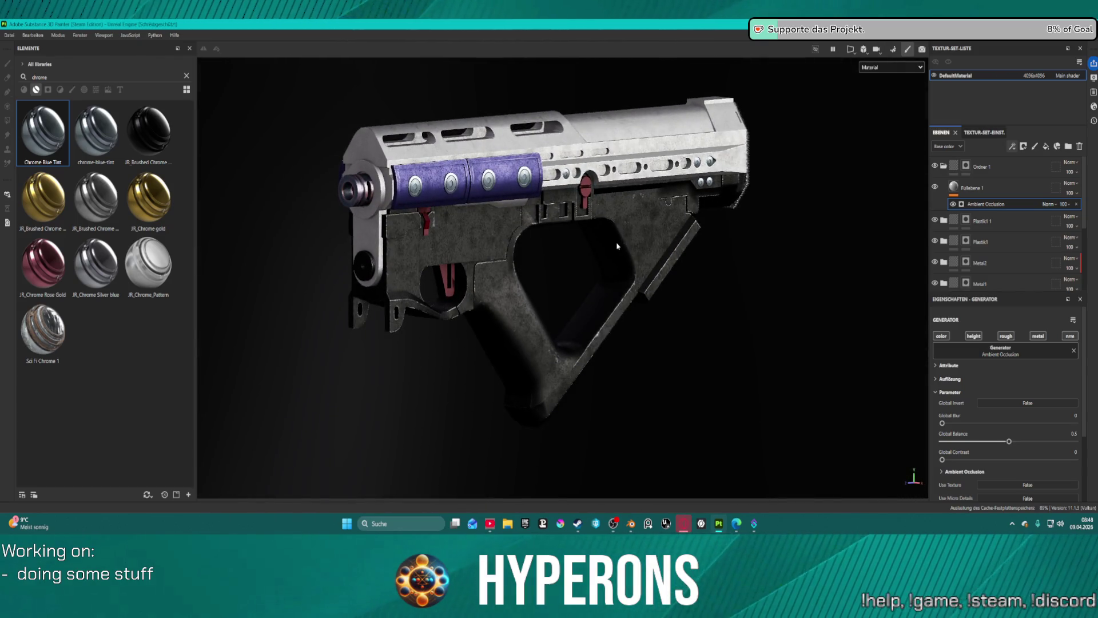
{"action": "scroll", "scroll_direction": "up", "scroll_amount": 3}
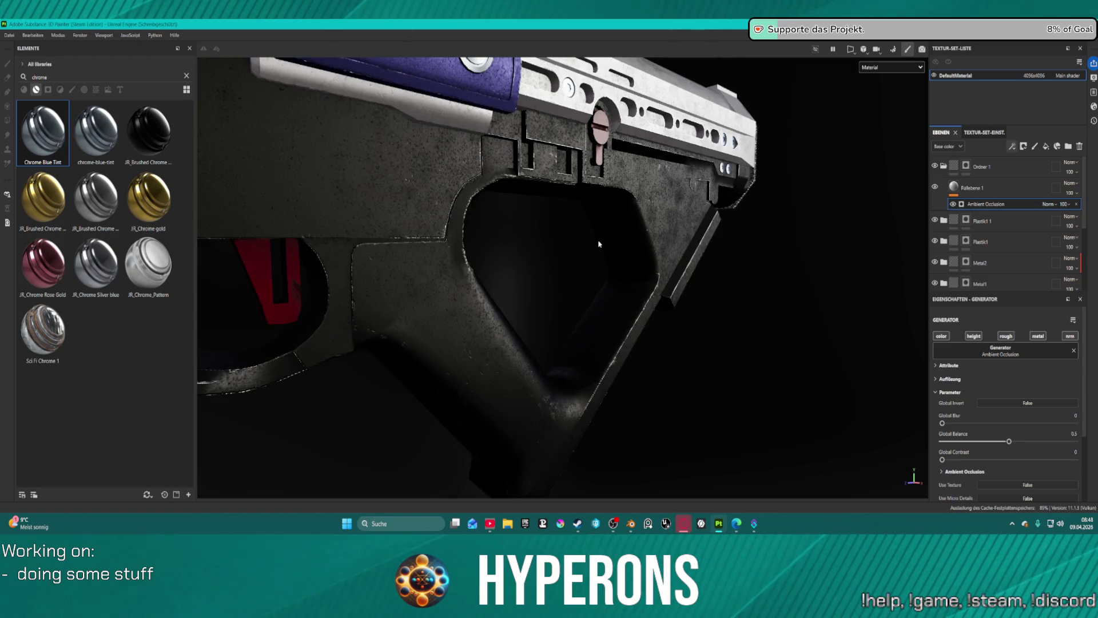
{"action": "scroll", "scroll_direction": "down", "scroll_amount": 3}
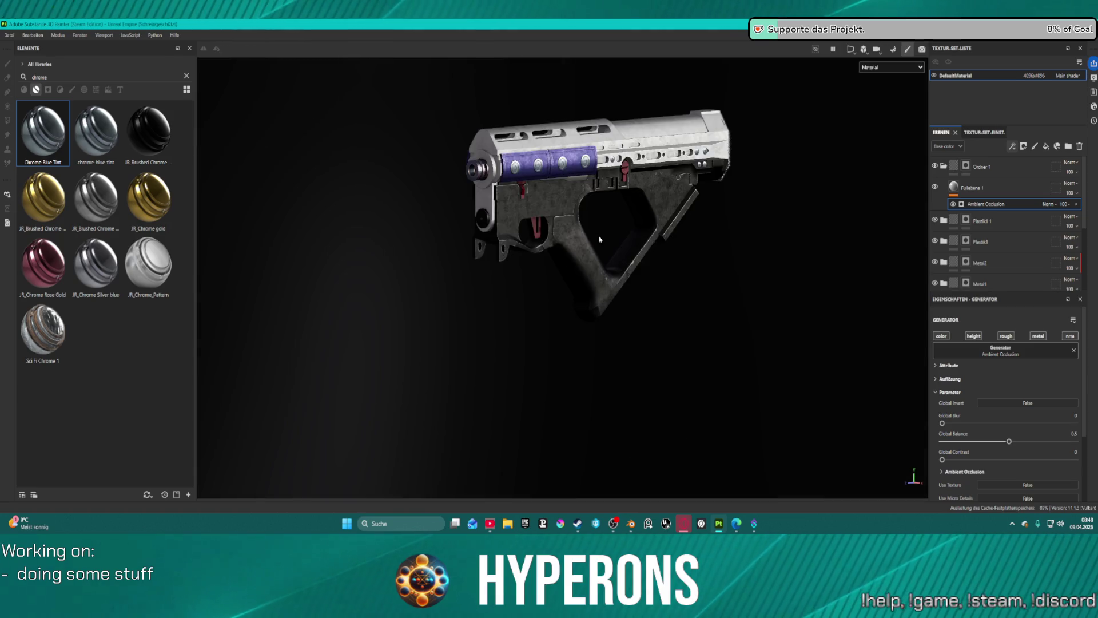
{"action": "scroll", "scroll_direction": "up", "scroll_amount": 3}
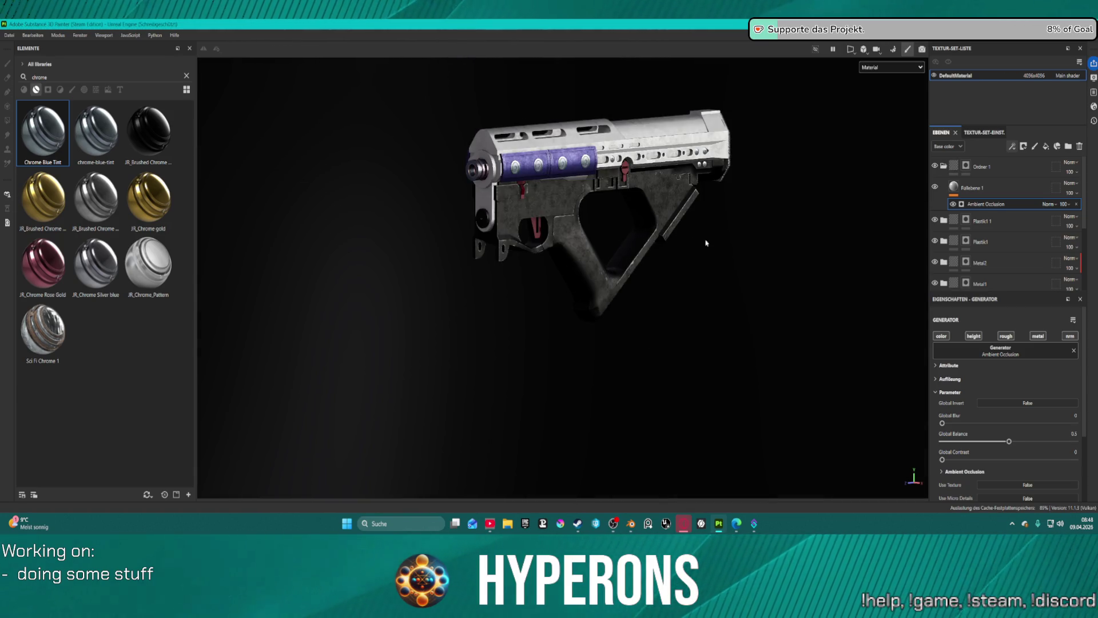
{"action": "scroll", "scroll_direction": "down", "scroll_amount": 3}
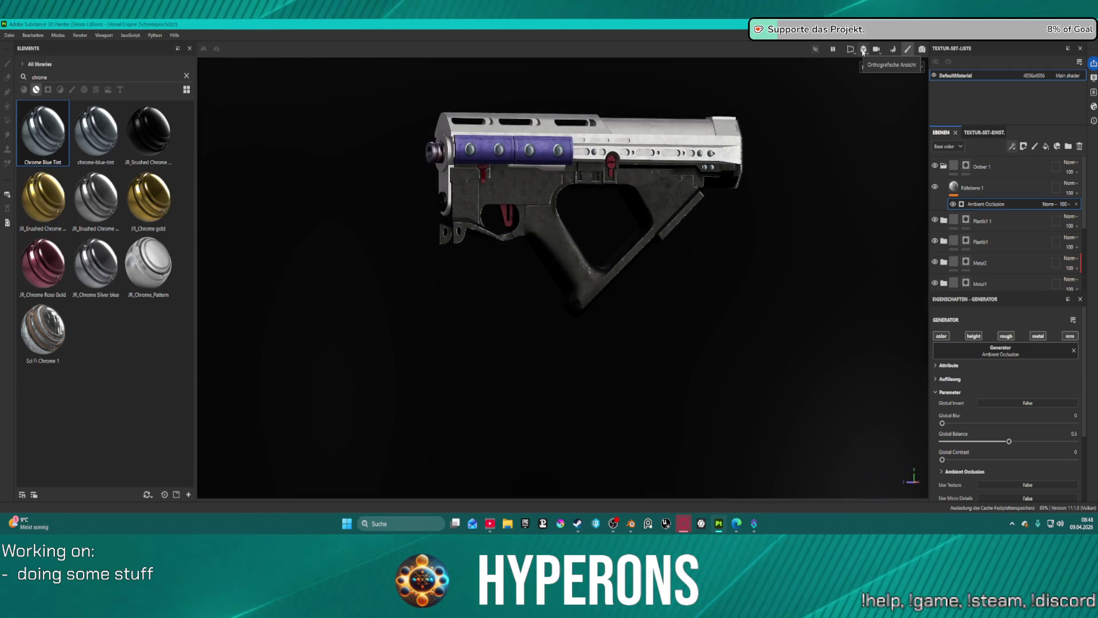
- Switch the viewport to Perspektiven-Ansicht (F5), reframe the gun and select Füllebene 1
{"action": "left_click", "coordinate": [863, 51]}
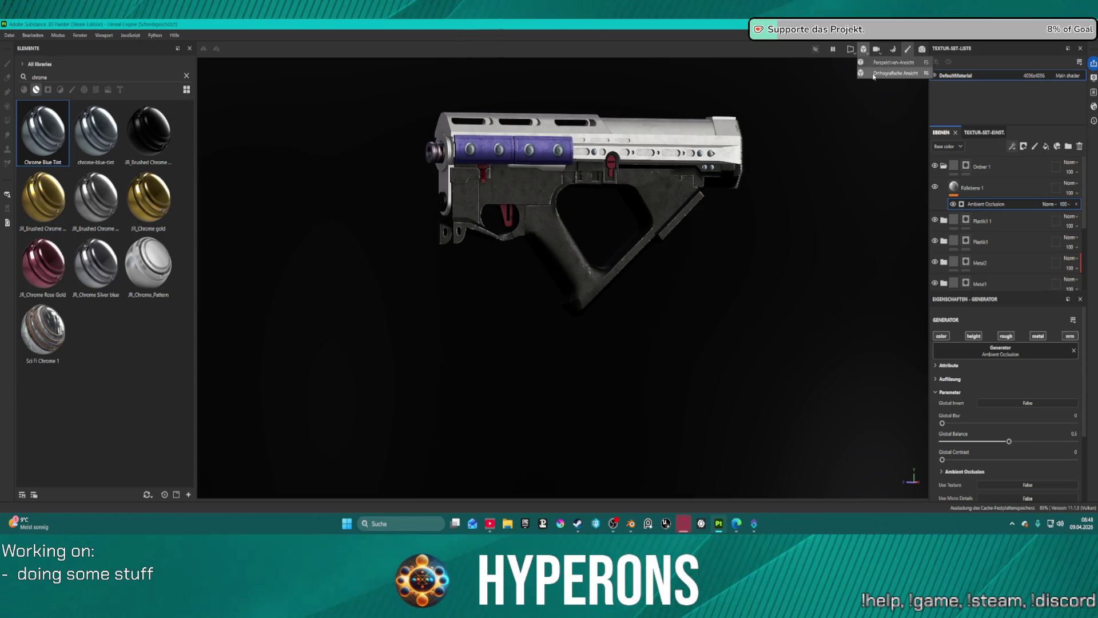
{"action": "left_click", "coordinate": [871, 61]}
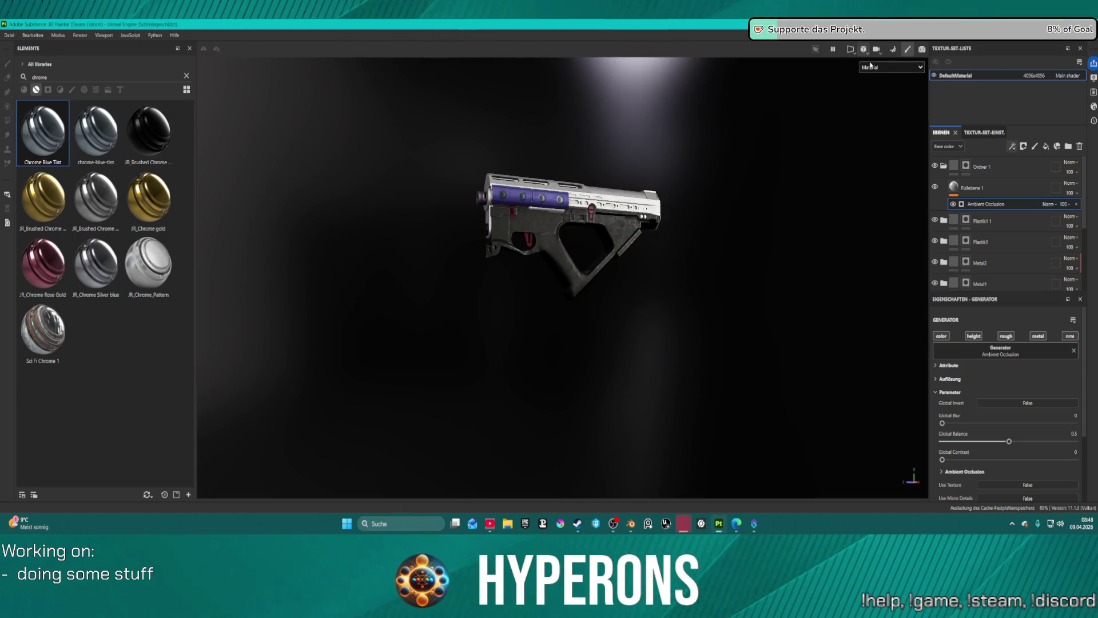
{"action": "left_click_drag", "start_coordinate": [617, 277], "coordinate": [254, 201]}
{"action": "scroll", "scroll_direction": "up", "scroll_amount": 3}
{"action": "key", "text": "f"}
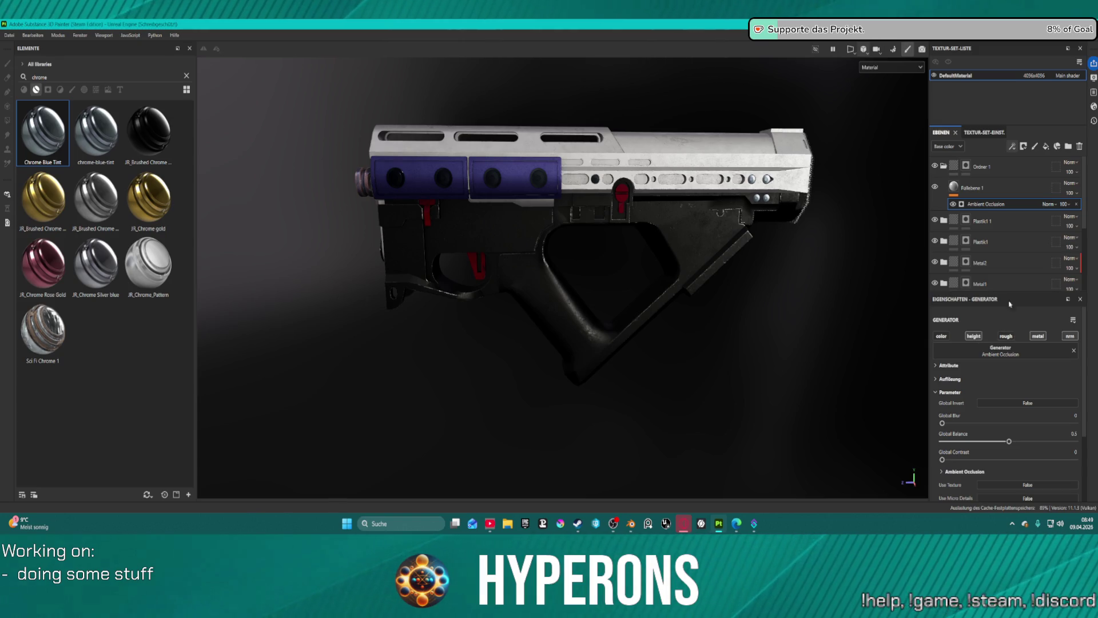
{"action": "left_click", "coordinate": [1010, 194]}
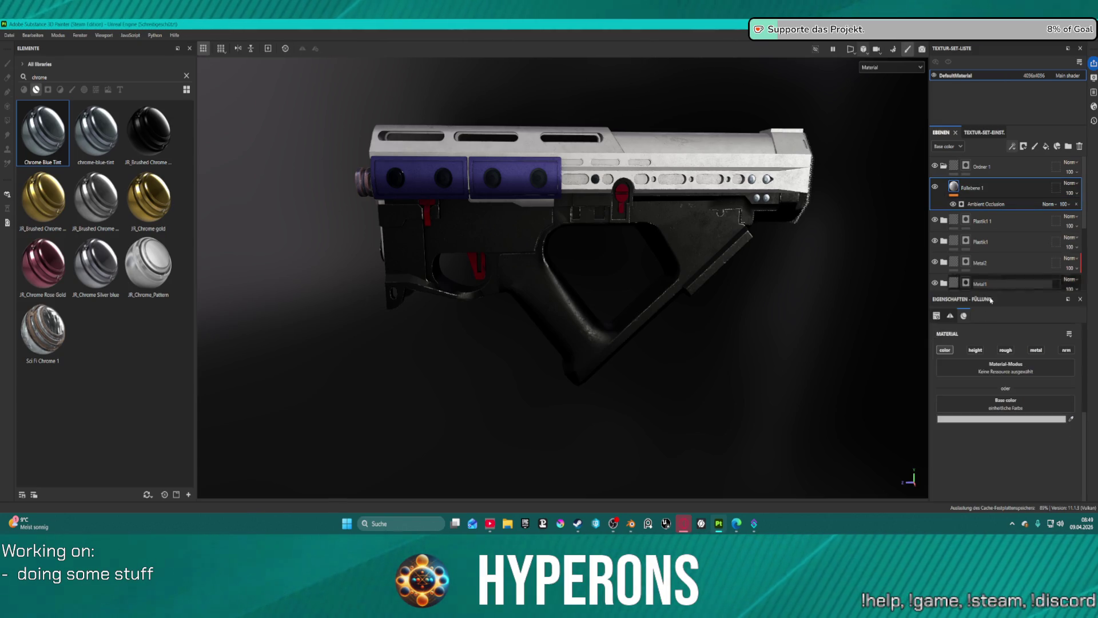
- Set Füllebene 1's base colour to black (000000)
{"action": "left_click", "coordinate": [994, 420]}
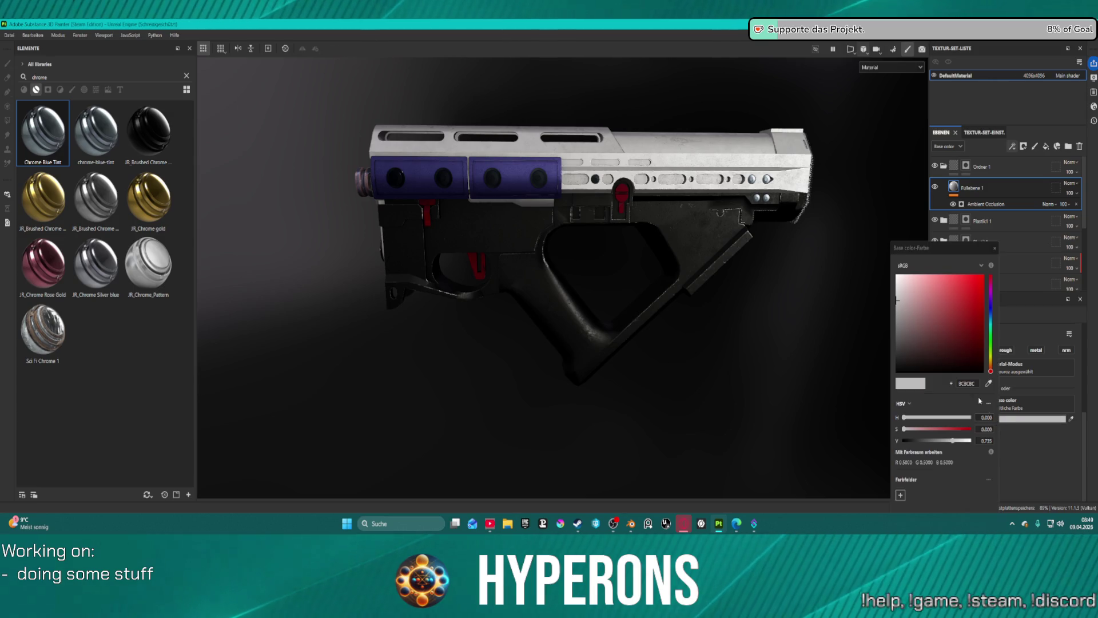
{"action": "left_click", "coordinate": [927, 372]}
{"action": "left_click_drag", "start_coordinate": [927, 375], "coordinate": [899, 380]}
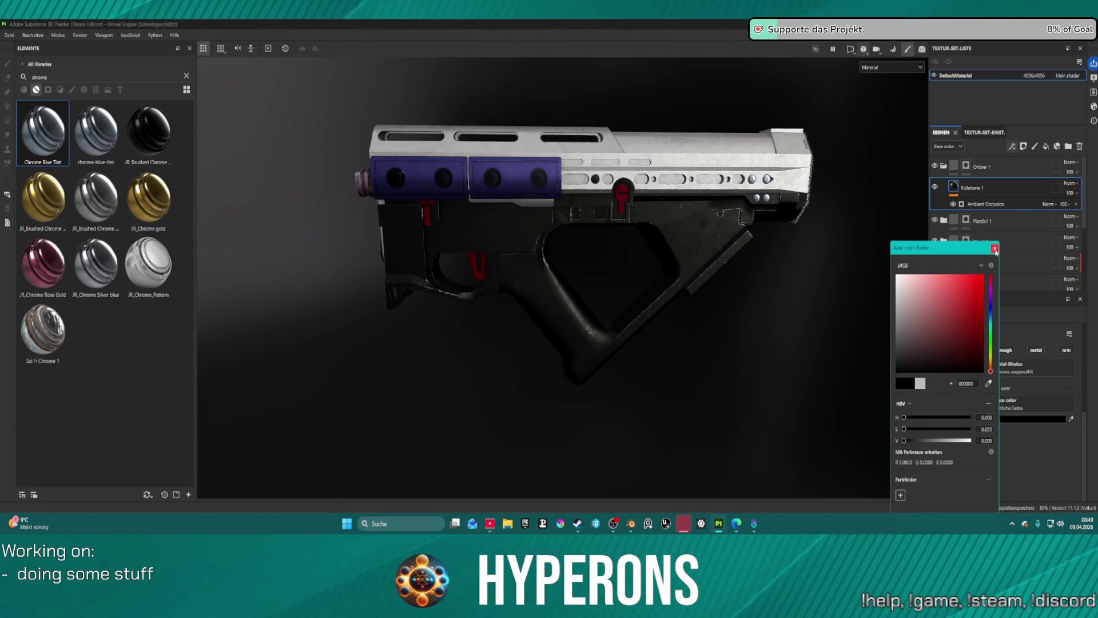
{"action": "left_click", "coordinate": [996, 249]}
{"action": "scroll", "scroll_direction": "up", "scroll_amount": 3}
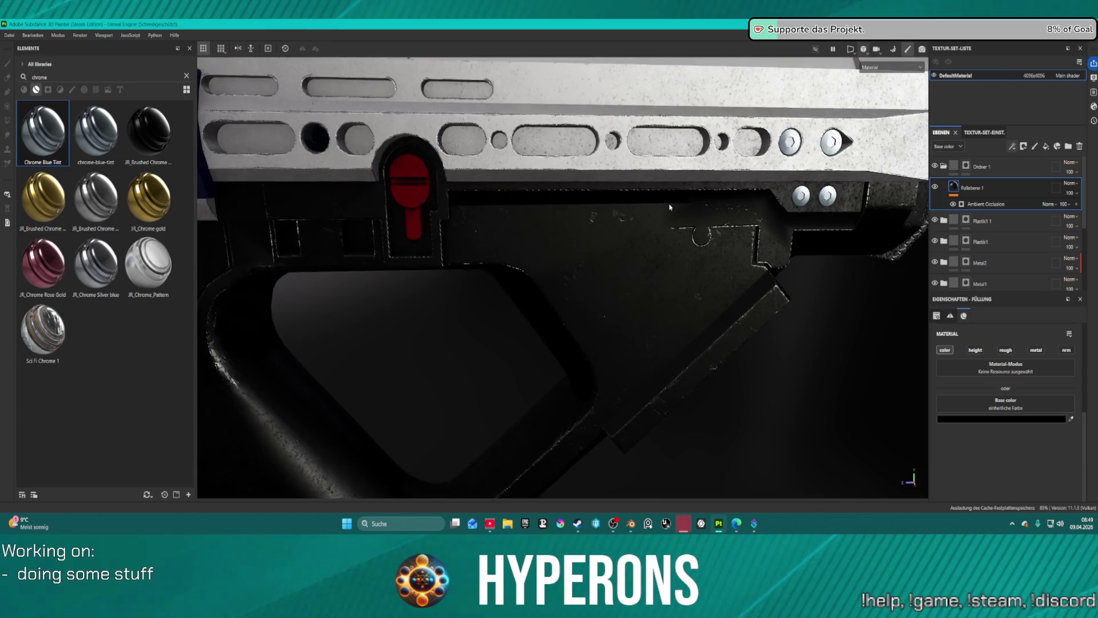
{"action": "scroll", "scroll_direction": "down", "scroll_amount": 3}
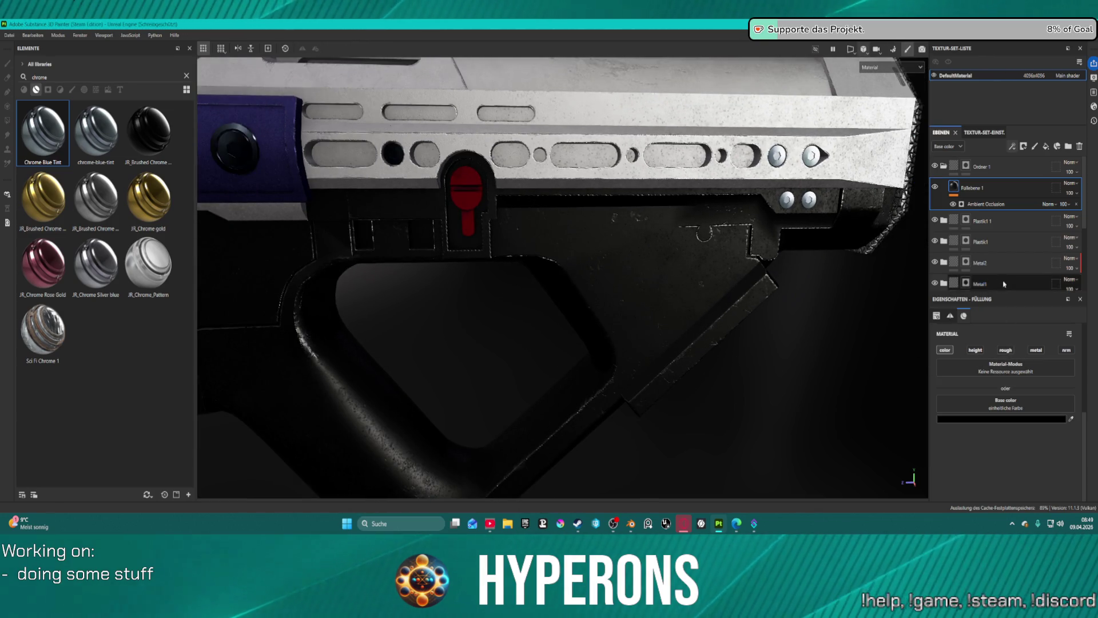
- On the Ambient Occlusion generator, set Global Blur to 0 and raise Global Balance to 0.41
{"action": "left_click", "coordinate": [986, 203]}
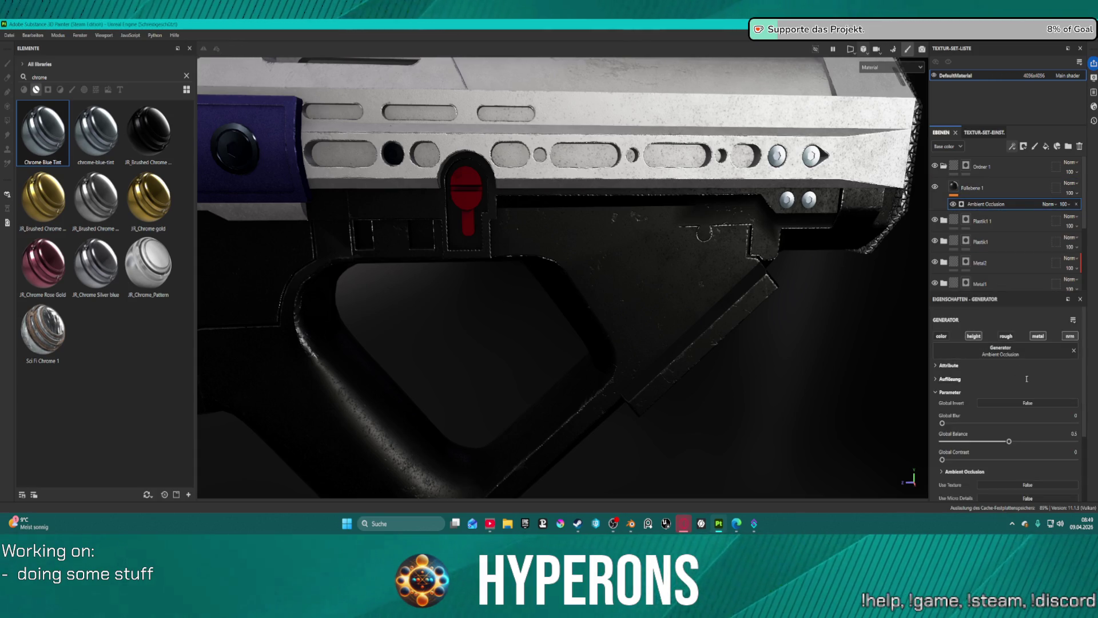
{"action": "scroll", "scroll_direction": "down", "scroll_amount": 3}
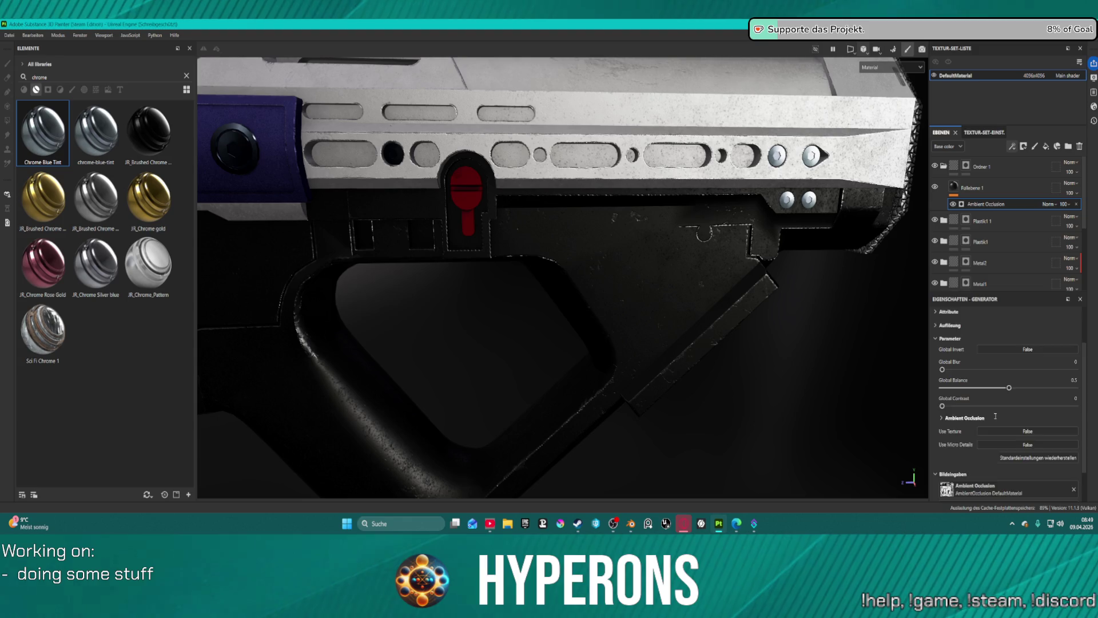
{"action": "scroll", "scroll_direction": "down", "scroll_amount": 3}
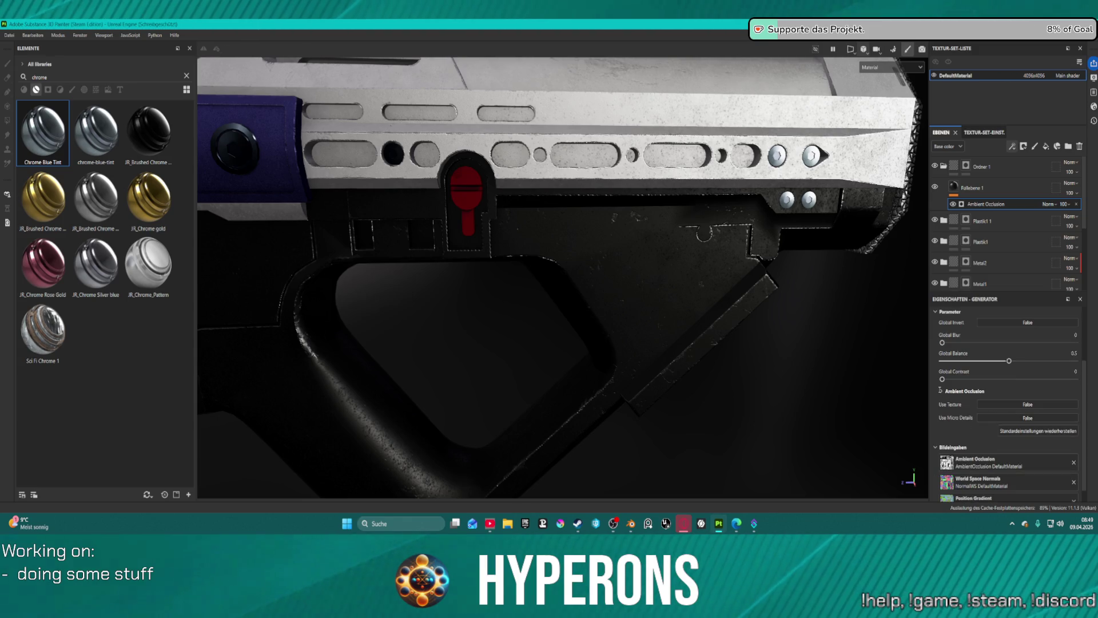
{"action": "scroll", "scroll_direction": "up", "scroll_amount": 3}
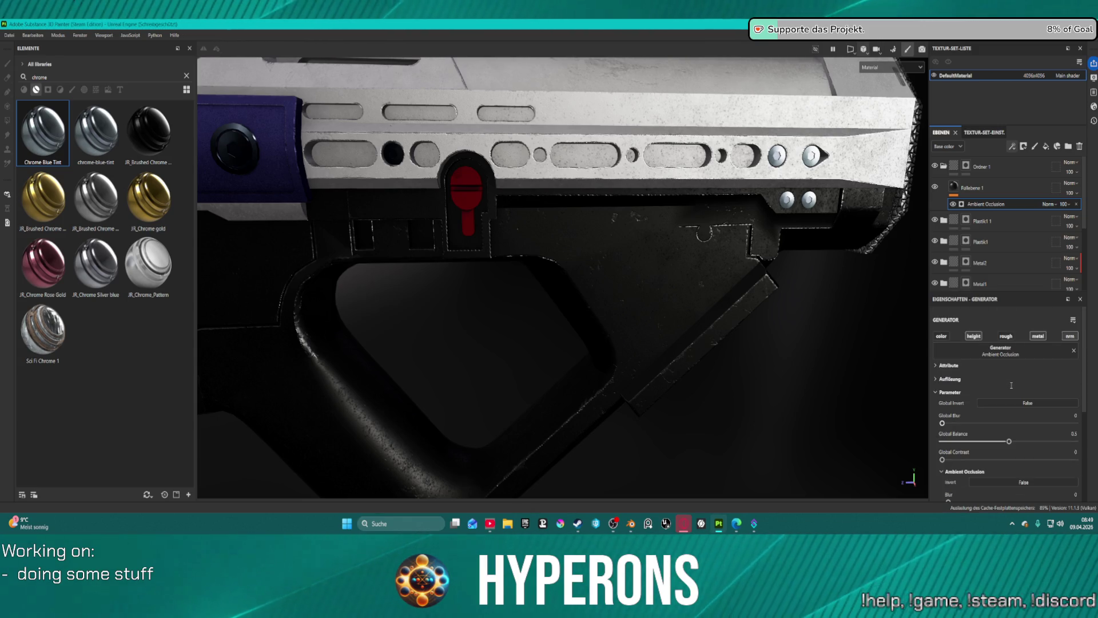
{"action": "scroll", "scroll_direction": "down", "scroll_amount": 3}
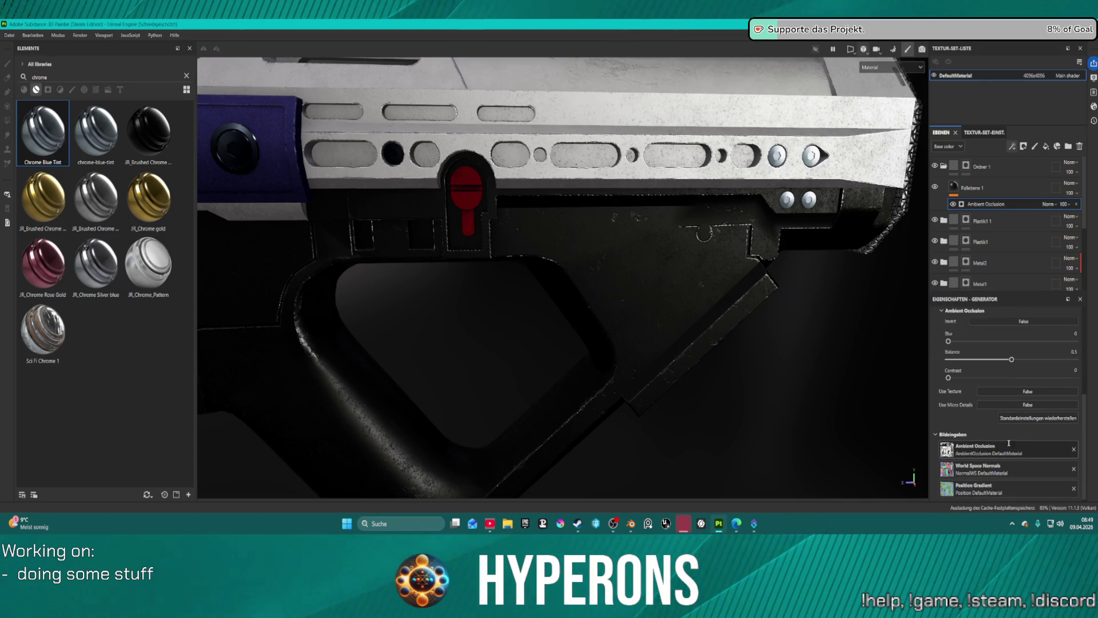
{"action": "scroll", "scroll_direction": "down", "scroll_amount": 3}
{"action": "scroll", "scroll_direction": "up", "scroll_amount": 3}
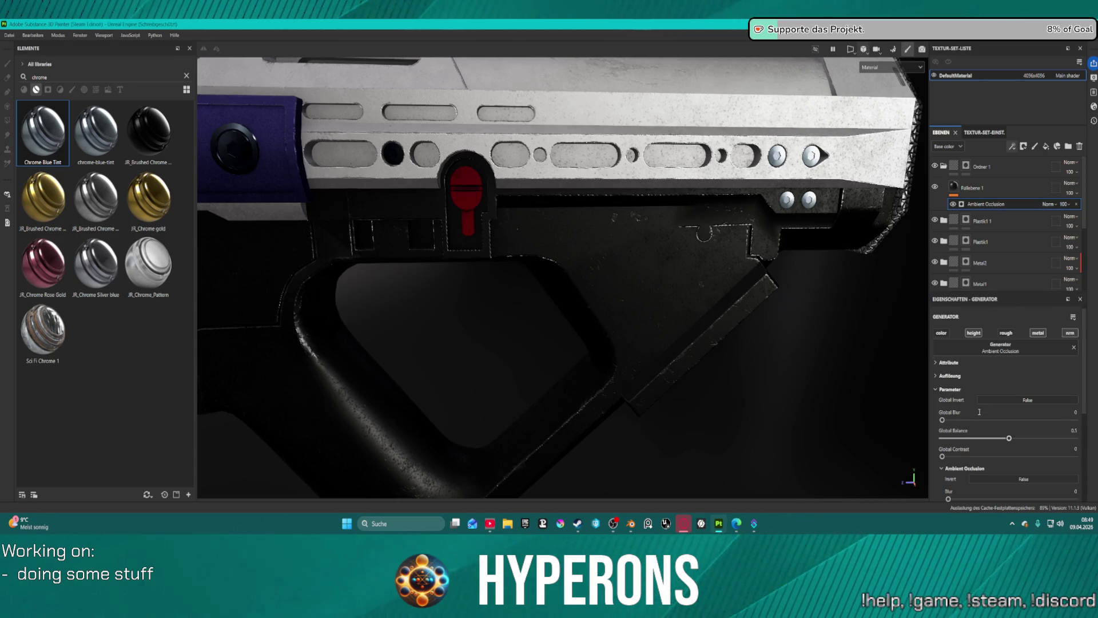
{"action": "scroll", "scroll_direction": "down", "scroll_amount": 3}
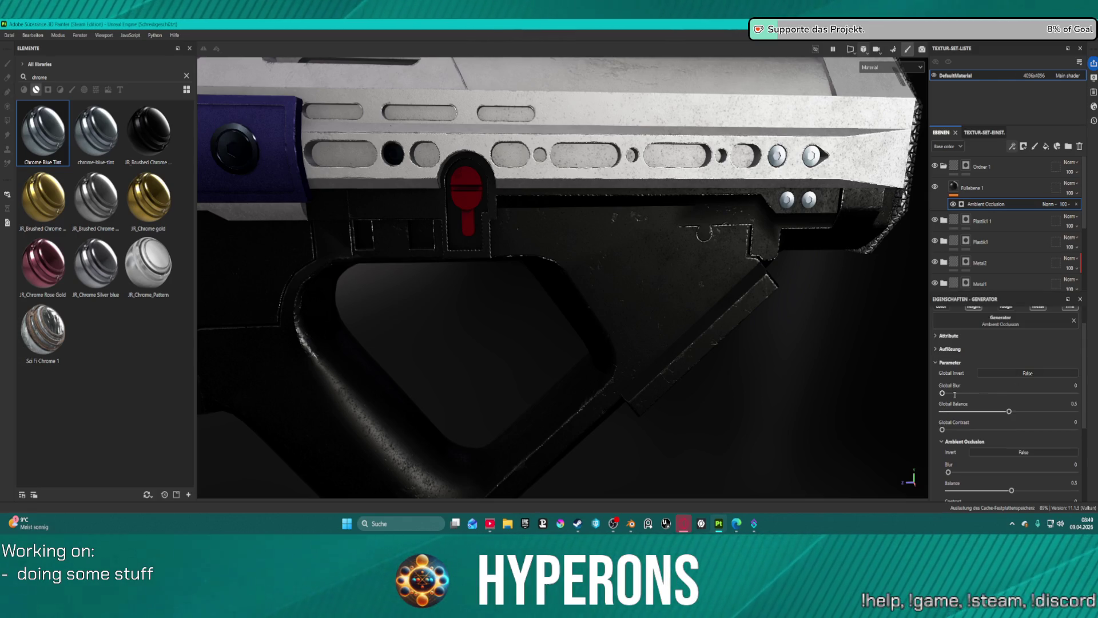
{"action": "left_click_drag", "start_coordinate": [946, 393], "coordinate": [938, 393]}
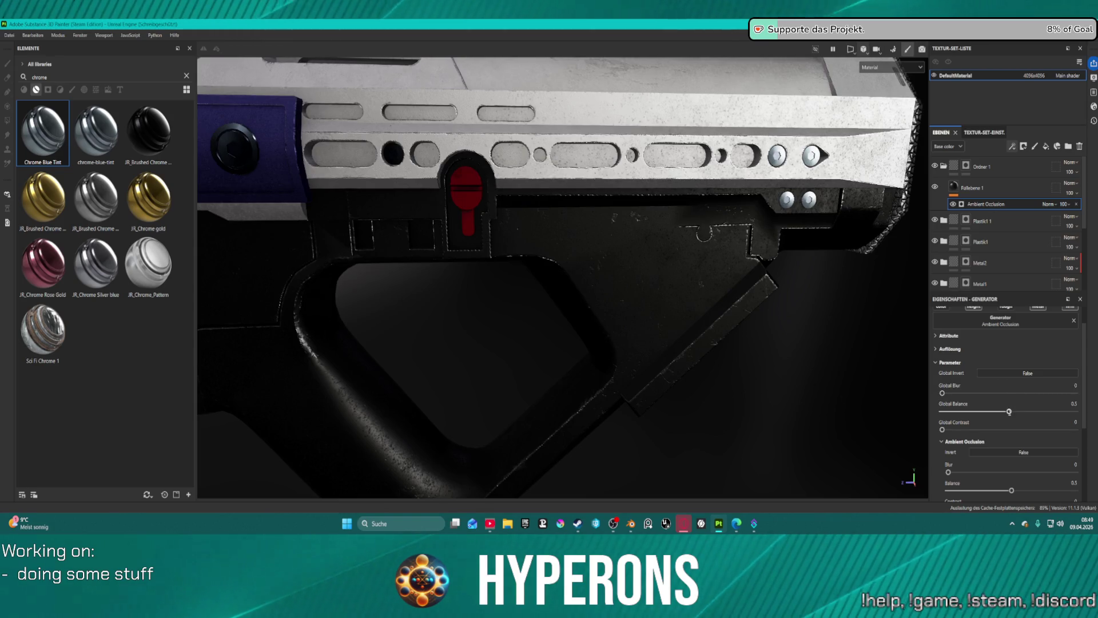
{"action": "left_click_drag", "start_coordinate": [1009, 411], "coordinate": [1013, 444]}
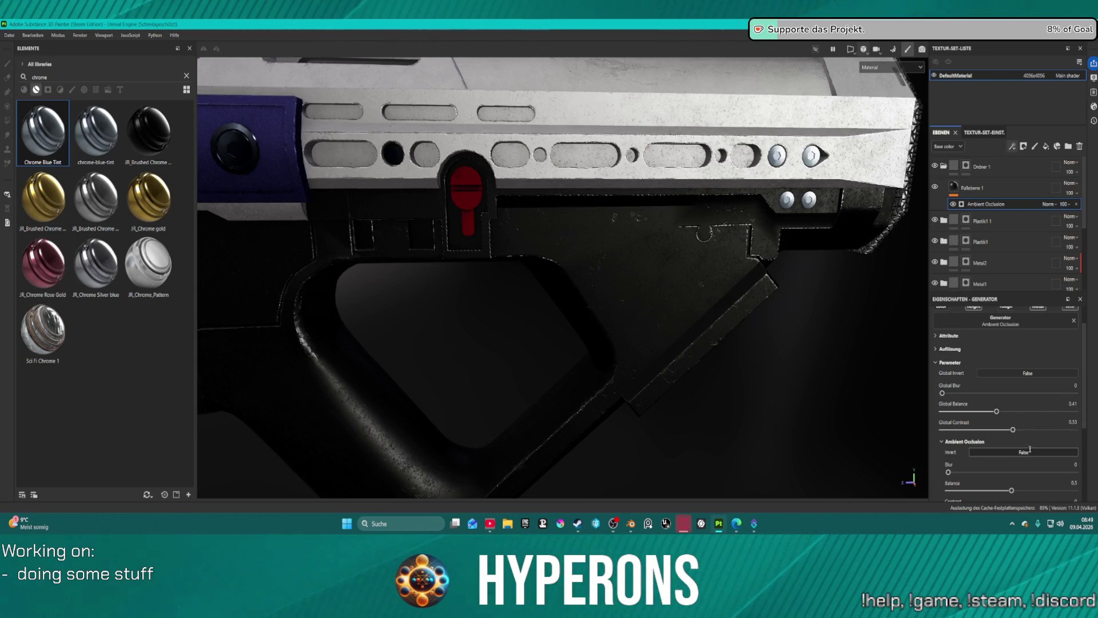
{"action": "left_click", "coordinate": [1048, 204]}
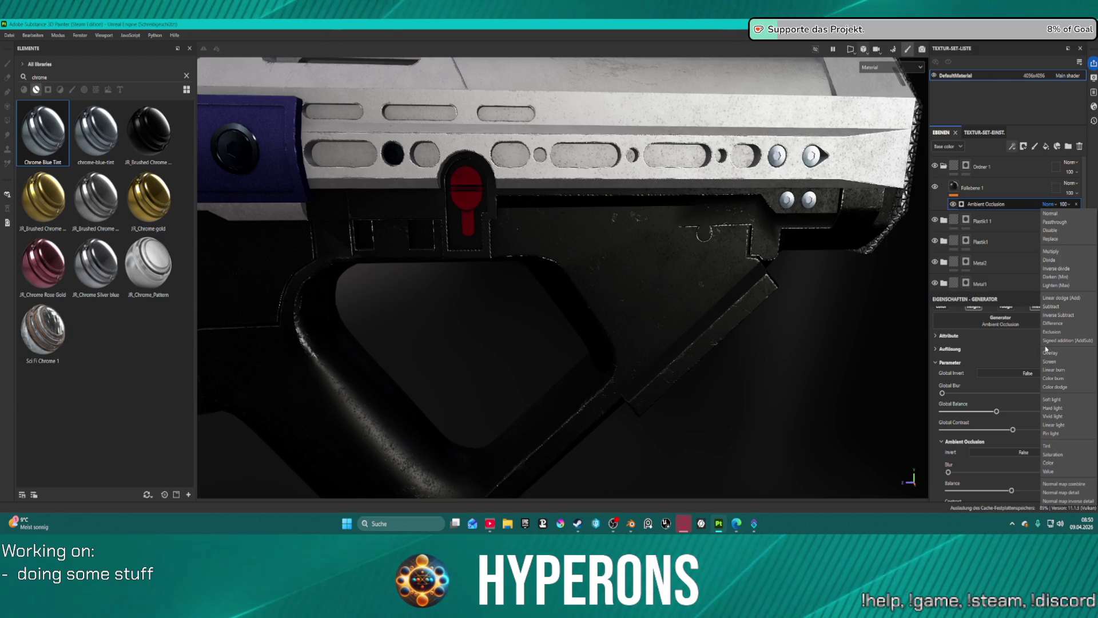
{"action": "left_click", "coordinate": [1062, 240]}
{"action": "left_click", "coordinate": [1051, 204]}
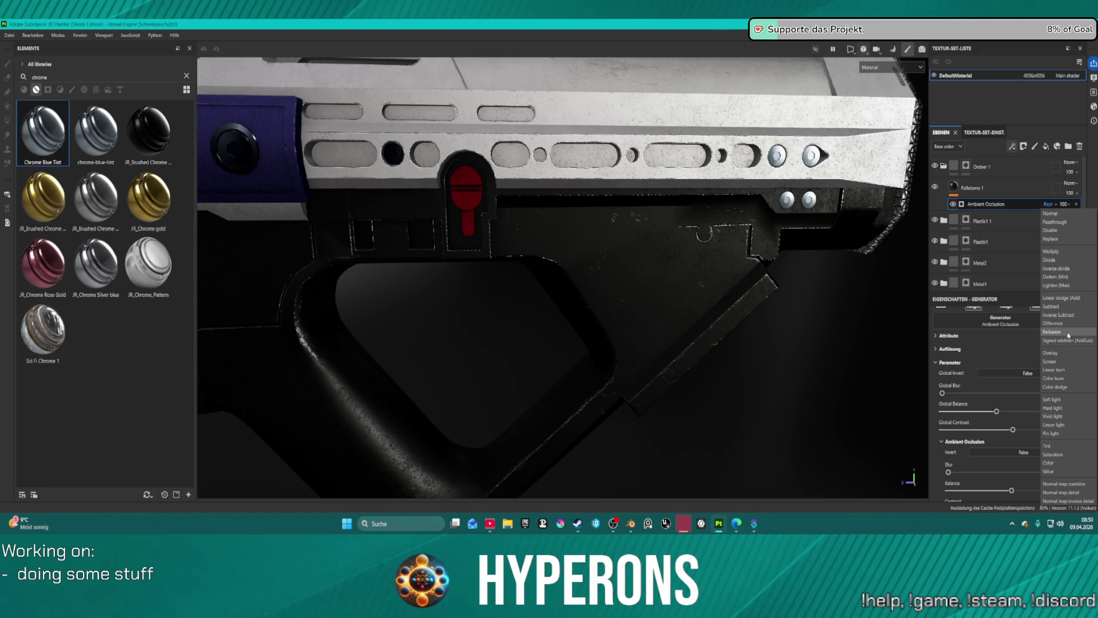
{"action": "left_click", "coordinate": [1066, 355]}
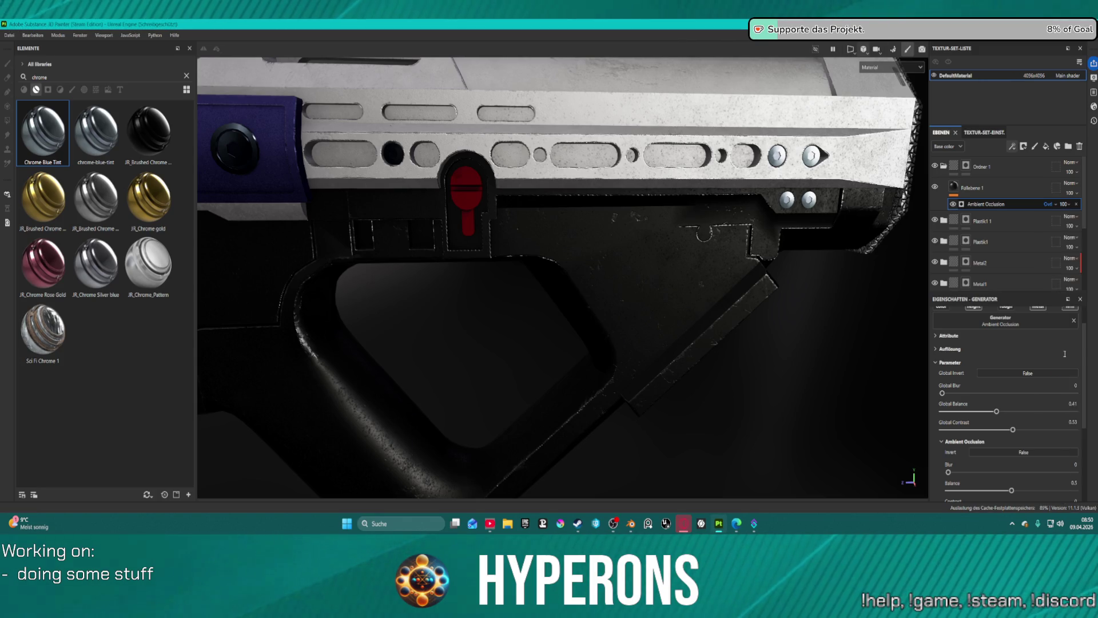
{"action": "left_click", "coordinate": [1052, 204]}
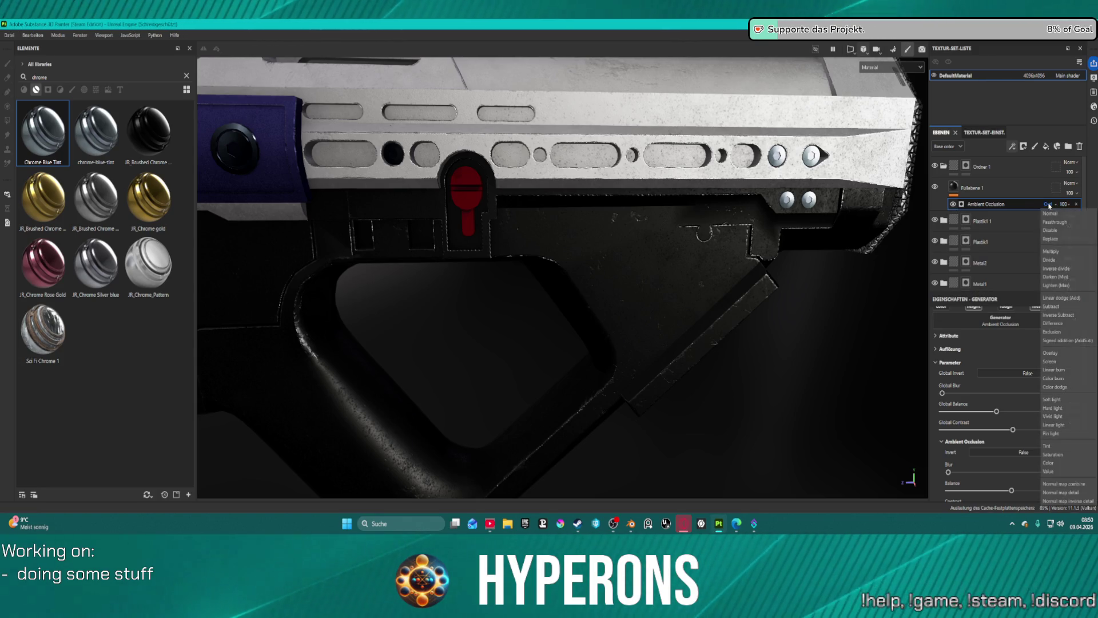
{"action": "left_click", "coordinate": [1049, 215]}
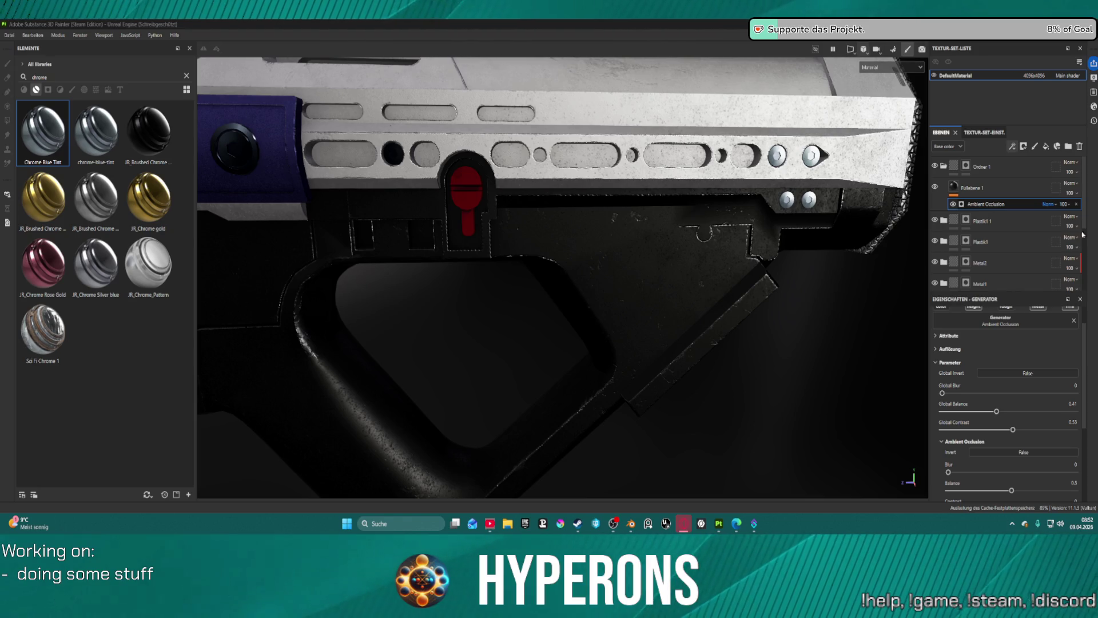
{"action": "left_click", "coordinate": [1049, 204]}
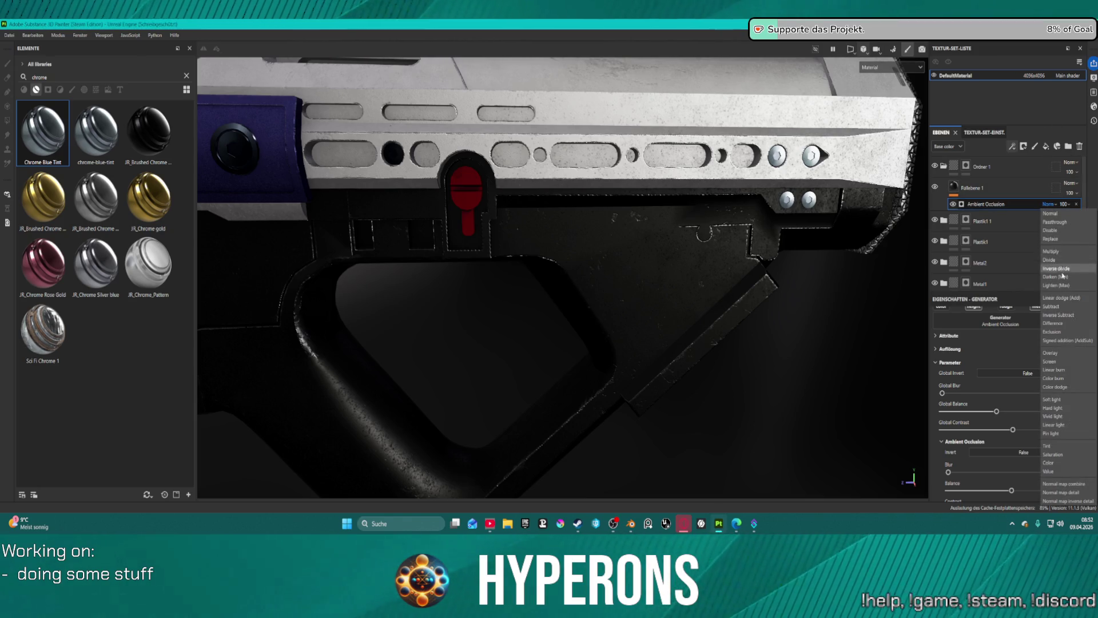
- Set the Ambient Occlusion effect on Fallebene 1 to Overlay blending
{"action": "left_click", "coordinate": [1061, 358]}
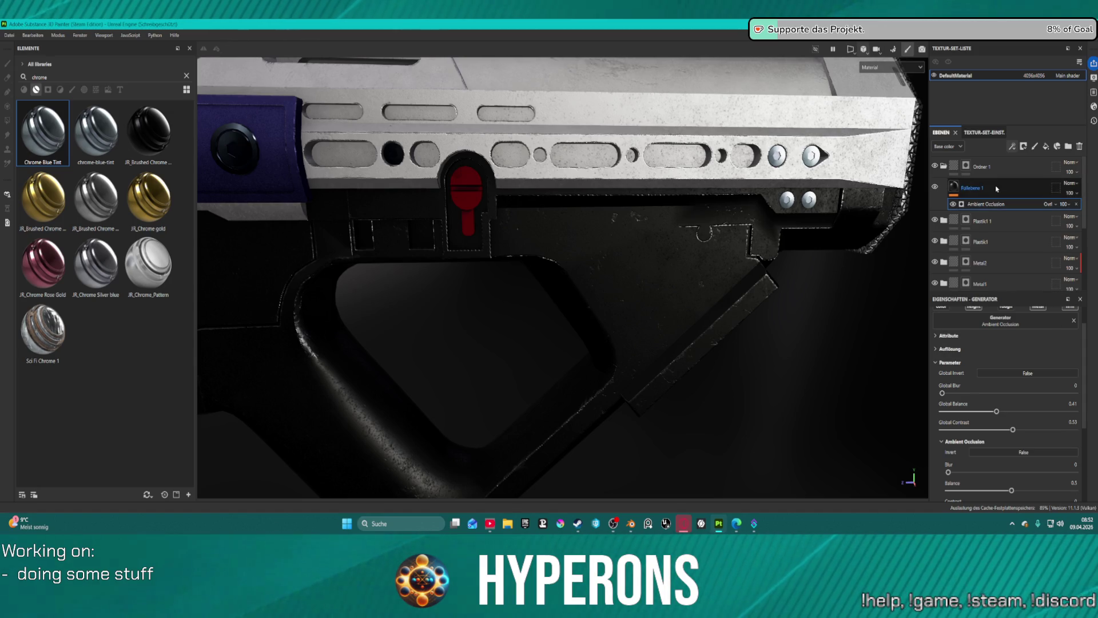
{"action": "left_click", "coordinate": [996, 189]}
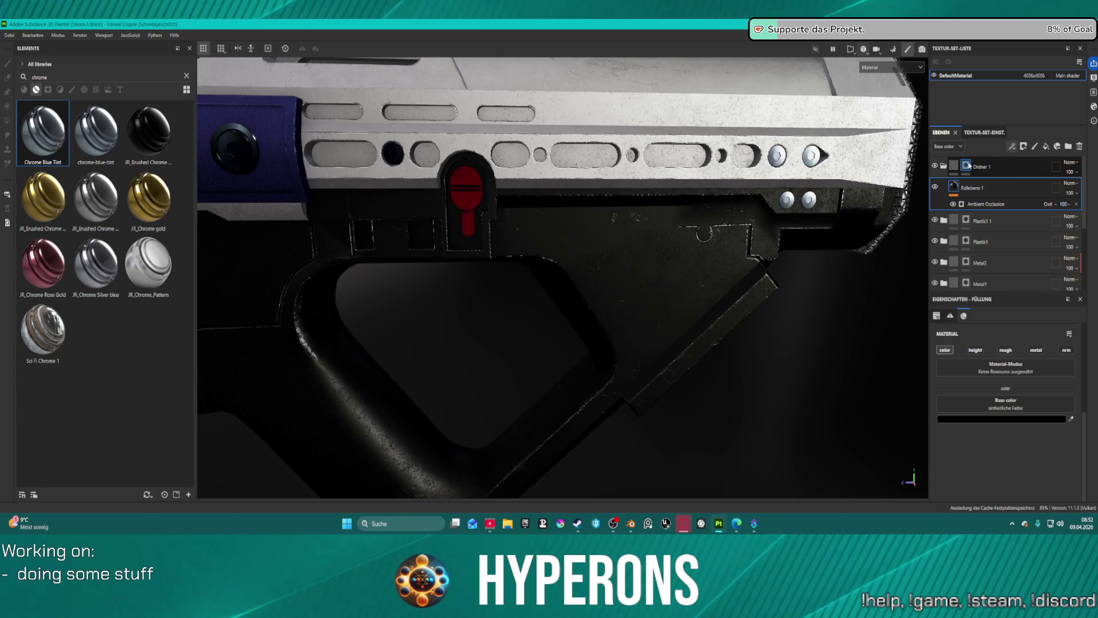
{"action": "left_click", "coordinate": [991, 206]}
- Move the Ambient Occlusion effect off Fallebene 1 and start editing Ordner 1's mask
{"action": "left_click_drag", "start_coordinate": [991, 208], "coordinate": [1014, 203]}
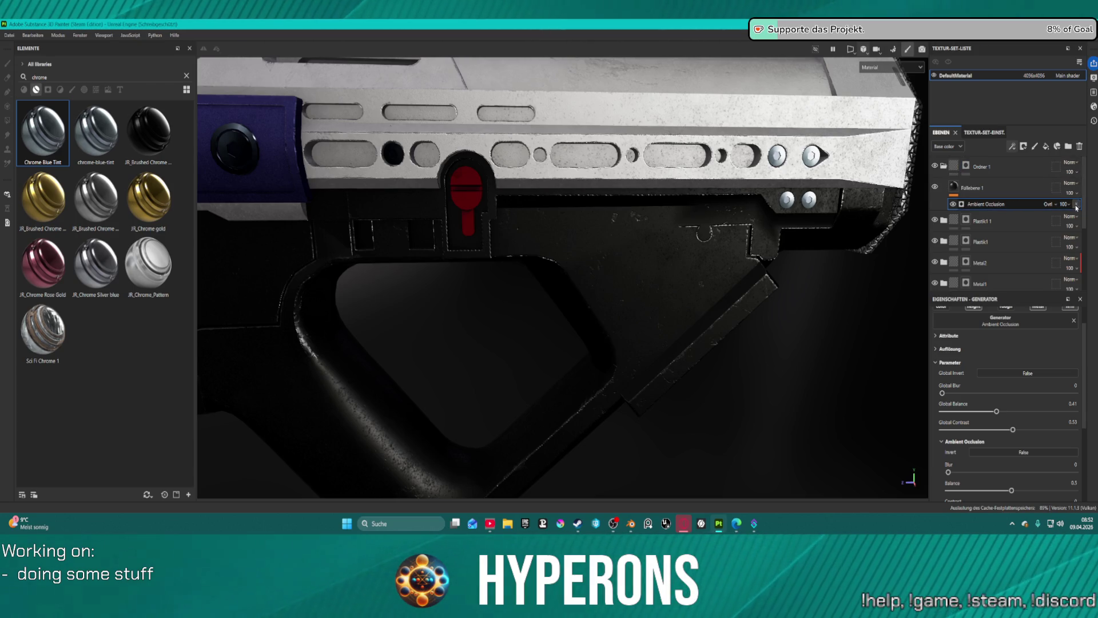
{"action": "left_click", "coordinate": [1076, 205]}
{"action": "left_click", "coordinate": [966, 166]}
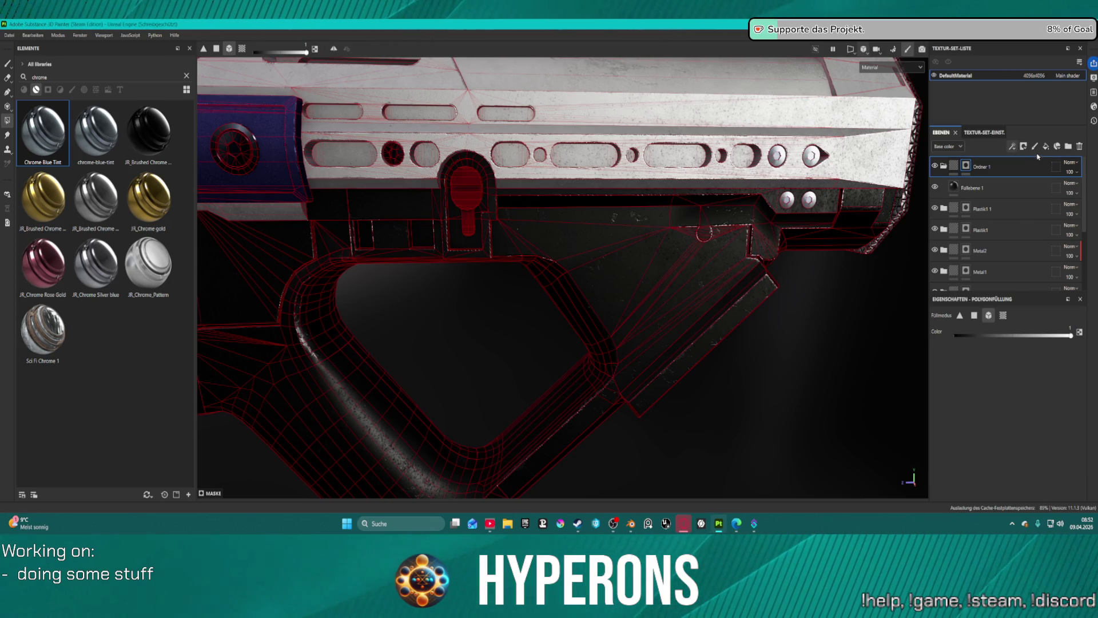
{"action": "left_click", "coordinate": [1012, 147]}
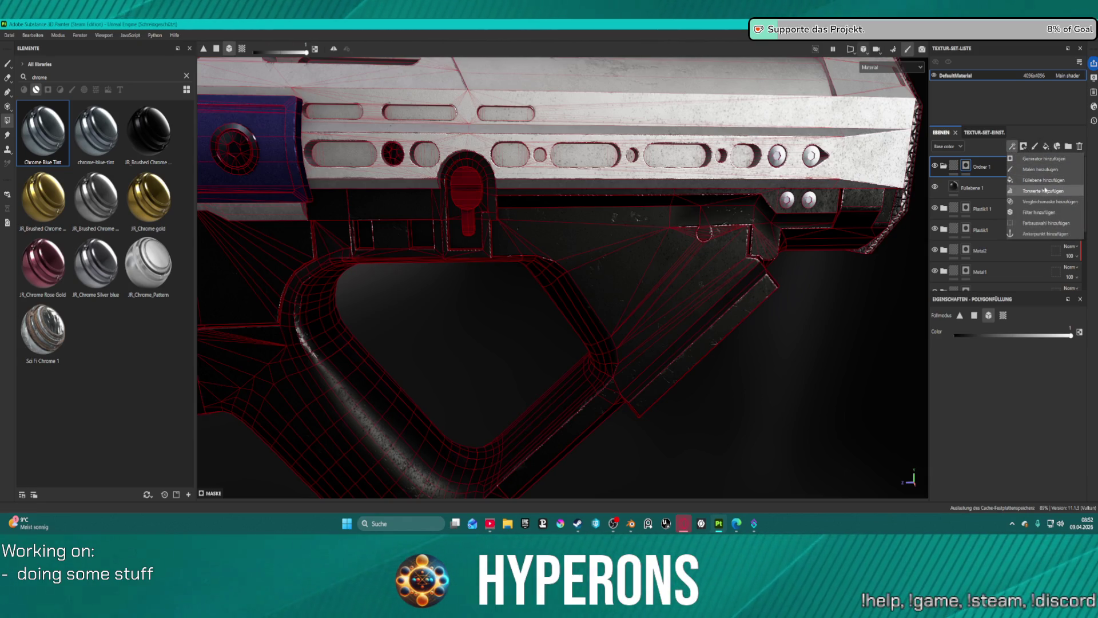
- Add an Ambient Occlusion generator to Ordner 1's mask and set Invert to True
{"action": "left_click", "coordinate": [1046, 160]}
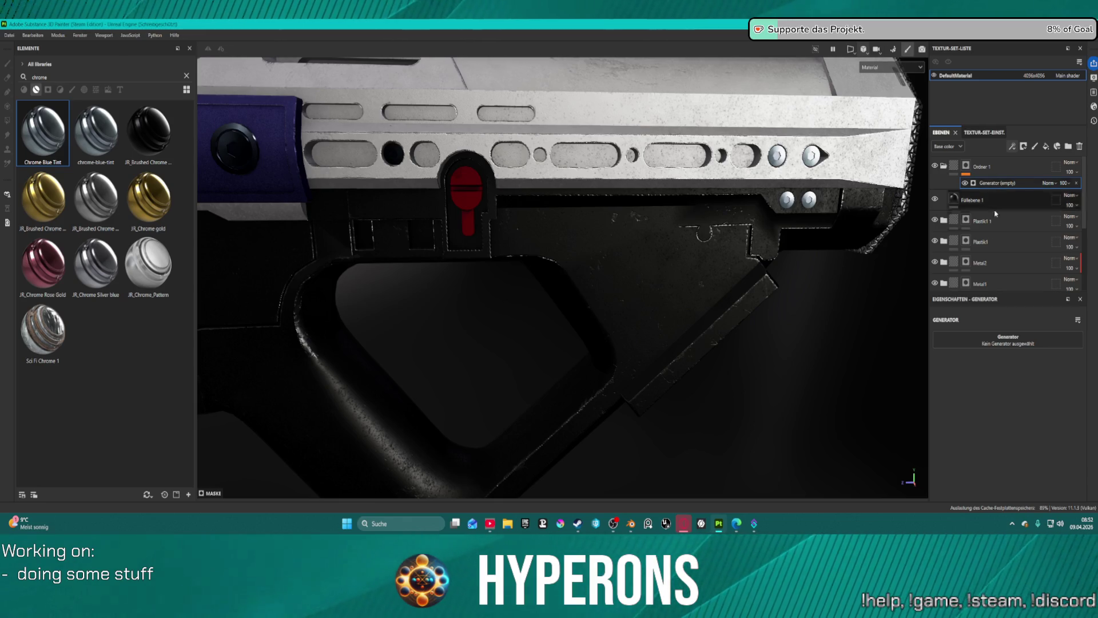
{"action": "left_click", "coordinate": [1008, 339]}
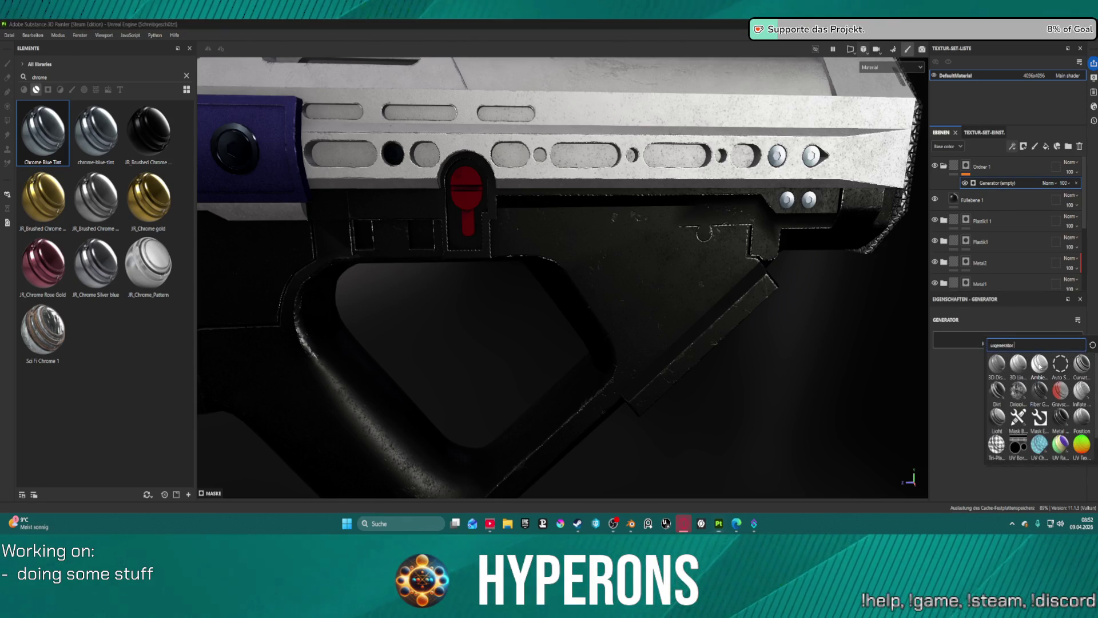
{"action": "left_click", "coordinate": [1033, 372]}
{"action": "key", "text": "f"}
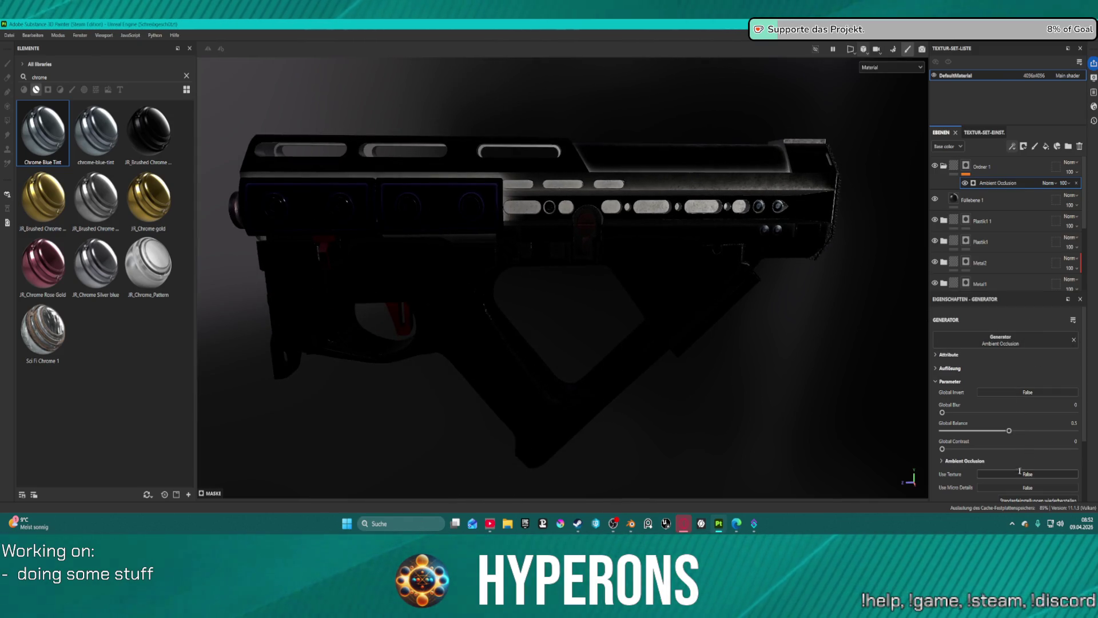
{"action": "scroll", "scroll_direction": "down", "scroll_amount": 3}
{"action": "scroll", "scroll_direction": "up", "scroll_amount": 3}
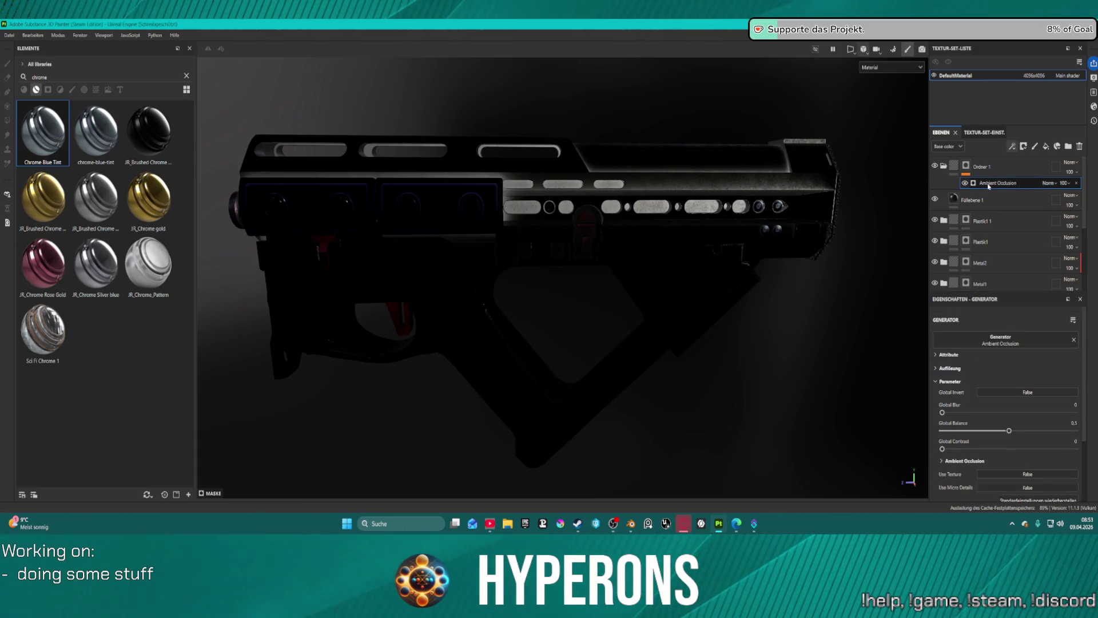
{"action": "scroll", "scroll_direction": "down", "scroll_amount": 3}
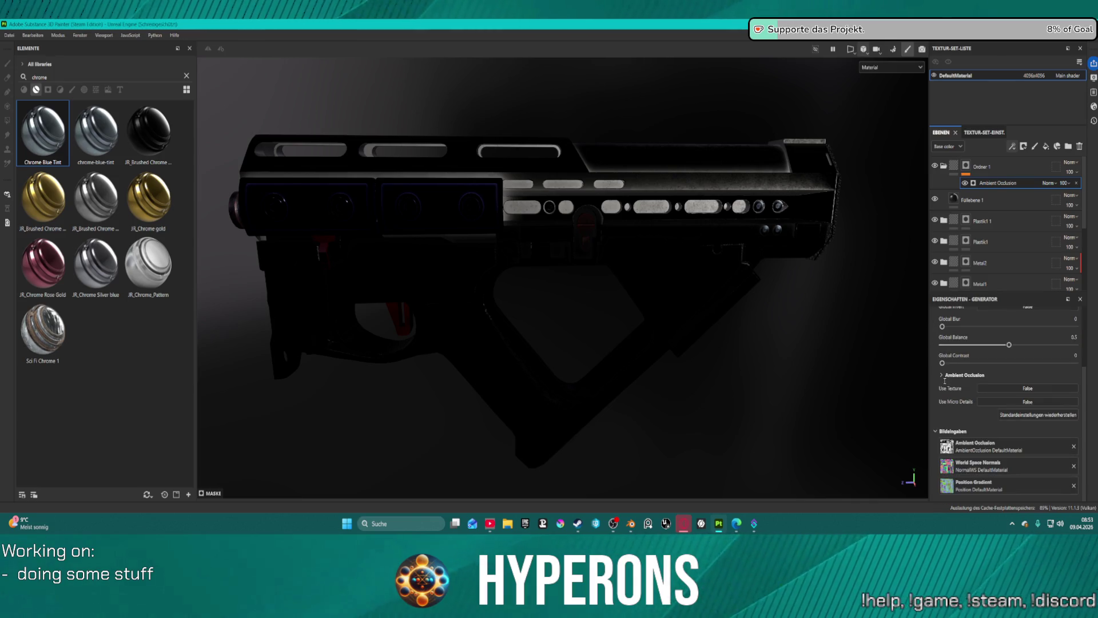
{"action": "scroll", "scroll_direction": "up", "scroll_amount": 3}
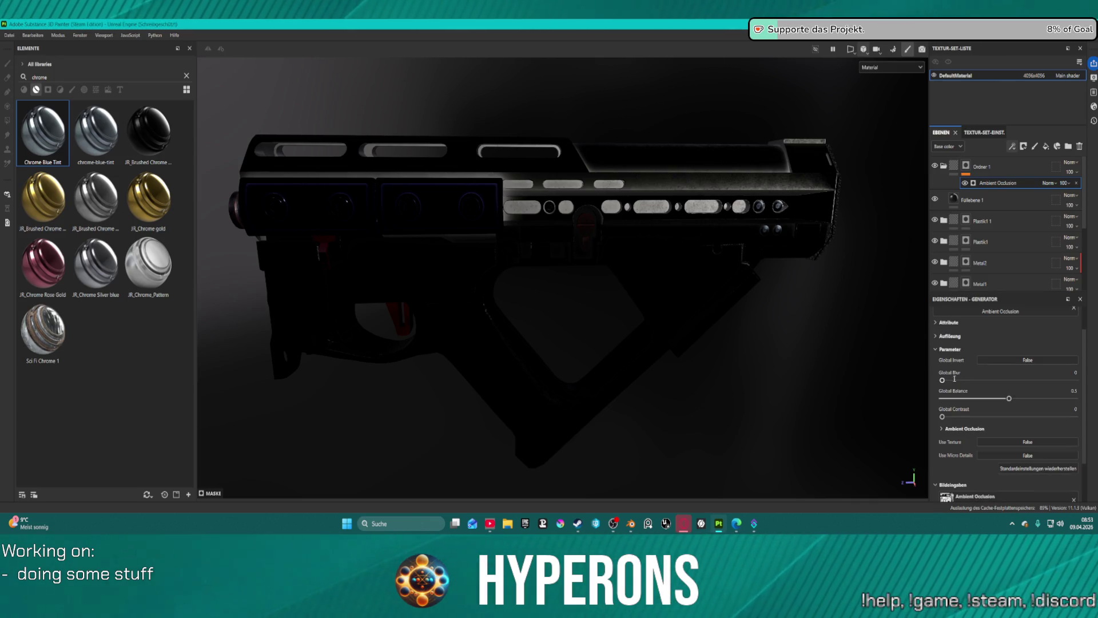
{"action": "left_click", "coordinate": [942, 428]}
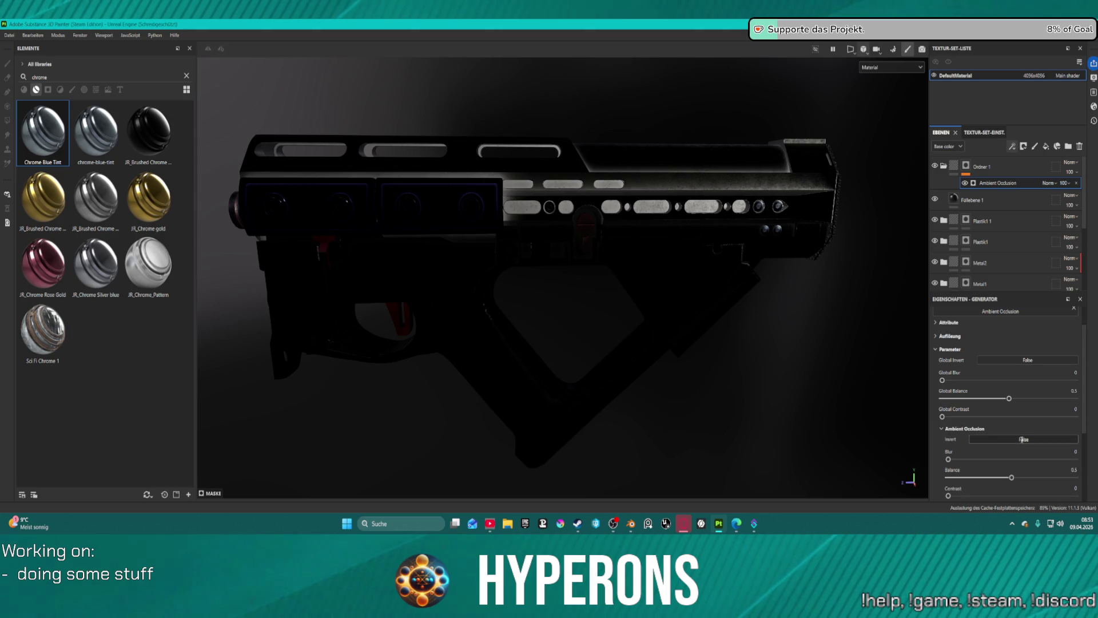
{"action": "left_click", "coordinate": [1017, 440]}
{"action": "scroll", "scroll_direction": "up", "scroll_amount": 3}
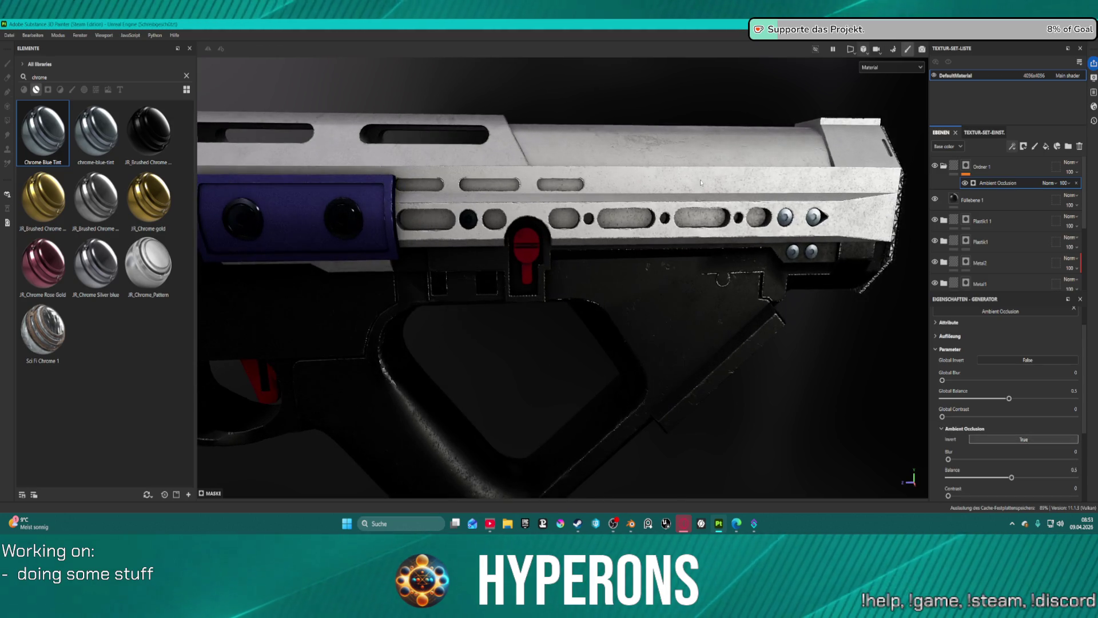
- Toggle Ordner 1 on and off while orbiting to compare the gun with and without the AO shading
{"action": "left_click", "coordinate": [935, 166]}
{"action": "left_click", "coordinate": [935, 166]}
{"action": "left_click", "coordinate": [936, 167]}
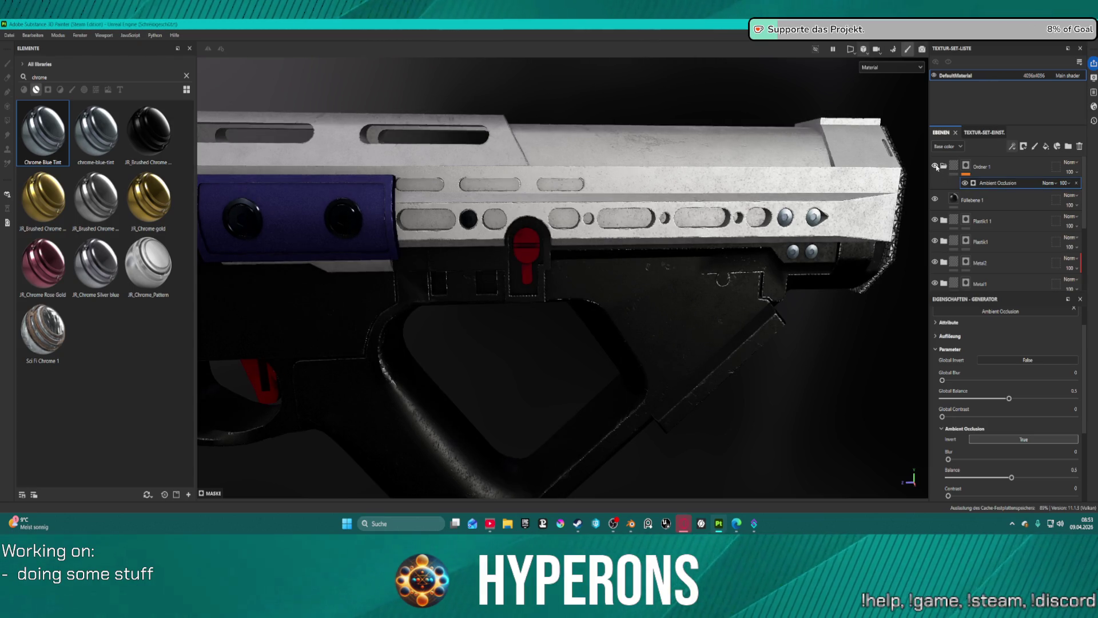
{"action": "left_click", "coordinate": [936, 167]}
{"action": "left_click", "coordinate": [936, 167]}
{"action": "left_click", "coordinate": [936, 167]}
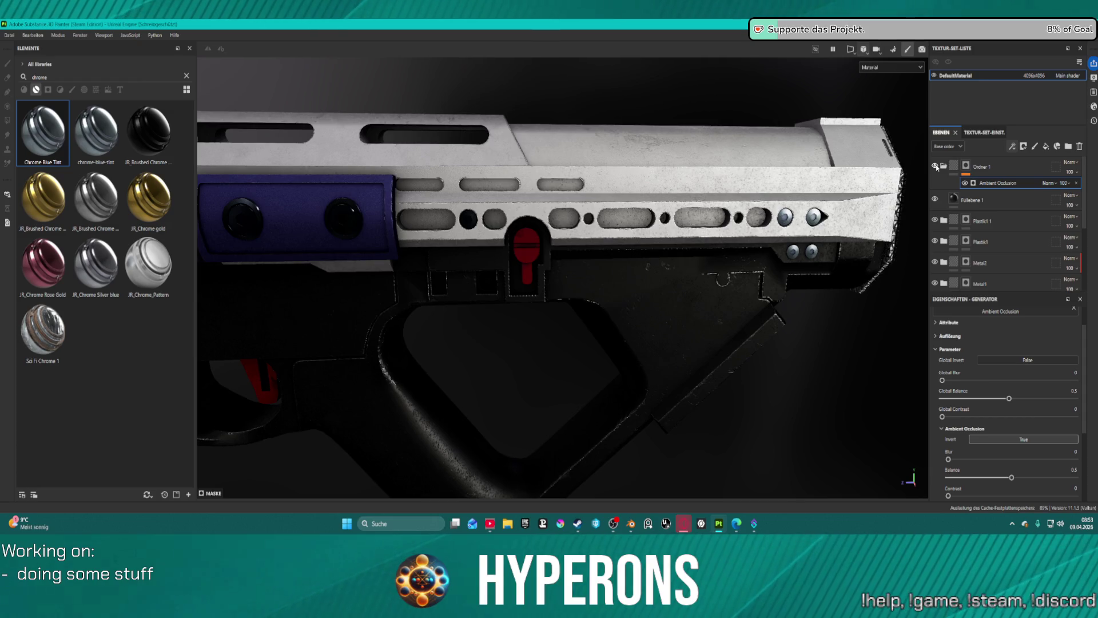
{"action": "key", "text": "f"}
{"action": "left_click_drag", "start_coordinate": [580, 335], "coordinate": [606, 330]}
{"action": "scroll", "scroll_direction": "up", "scroll_amount": 3}
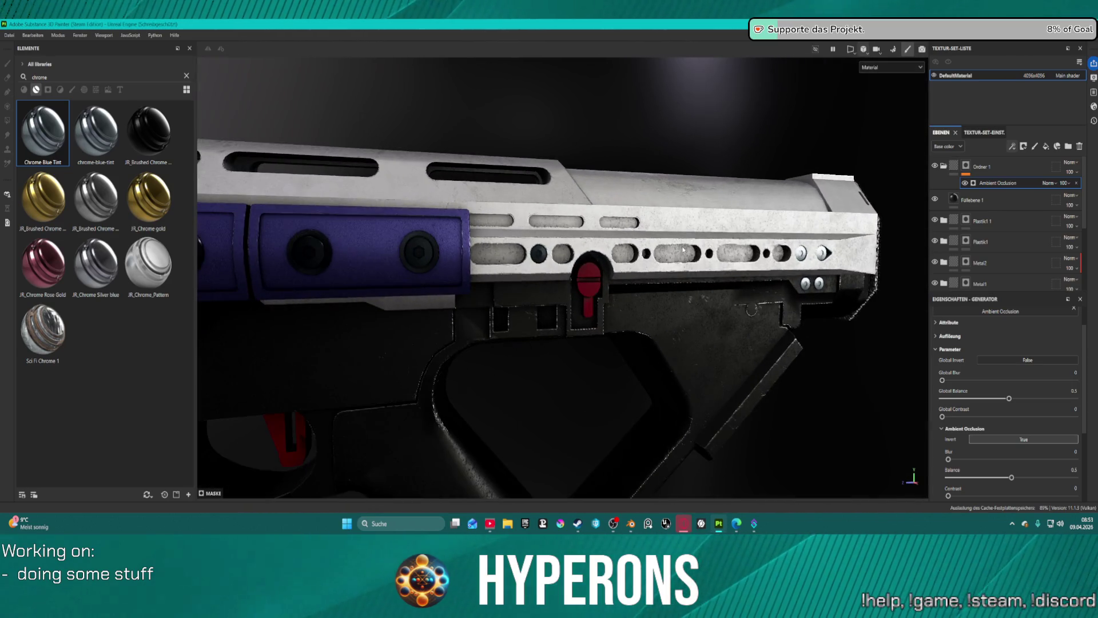
{"action": "scroll", "scroll_direction": "up", "scroll_amount": 3}
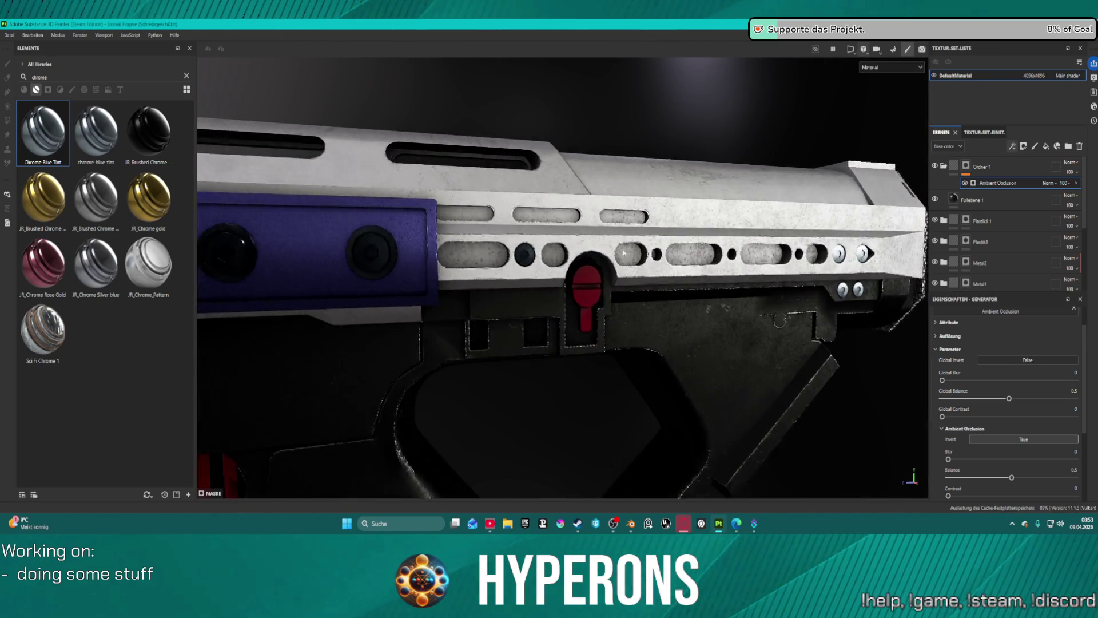
{"action": "left_click", "coordinate": [937, 166]}
{"action": "left_click", "coordinate": [937, 166]}
{"action": "left_click", "coordinate": [937, 166]}
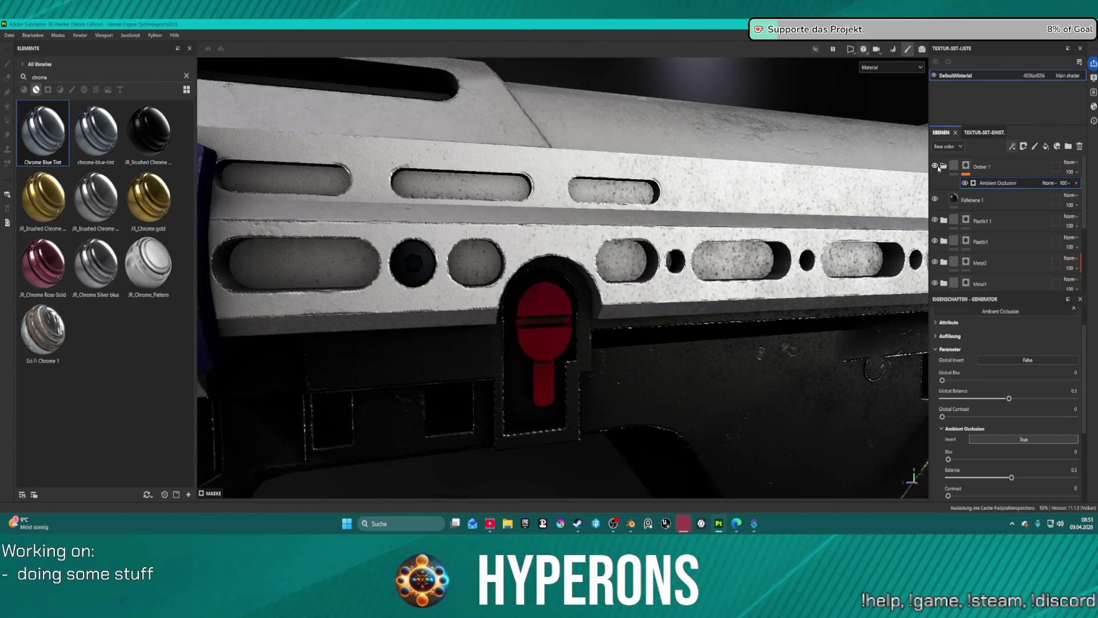
{"action": "key", "text": "f"}
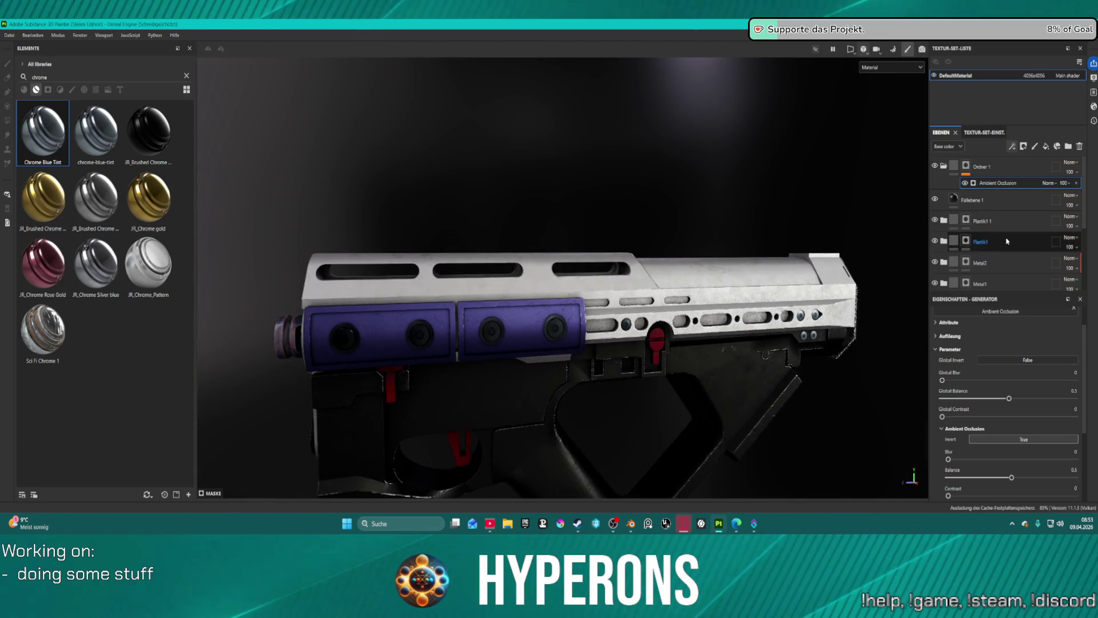
{"action": "scroll", "scroll_direction": "up", "scroll_amount": 3}
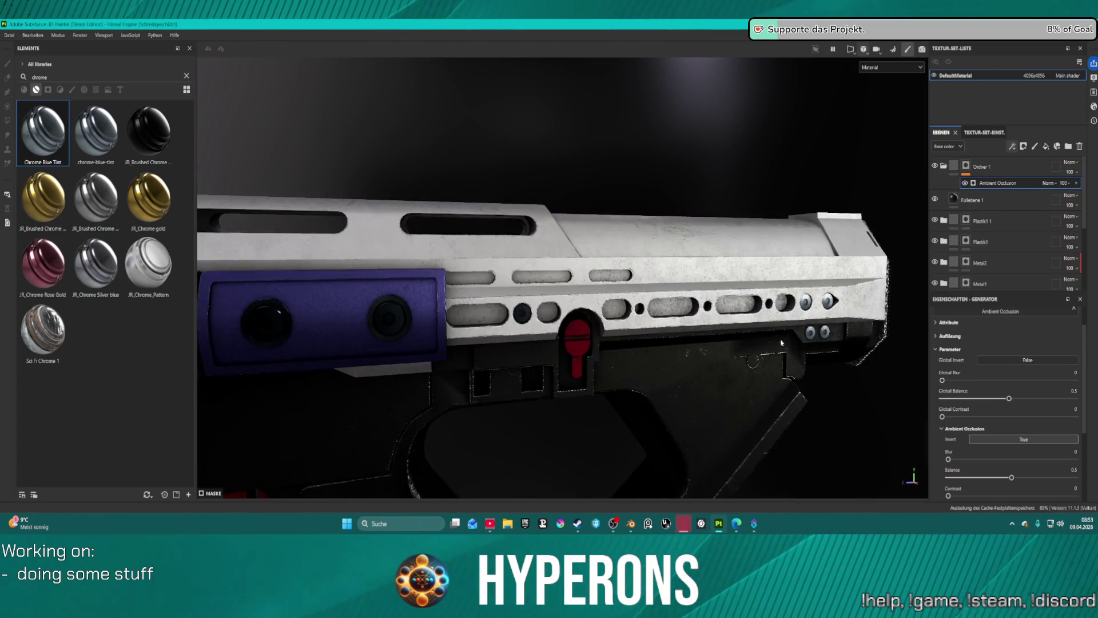
- Raise the AO Global Contrast slightly and blur it to about 2.07, checking the gun from several sides
{"action": "left_click_drag", "start_coordinate": [943, 416], "coordinate": [1011, 416]}
{"action": "left_click_drag", "start_coordinate": [942, 380], "coordinate": [989, 398]}
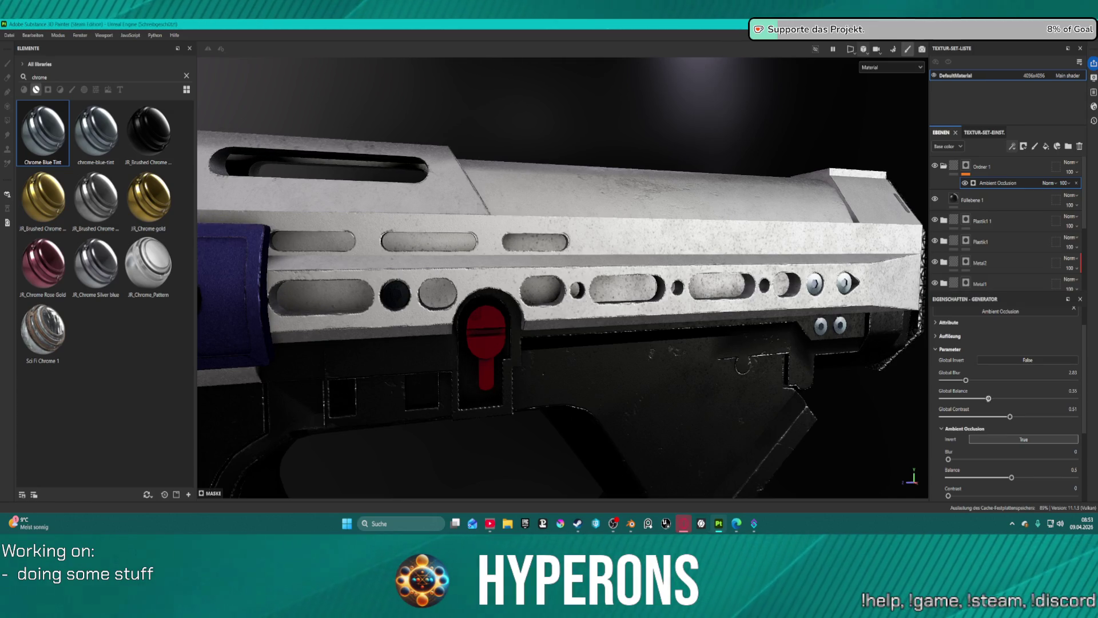
{"action": "scroll", "scroll_direction": "down", "scroll_amount": 3}
{"action": "left_click_drag", "start_coordinate": [552, 376], "coordinate": [833, 363]}
{"action": "scroll", "scroll_direction": "up", "scroll_amount": 3}
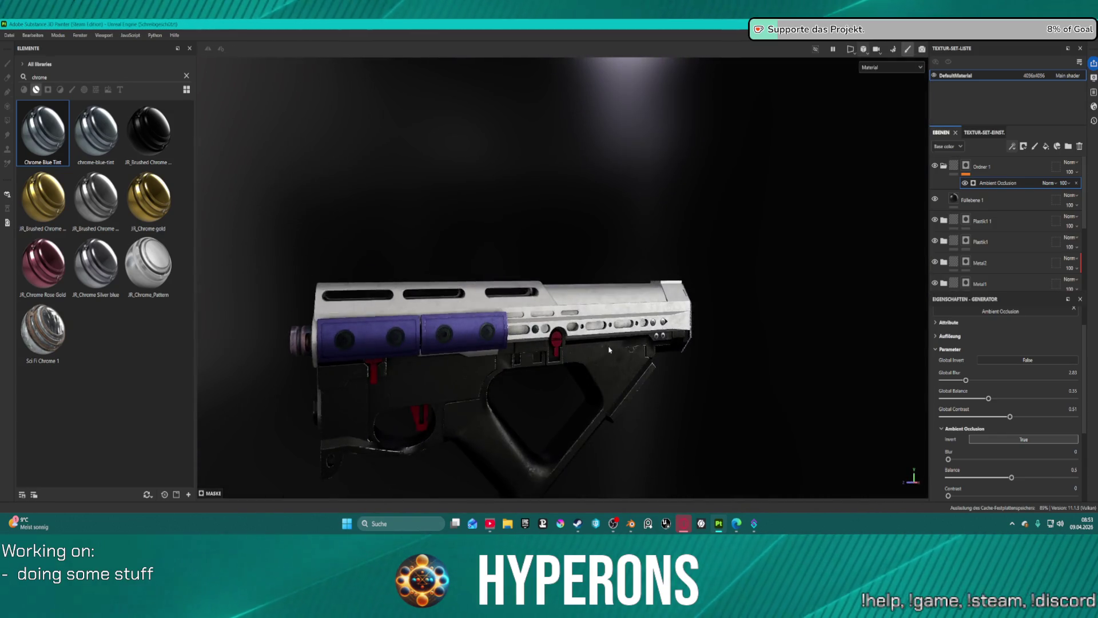
{"action": "left_click", "coordinate": [608, 243]}
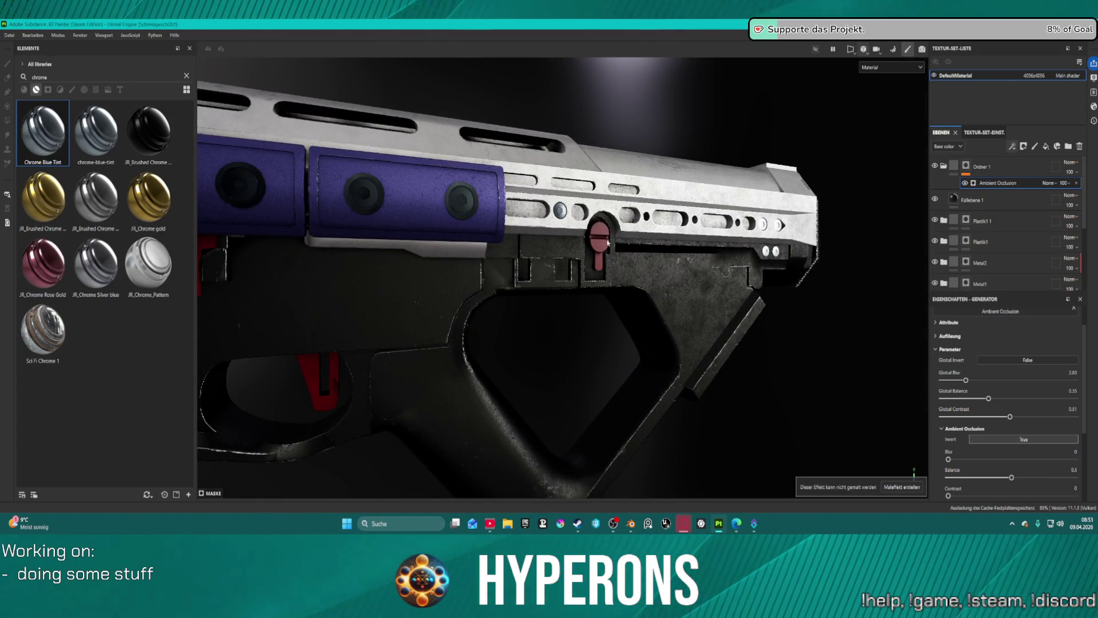
{"action": "scroll", "scroll_direction": "down", "scroll_amount": 3}
{"action": "left_click_drag", "start_coordinate": [715, 218], "coordinate": [617, 231]}
{"action": "scroll", "scroll_direction": "up", "scroll_amount": 3}
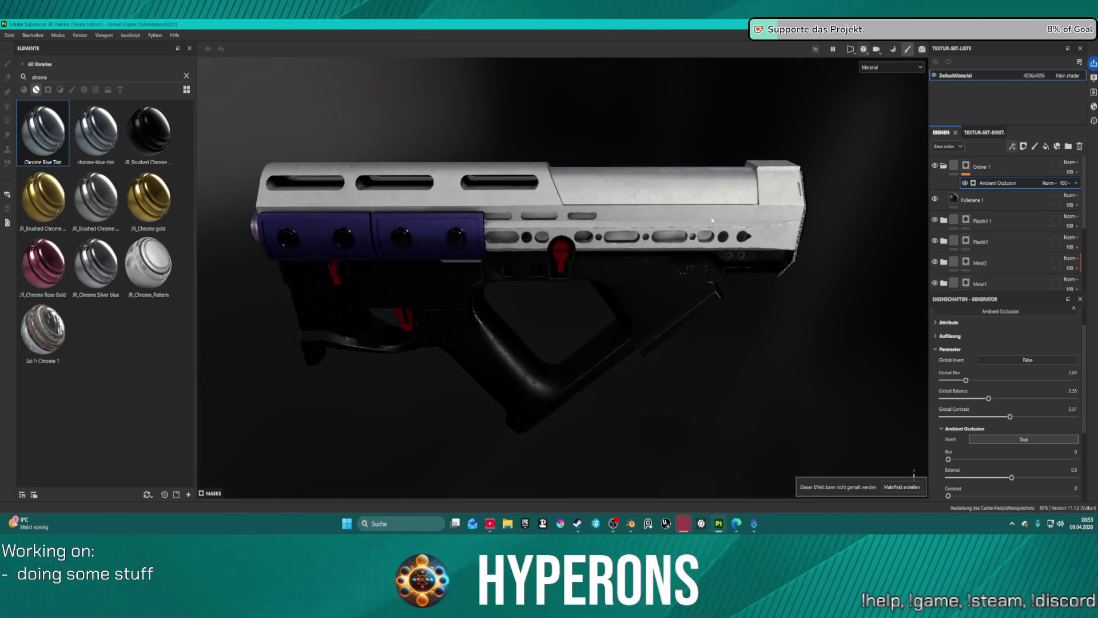
{"action": "scroll", "scroll_direction": "up", "scroll_amount": 3}
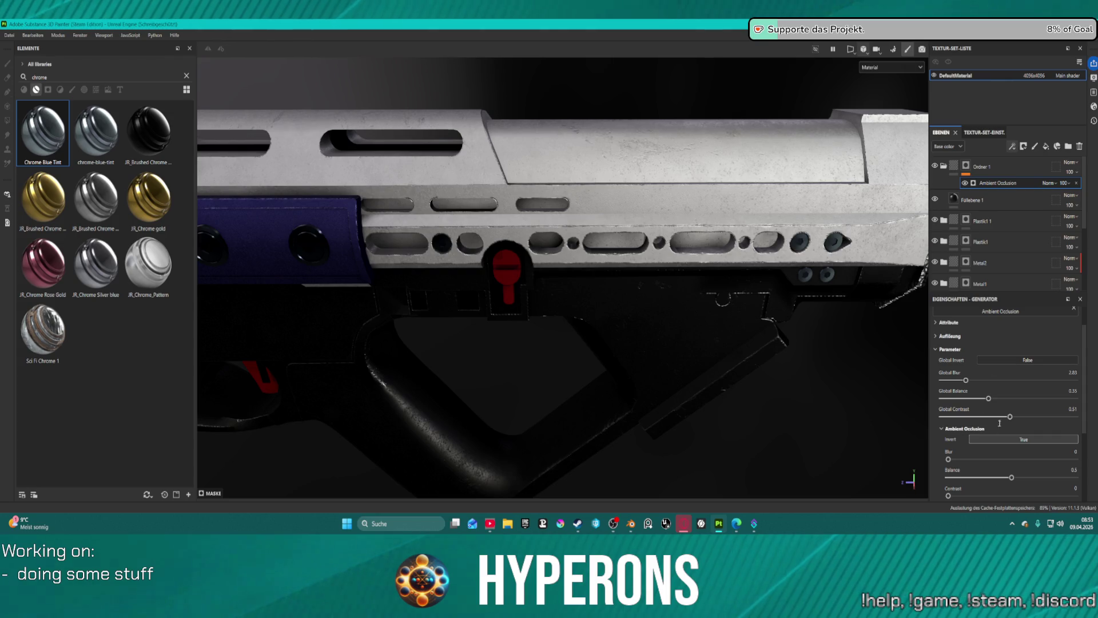
- Try Global Balance 0.65 and 0.33, contrast 0.35 and blur 4.42, then undo back to Global Blur 0
{"action": "left_click_drag", "start_coordinate": [989, 398], "coordinate": [1076, 416]}
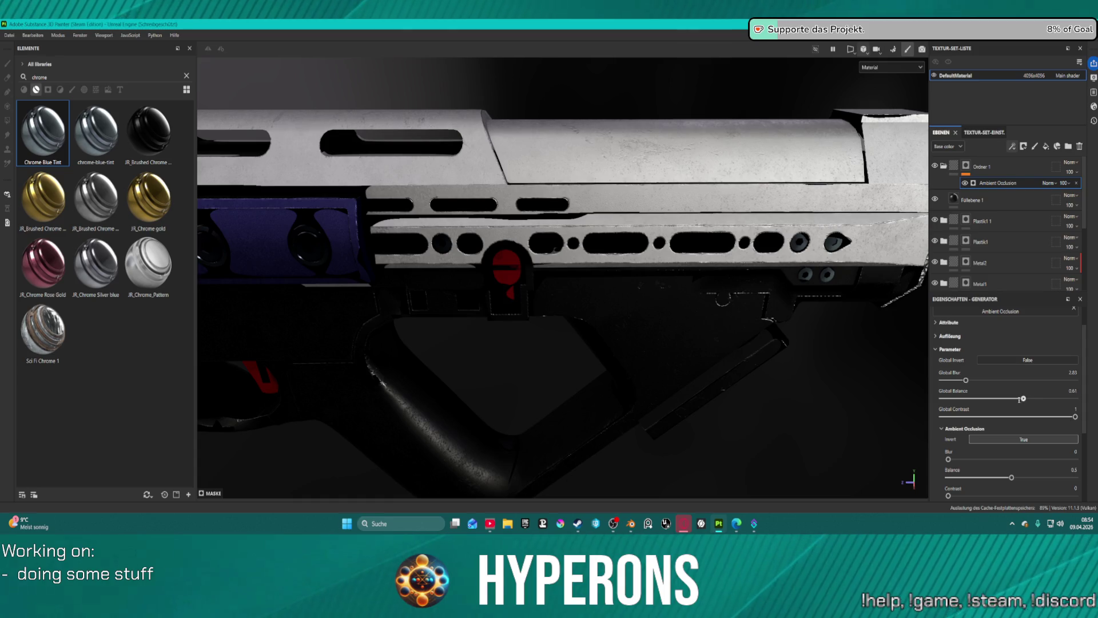
{"action": "left_click_drag", "start_coordinate": [1023, 398], "coordinate": [986, 399]}
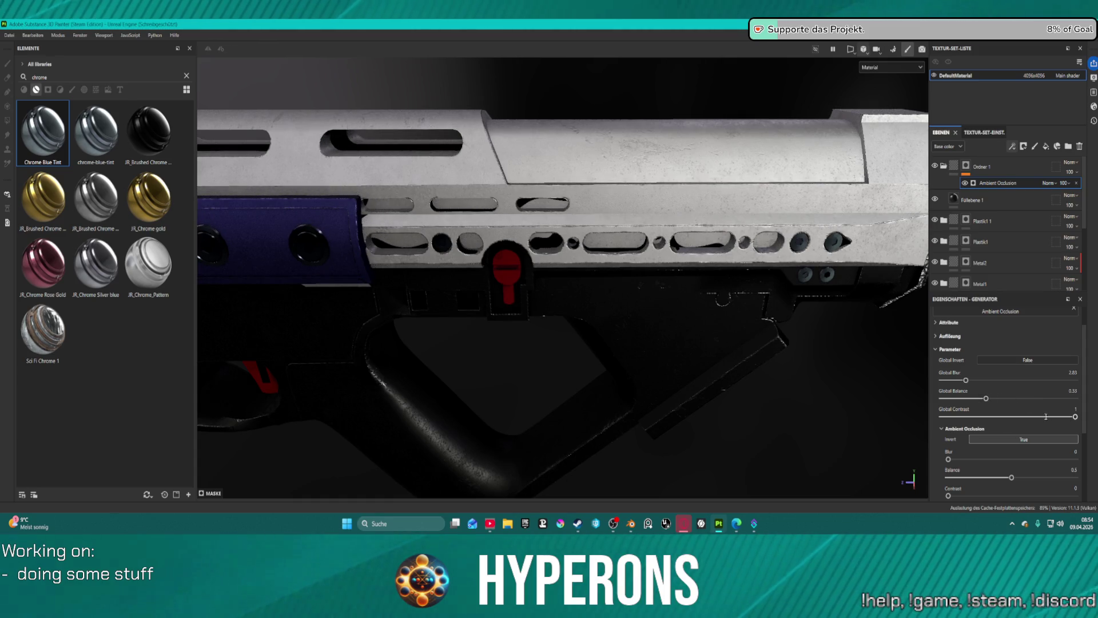
{"action": "left_click_drag", "start_coordinate": [1075, 416], "coordinate": [1017, 416]}
{"action": "left_click_drag", "start_coordinate": [977, 380], "coordinate": [959, 398]}
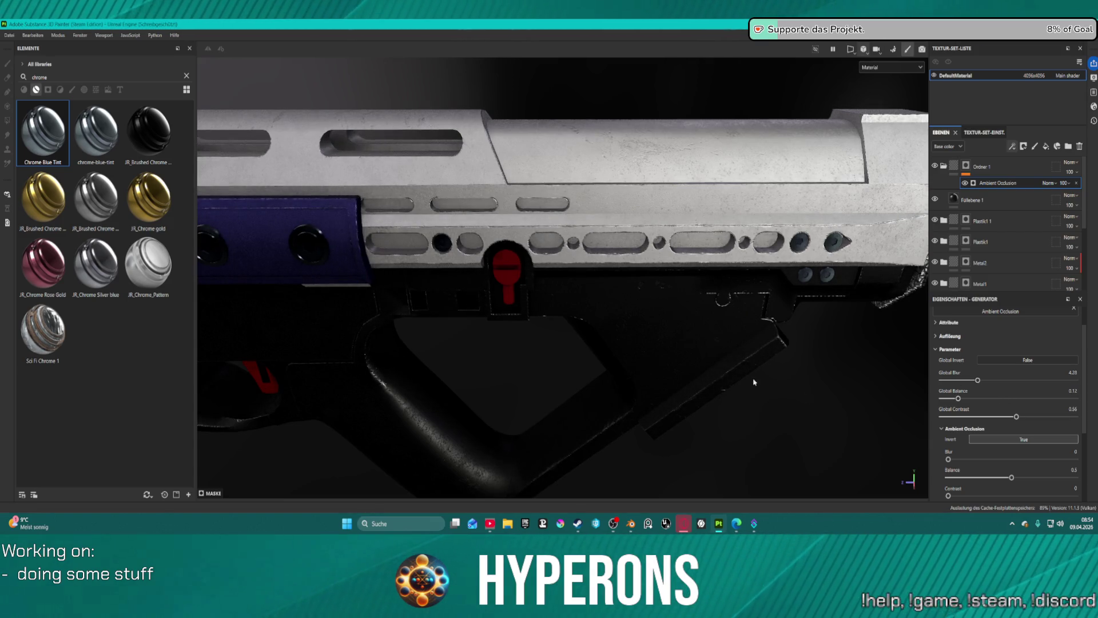
{"action": "key", "text": "ctrl+z"}
{"action": "key", "text": "ctrl+z"}
{"action": "key", "text": "ctrl+z"}
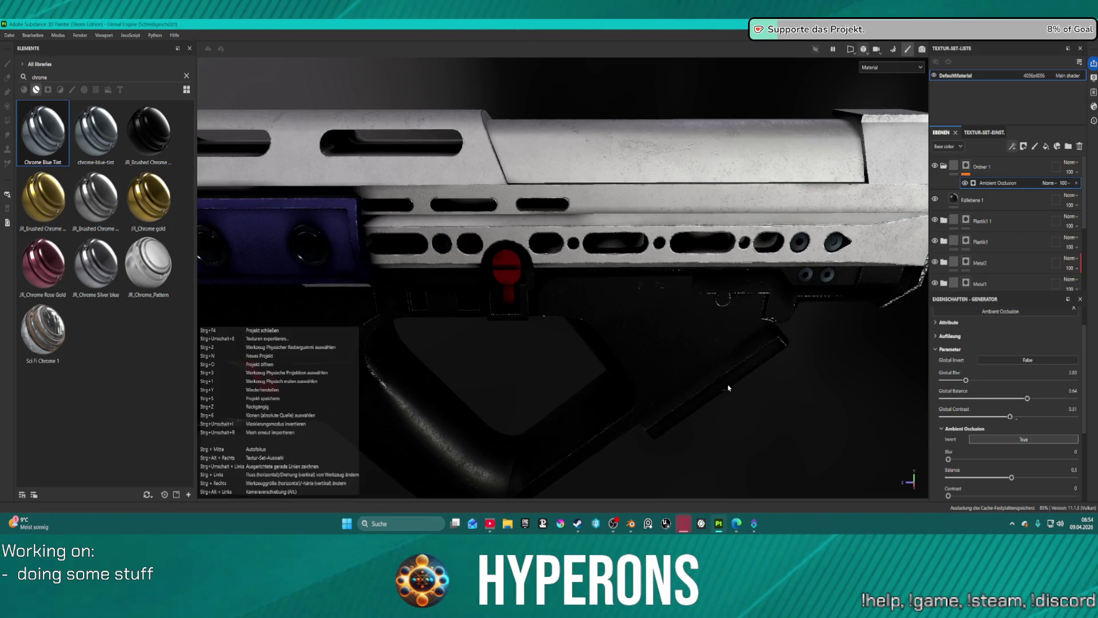
{"action": "scroll", "scroll_direction": "down", "scroll_amount": 3}
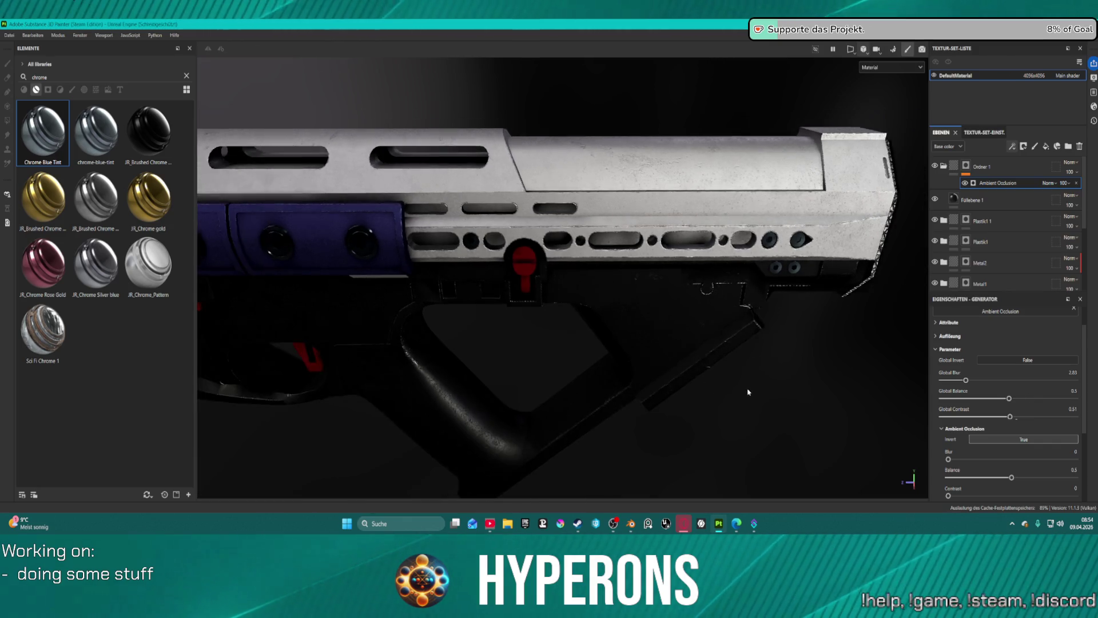
{"action": "left_click_drag", "start_coordinate": [709, 392], "coordinate": [755, 341]}
{"action": "scroll", "scroll_direction": "up", "scroll_amount": 3}
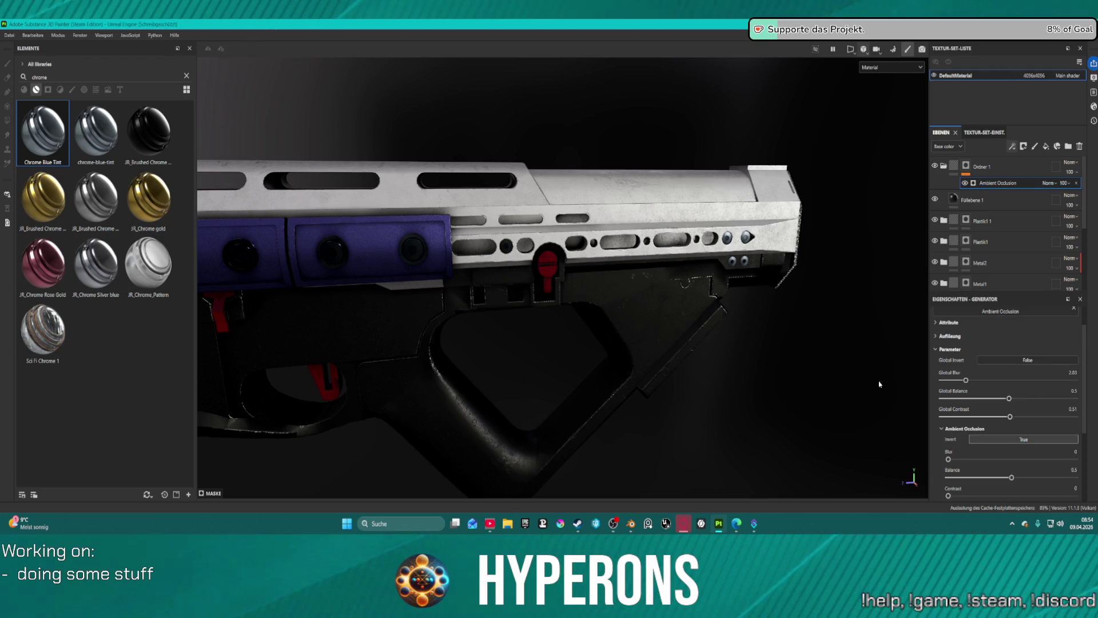
{"action": "key", "text": "ctrl+z"}
- Inspect the shading over the receiver, trigger, top rail and purple handguard
{"action": "scroll", "scroll_direction": "down", "scroll_amount": 3}
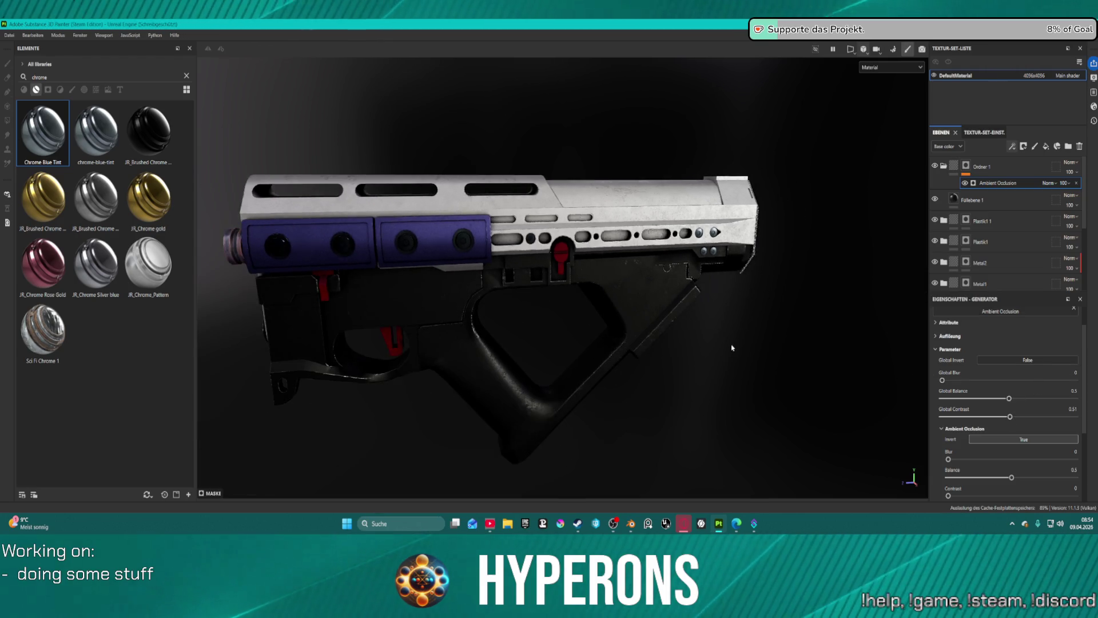
{"action": "scroll", "scroll_direction": "up", "scroll_amount": 3}
{"action": "scroll", "scroll_direction": "down", "scroll_amount": 3}
{"action": "scroll", "scroll_direction": "up", "scroll_amount": 3}
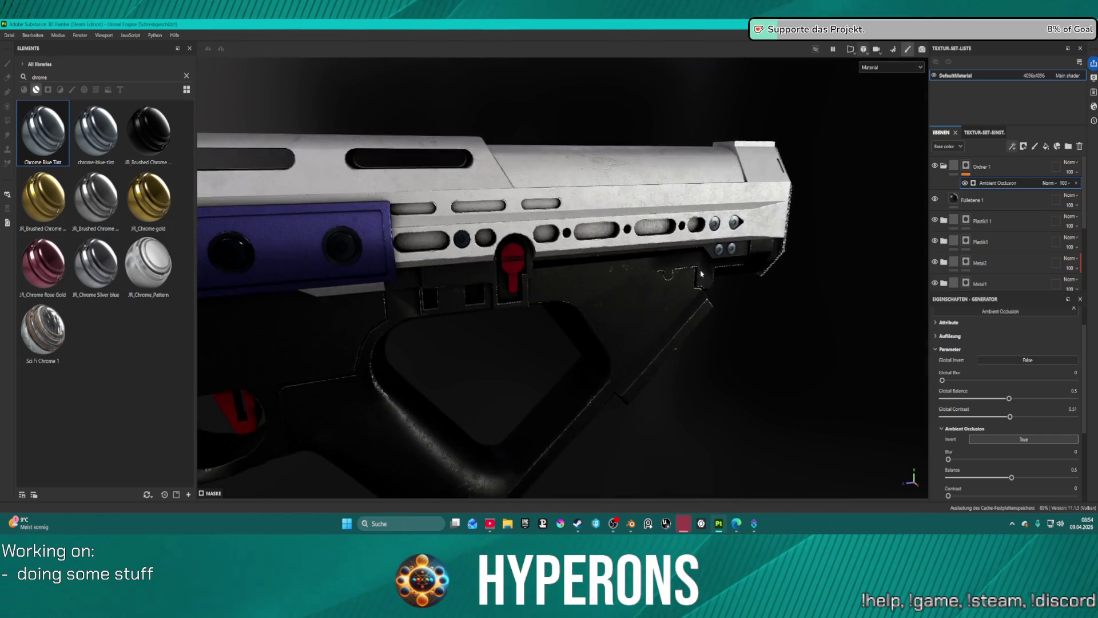
{"action": "scroll", "scroll_direction": "down", "scroll_amount": 3}
{"action": "scroll", "scroll_direction": "up", "scroll_amount": 3}
{"action": "left_click_drag", "start_coordinate": [753, 299], "coordinate": [885, 267]}
{"action": "scroll", "scroll_direction": "down", "scroll_amount": 3}
{"action": "left_click_drag", "start_coordinate": [689, 280], "coordinate": [491, 309]}
{"action": "scroll", "scroll_direction": "down", "scroll_amount": 3}
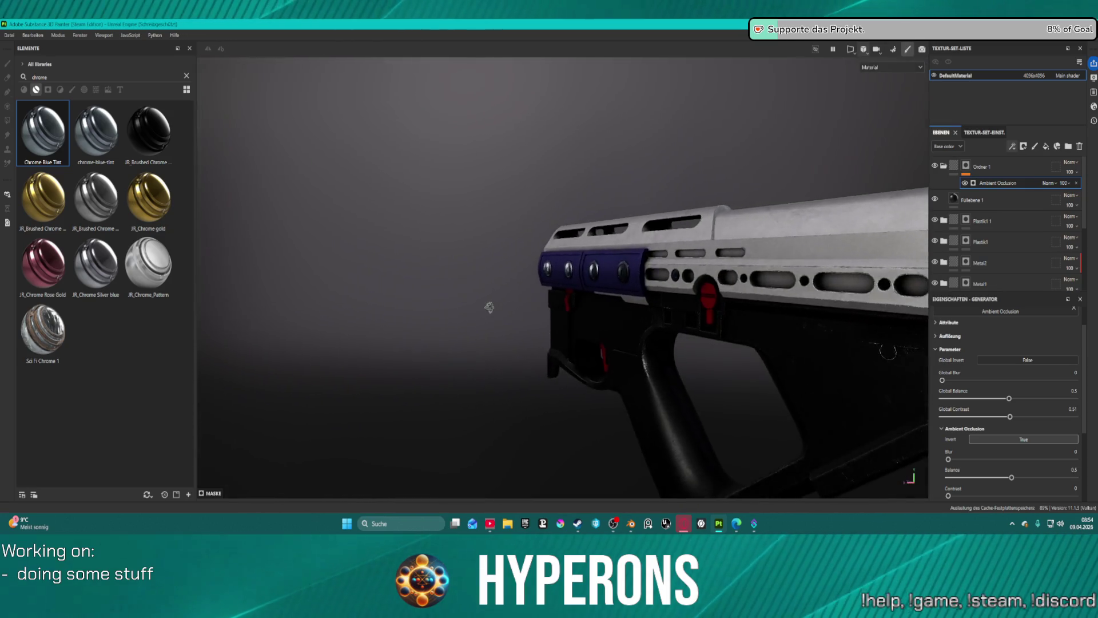
{"action": "scroll", "scroll_direction": "up", "scroll_amount": 3}
{"action": "left_click_drag", "start_coordinate": [704, 309], "coordinate": [916, 263]}
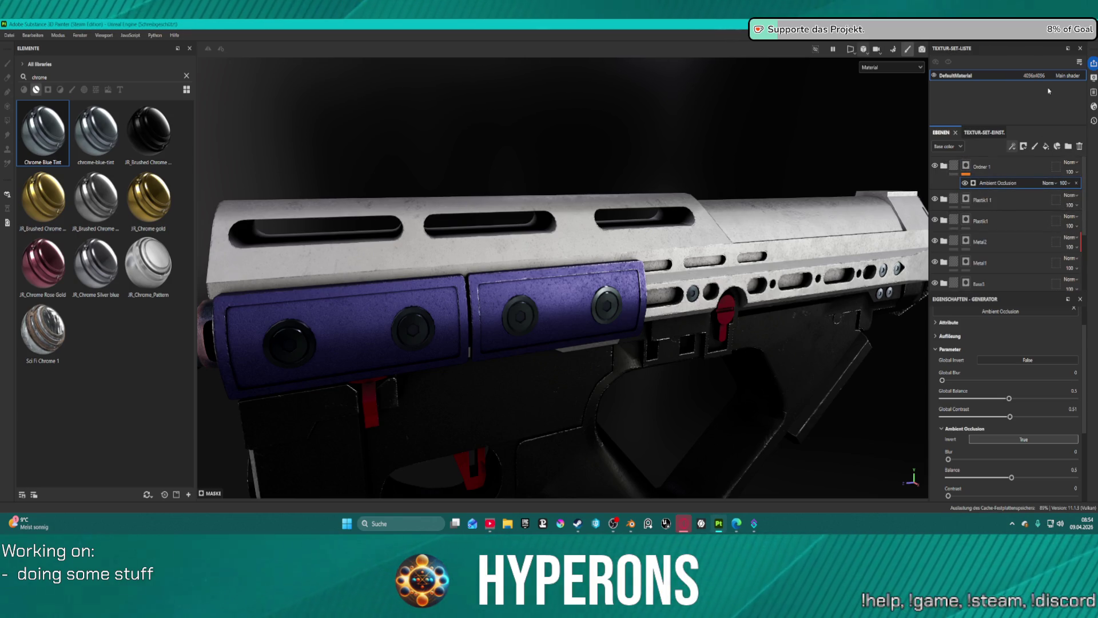
- Open and close the display settings and the log panel
{"action": "left_click", "coordinate": [1094, 79]}
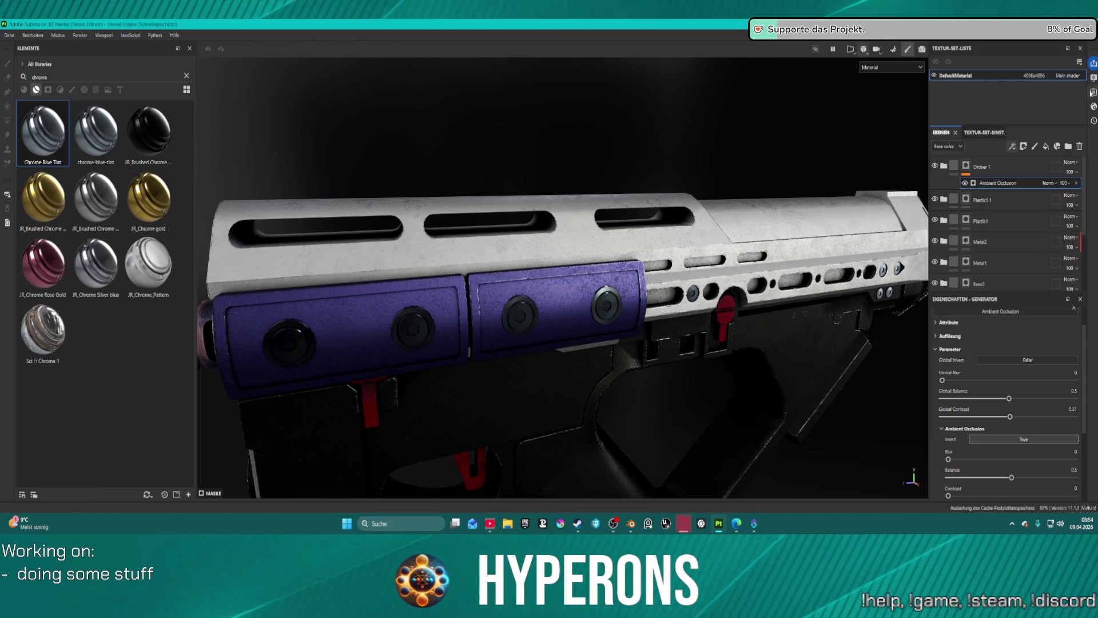
{"action": "left_click", "coordinate": [1093, 93]}
{"action": "left_click", "coordinate": [1081, 93]}
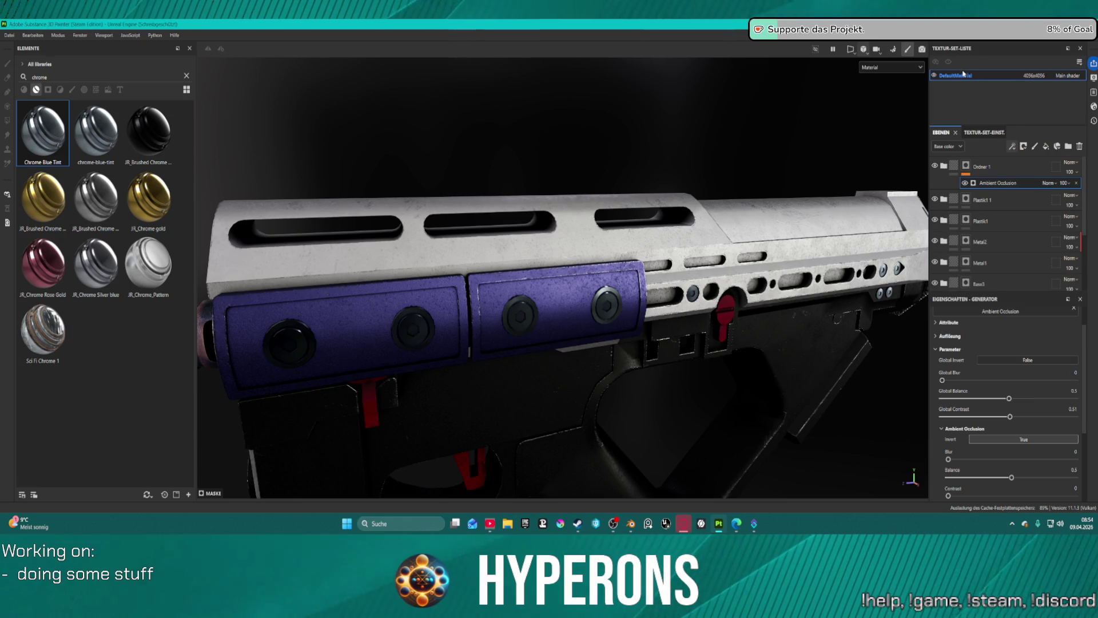
- Add an Emissive channel in Texture Set Settings and return to the layer stack
{"action": "left_click", "coordinate": [978, 134]}
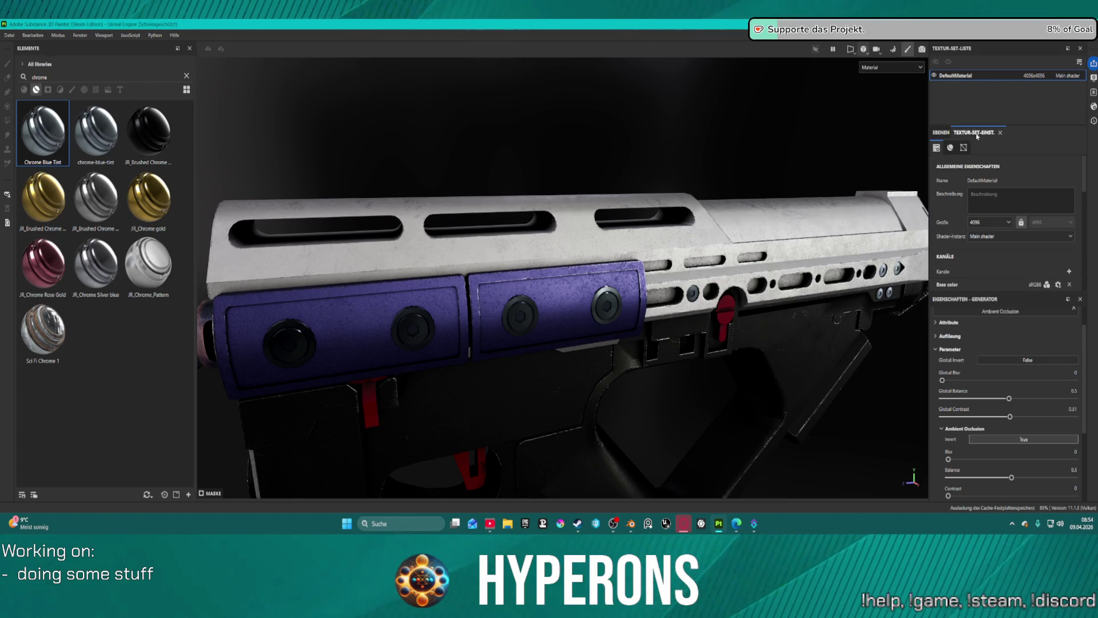
{"action": "scroll", "scroll_direction": "down", "scroll_amount": 3}
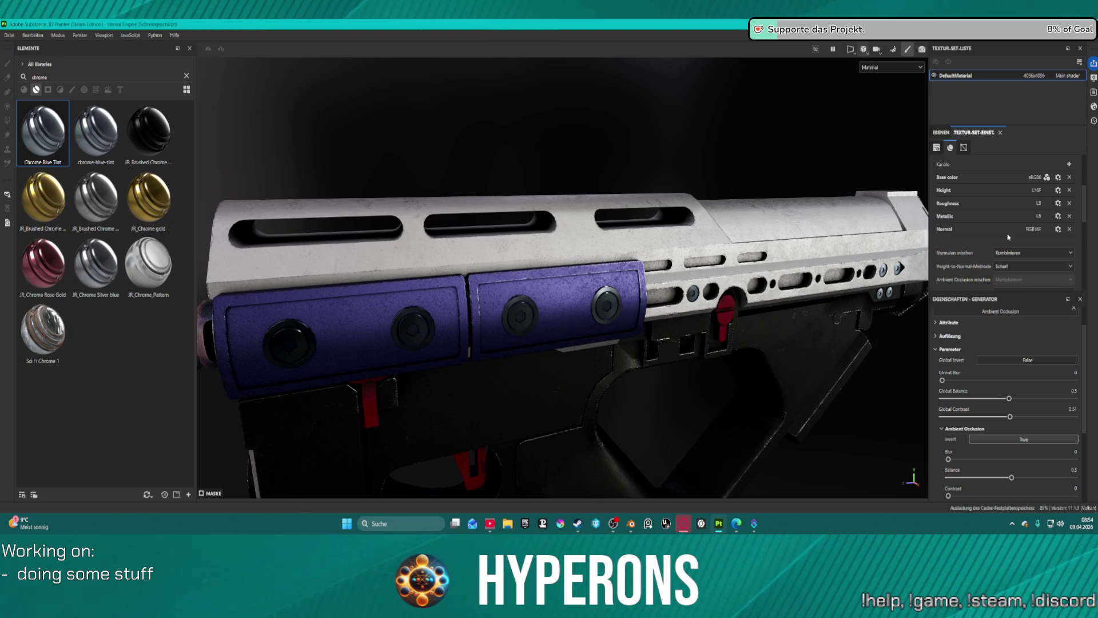
{"action": "left_click", "coordinate": [1069, 163]}
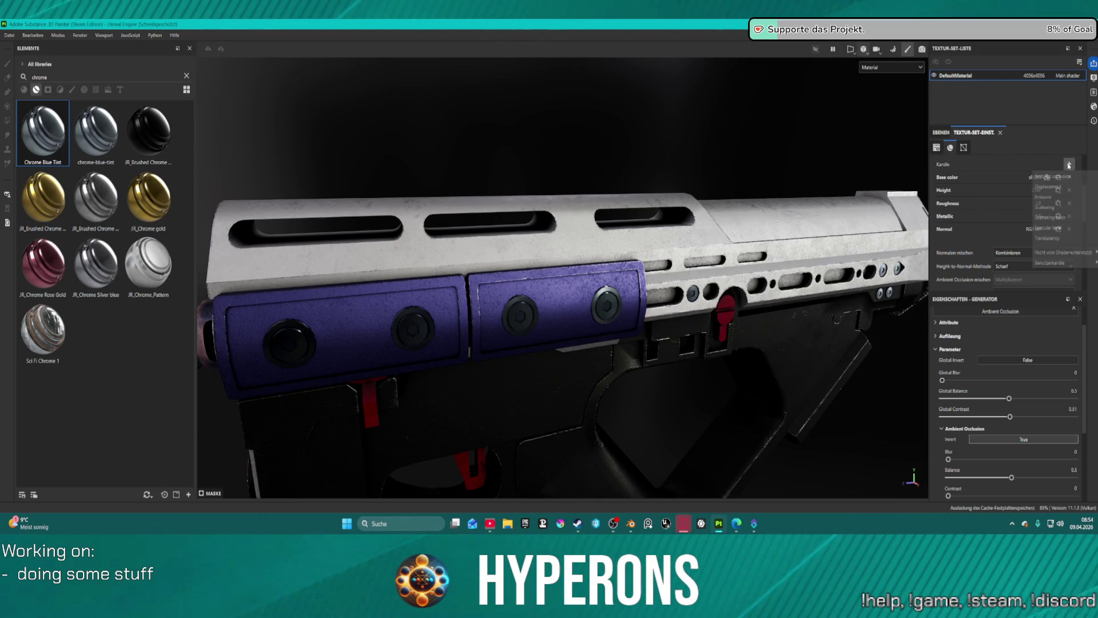
{"action": "left_click", "coordinate": [1055, 198]}
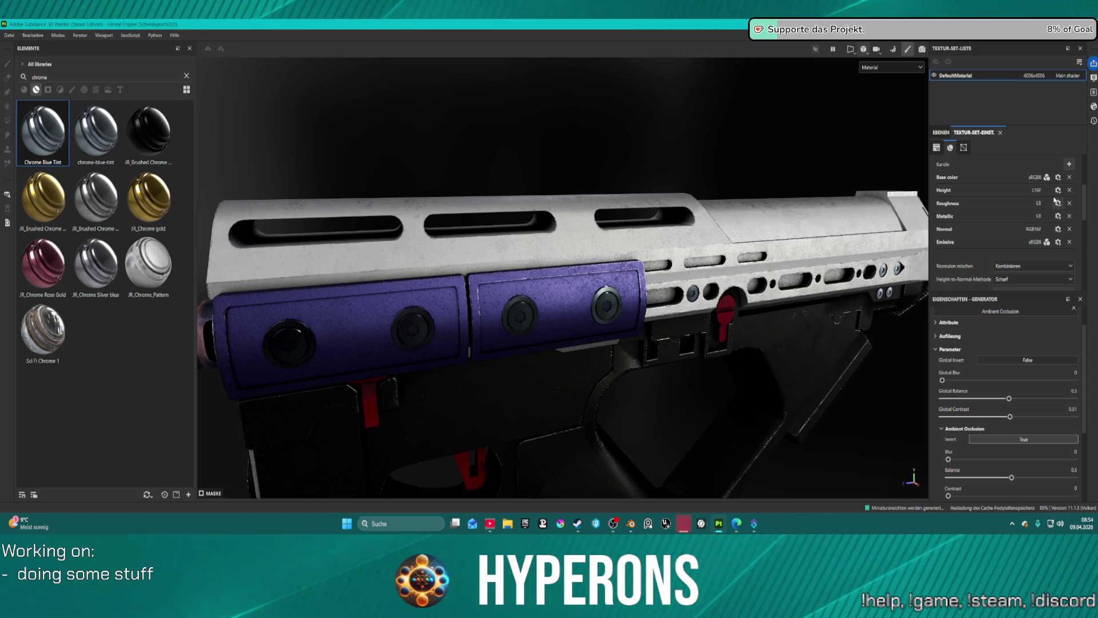
{"action": "scroll", "scroll_direction": "up", "scroll_amount": 3}
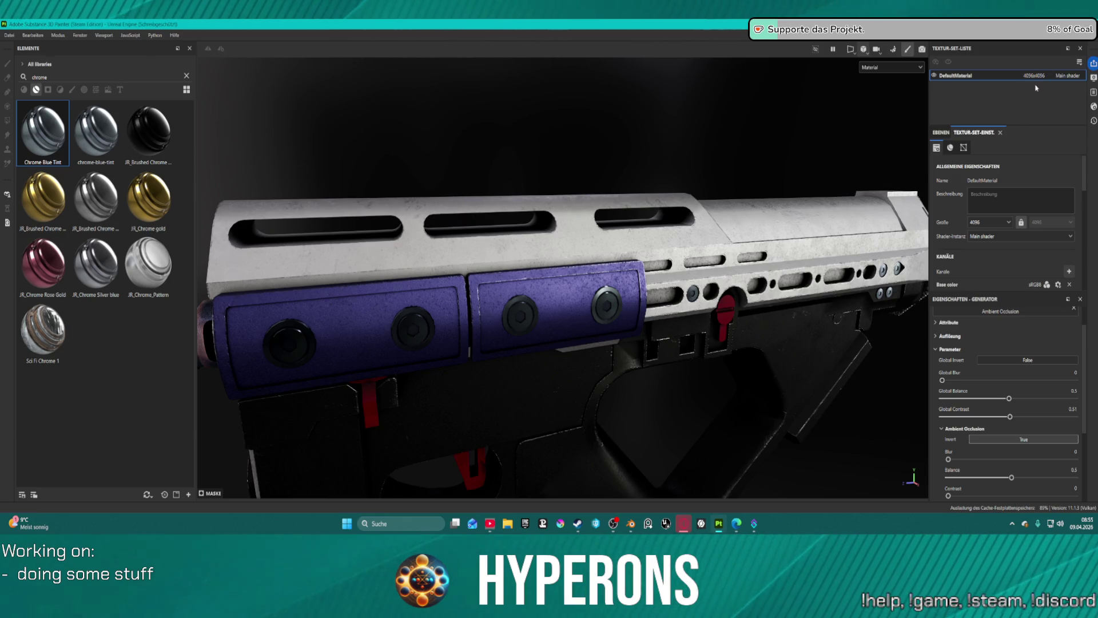
{"action": "left_click", "coordinate": [940, 134]}
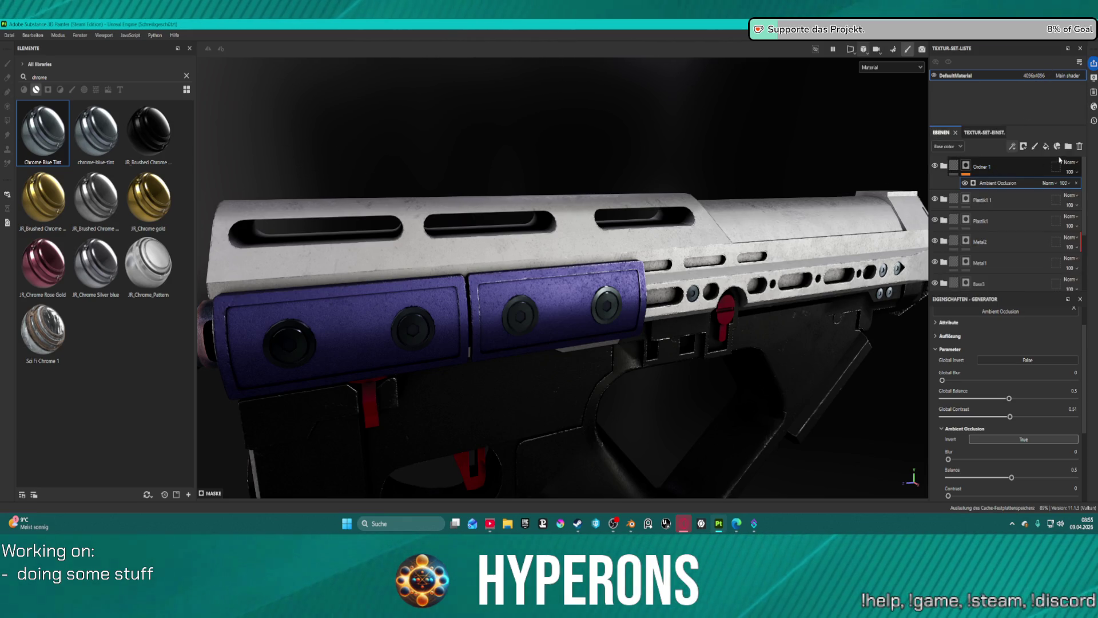
- Rename the ambient occlusion folder to 'AO Shadows', collapse it, and add a new empty folder
{"action": "key", "text": "4"}
{"action": "double_click", "coordinate": [1013, 167]}
{"action": "type", "text": "AO Shadows"}
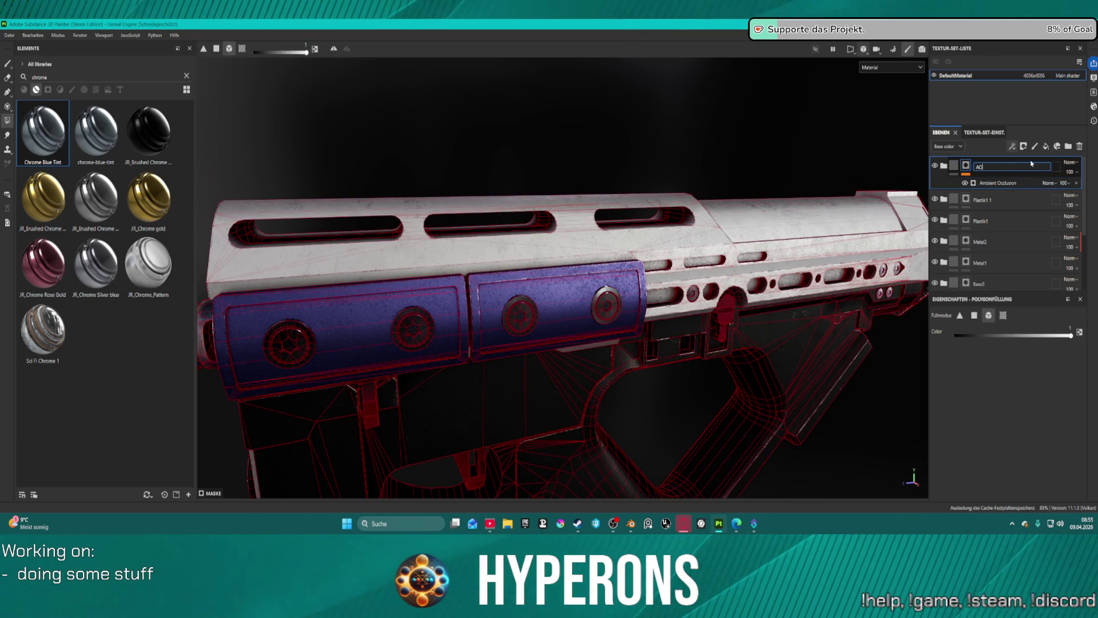
{"action": "key", "text": "Return"}
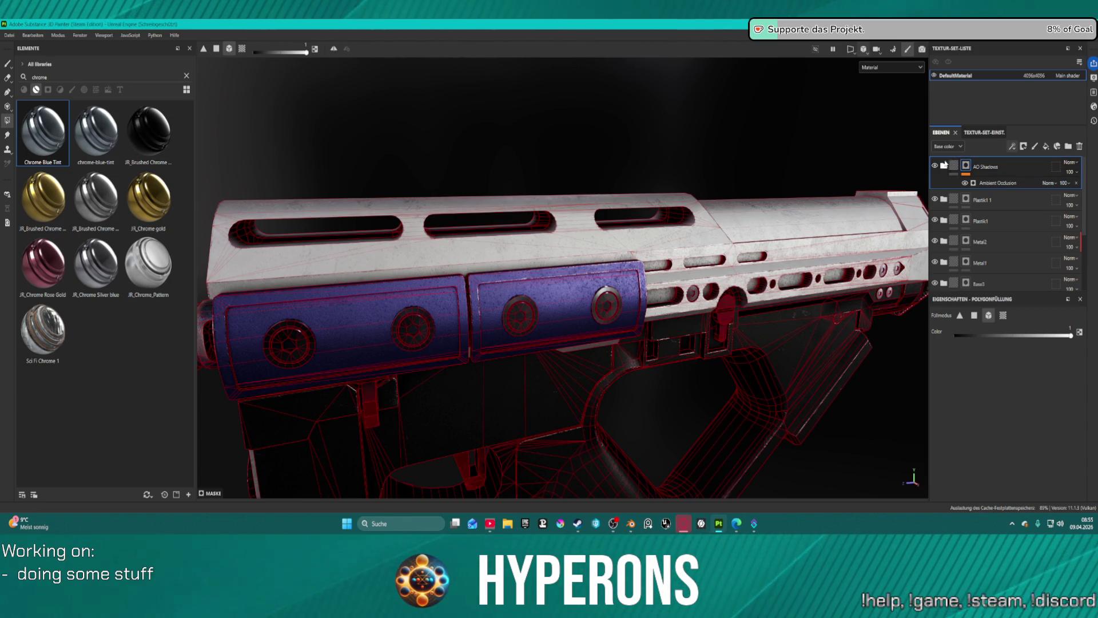
{"action": "left_click", "coordinate": [944, 167]}
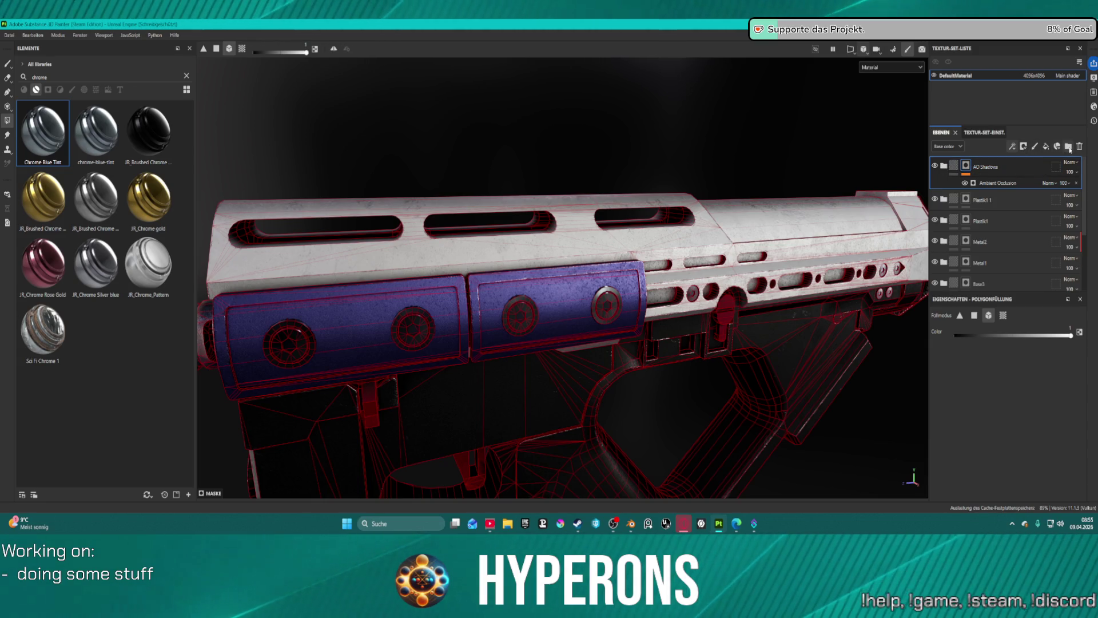
{"action": "left_click", "coordinate": [1069, 147]}
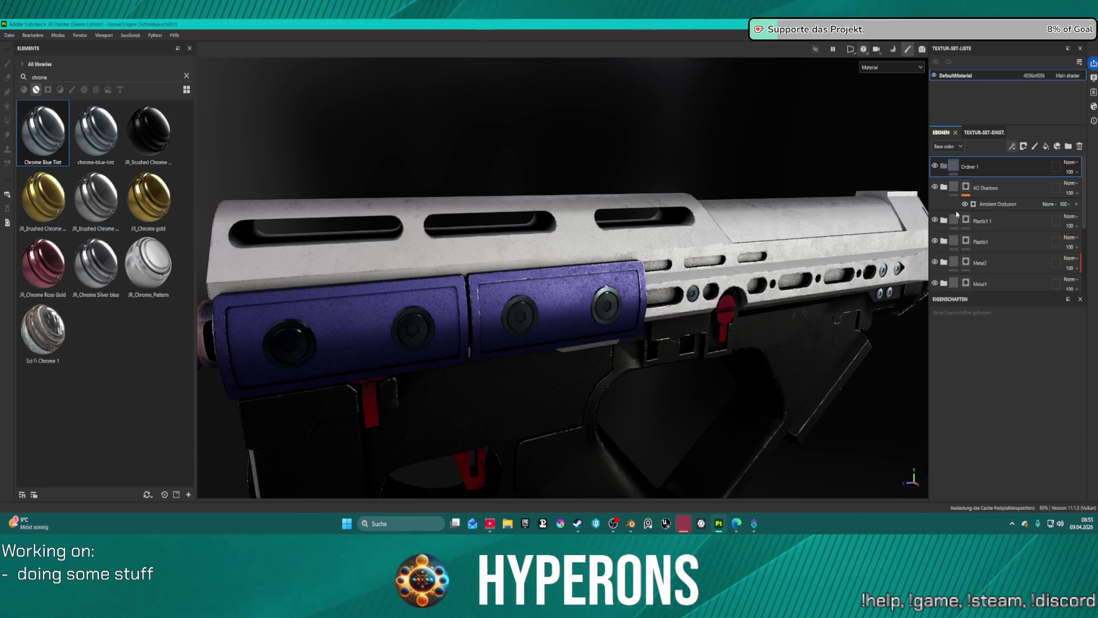
- Move the new Ordner 1 below AO Shadows and add a mask to it
{"action": "left_click_drag", "start_coordinate": [1034, 167], "coordinate": [1041, 210]}
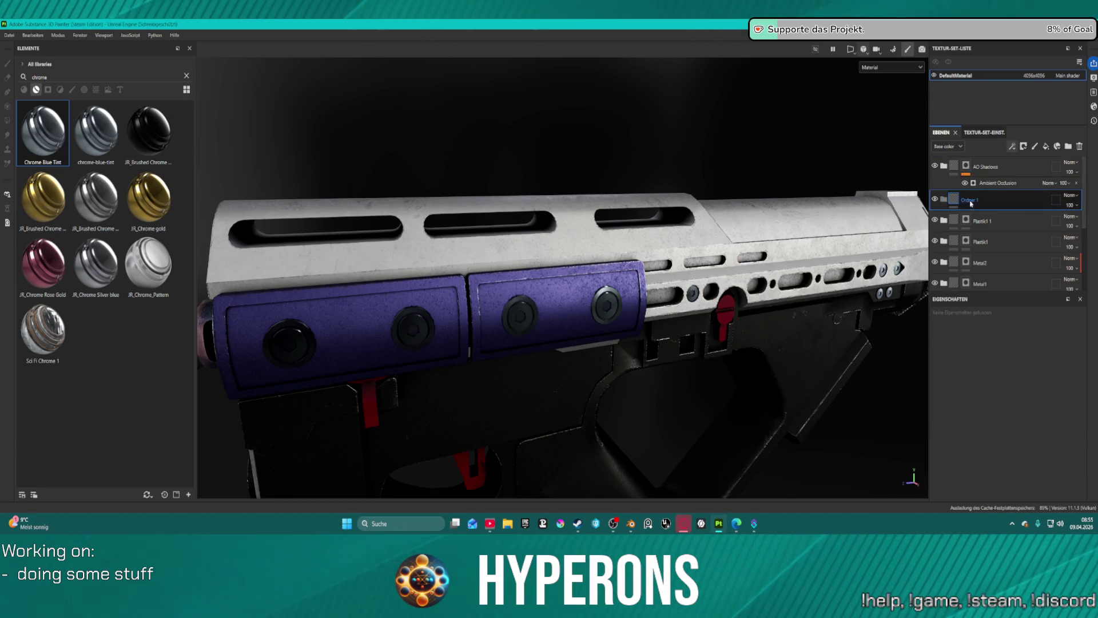
{"action": "left_click", "coordinate": [1025, 147]}
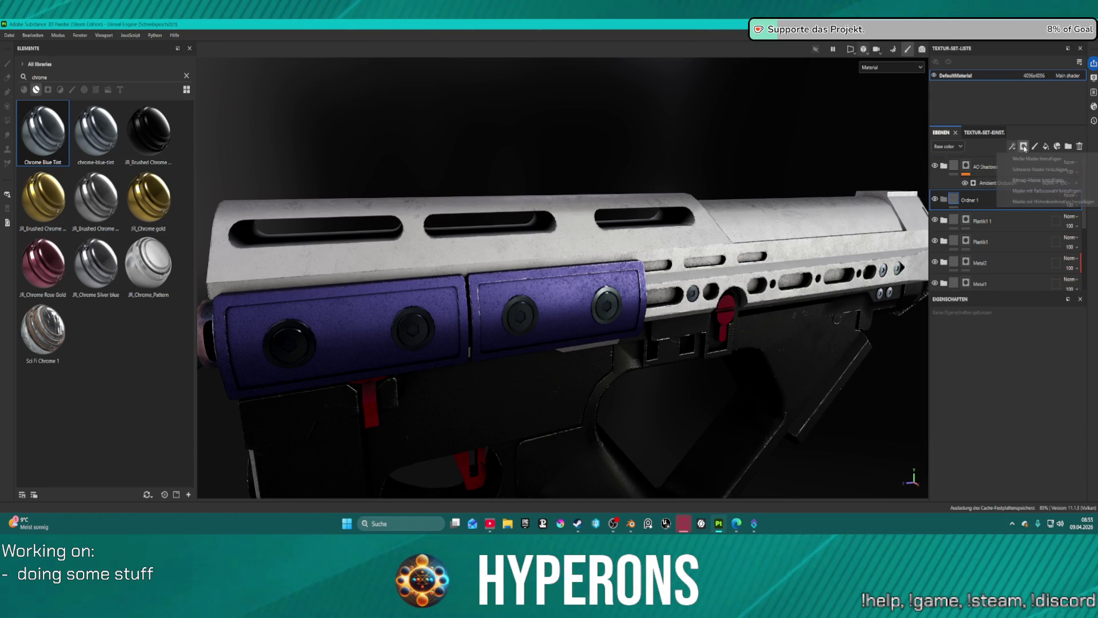
{"action": "left_click", "coordinate": [1040, 169]}
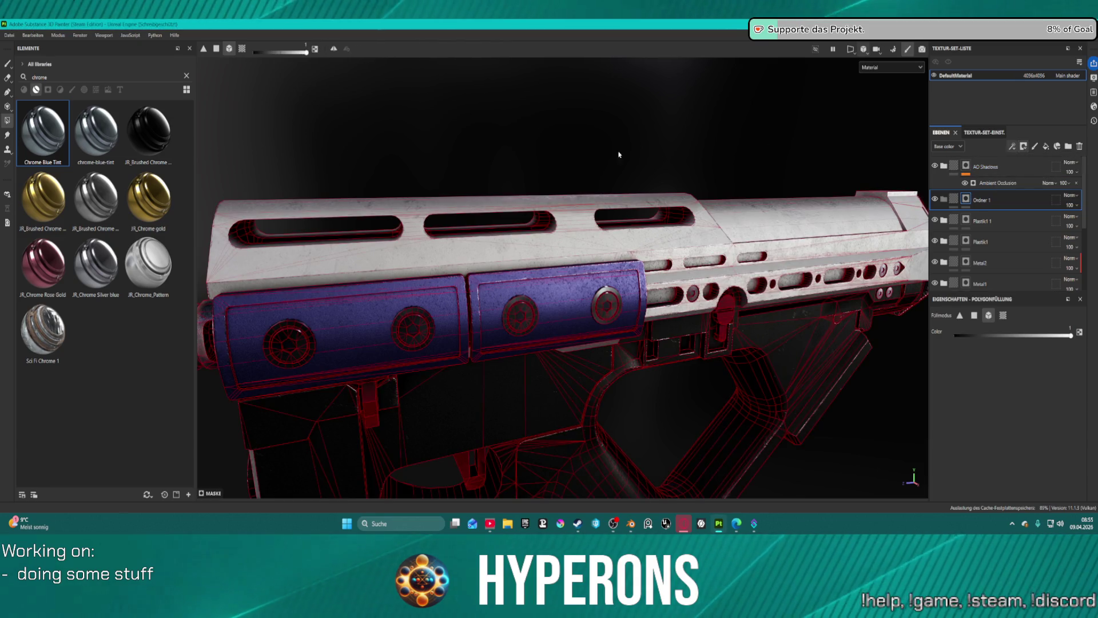
- Set the Polygon Fill tool to fill individual polygons
{"action": "left_click", "coordinate": [216, 49]}
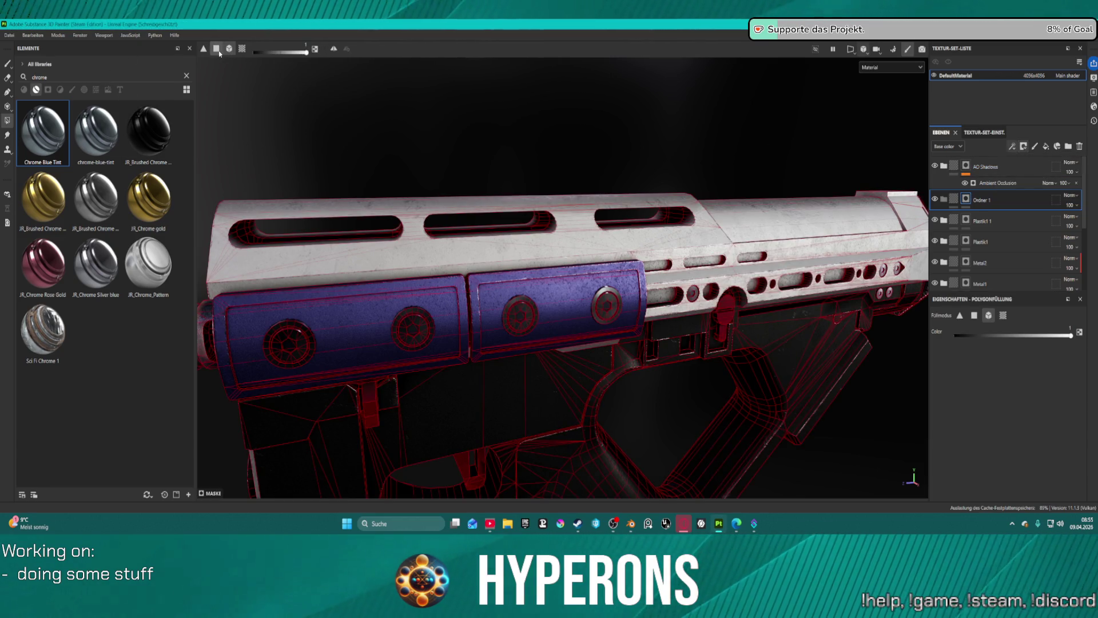
{"action": "scroll", "scroll_direction": "up", "scroll_amount": 3}
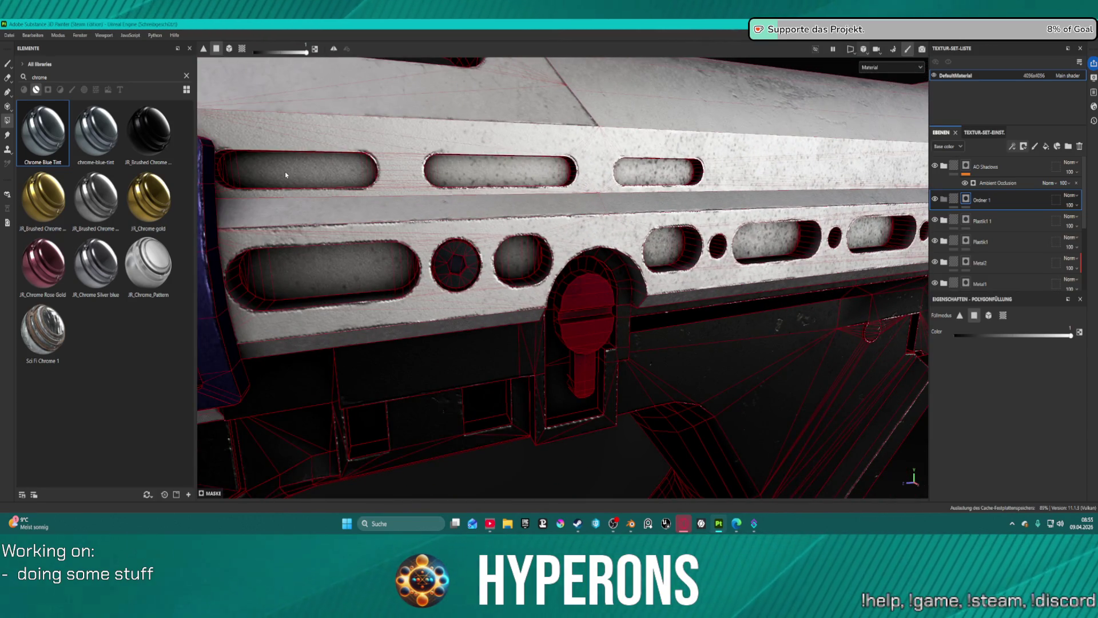
{"action": "scroll", "scroll_direction": "down", "scroll_amount": 3}
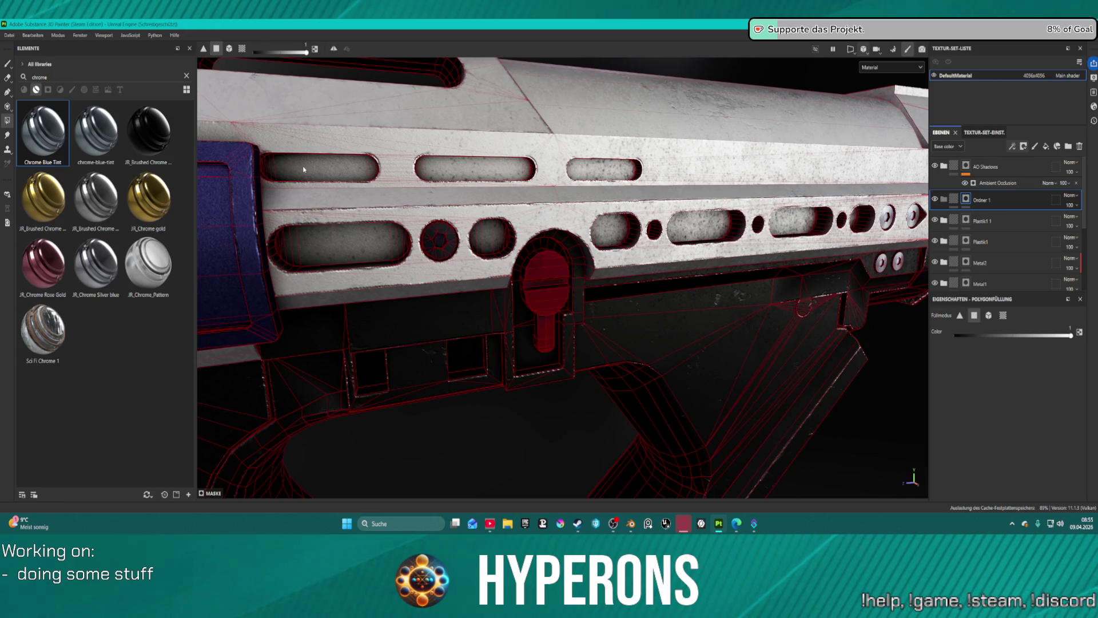
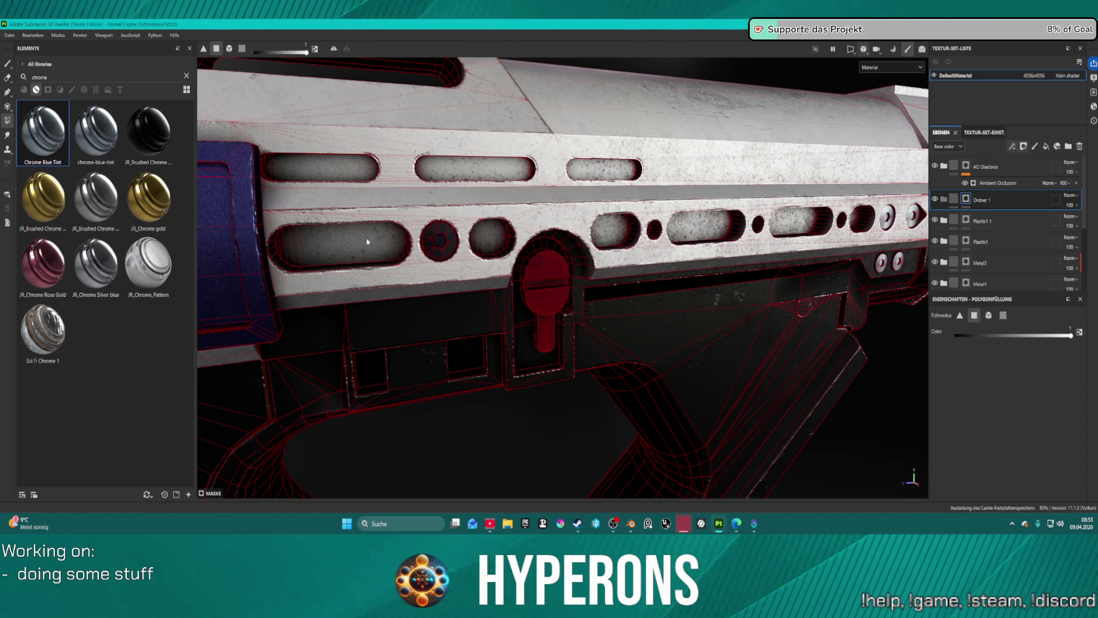
- Rotate to the top slots, preview another viewport channel, then return to the full material view
{"action": "left_click_drag", "start_coordinate": [309, 245], "coordinate": [641, 255]}
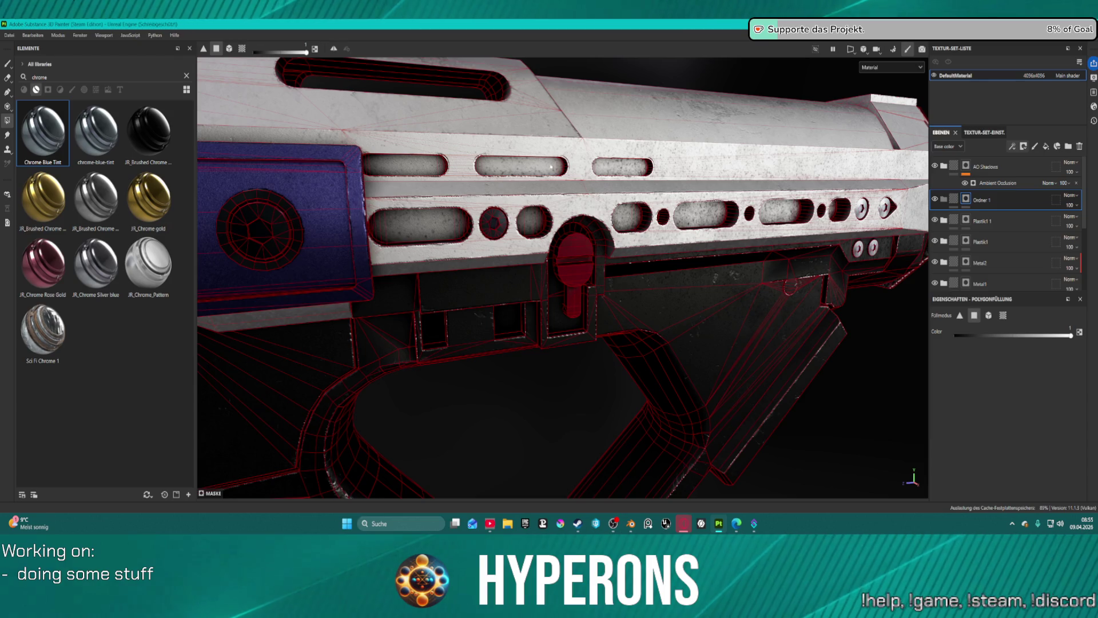
{"action": "left_click", "coordinate": [892, 68]}
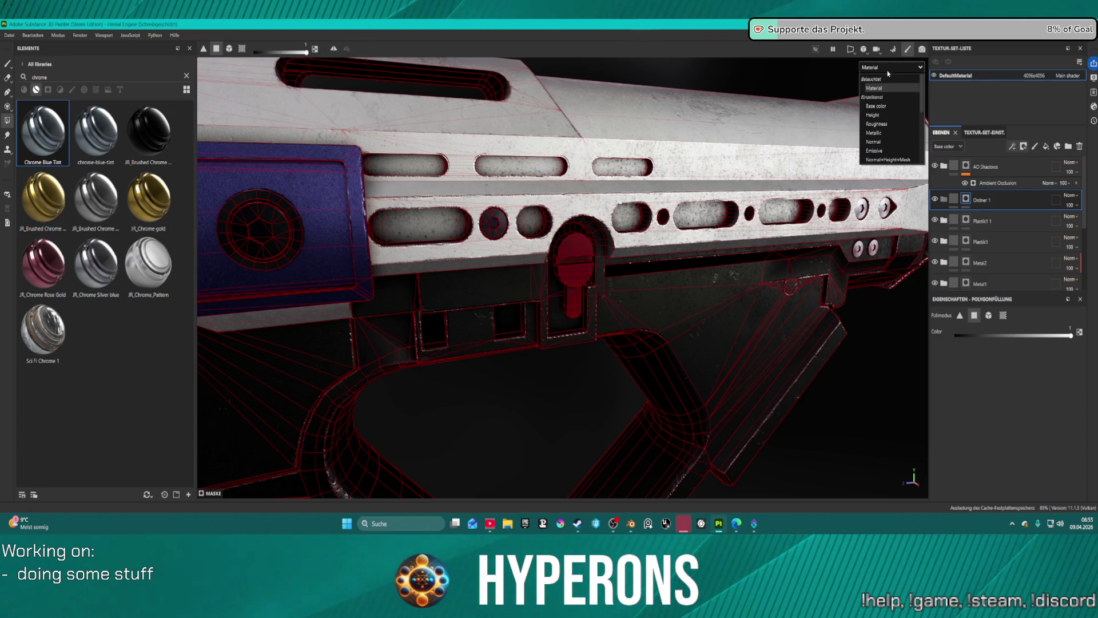
{"action": "scroll", "scroll_direction": "down", "scroll_amount": 3}
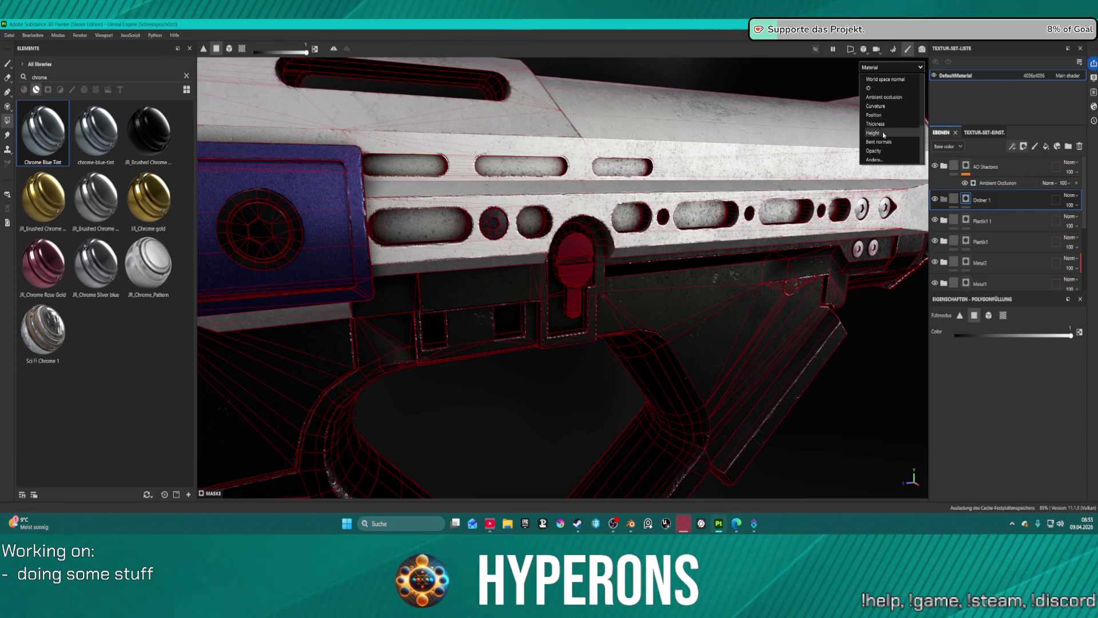
{"action": "left_click", "coordinate": [903, 160]}
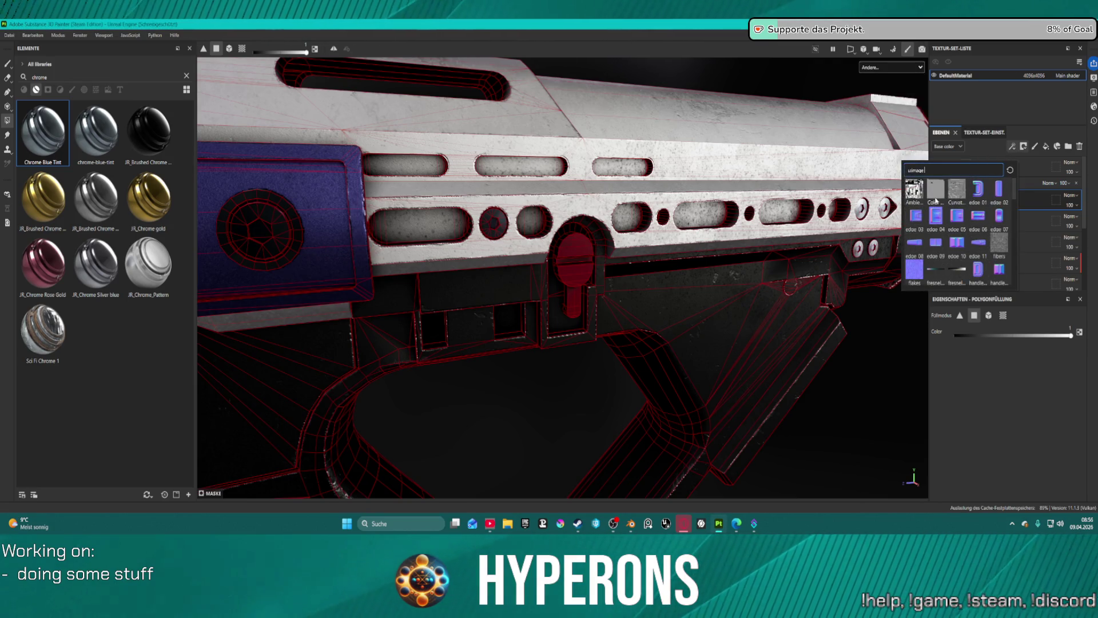
{"action": "mouse_move", "coordinate": [935, 200]}
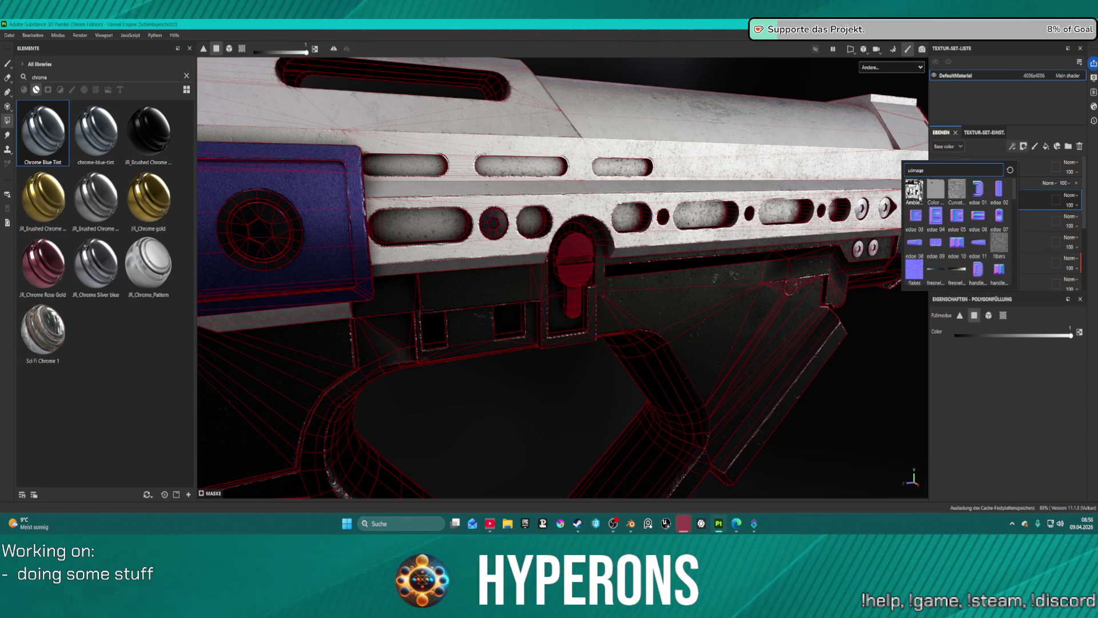
{"action": "scroll", "scroll_direction": "down", "scroll_amount": 3}
{"action": "left_click", "coordinate": [630, 119]}
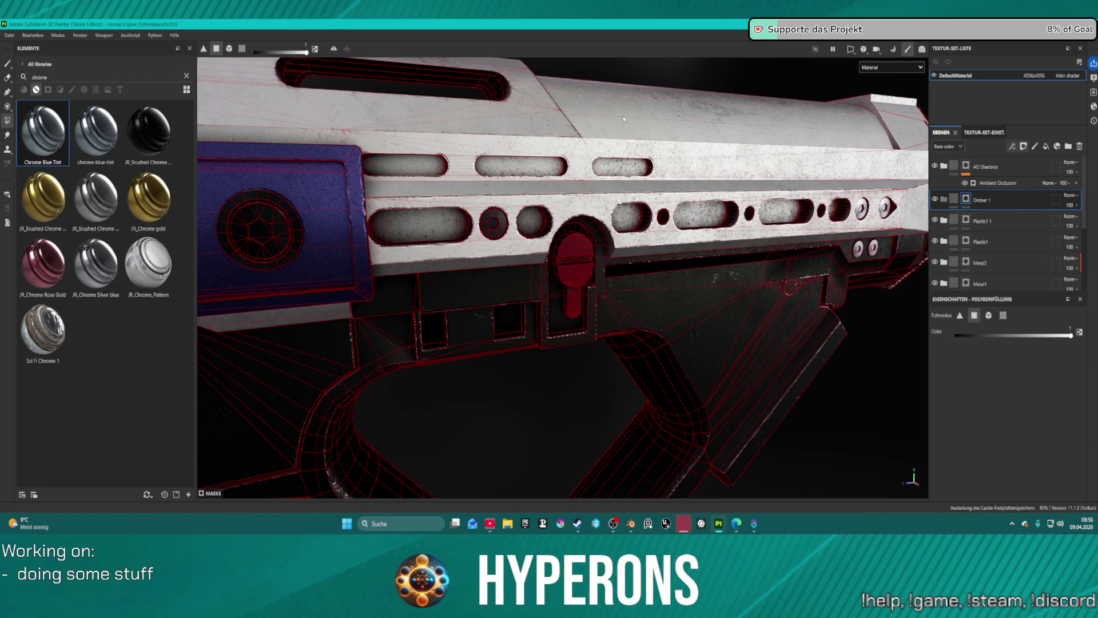
{"action": "left_click", "coordinate": [960, 147]}
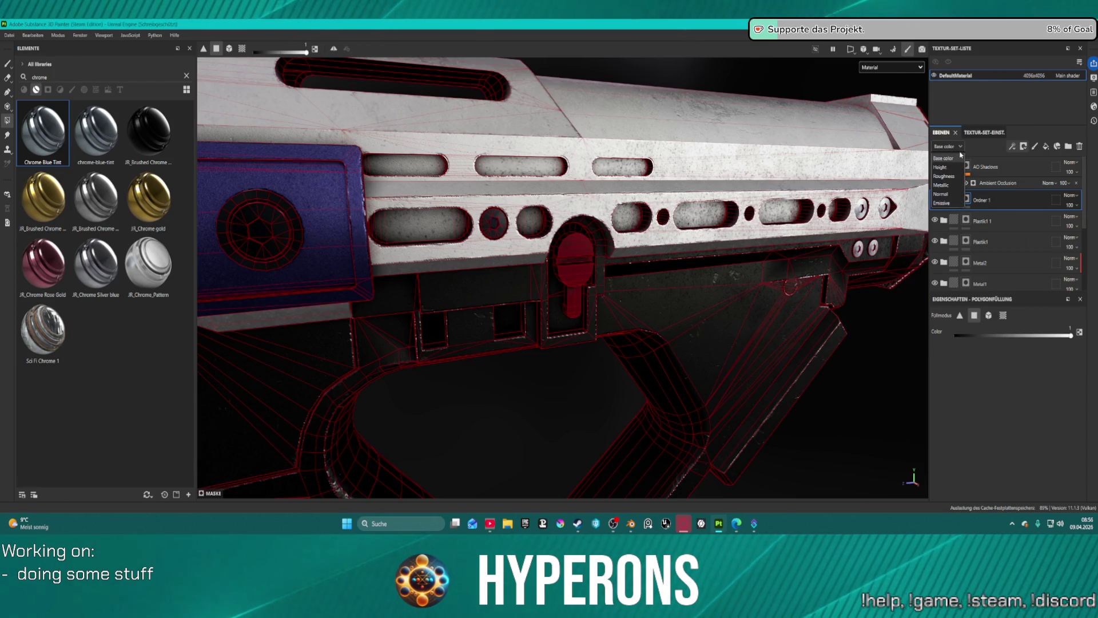
{"action": "left_click", "coordinate": [959, 148]}
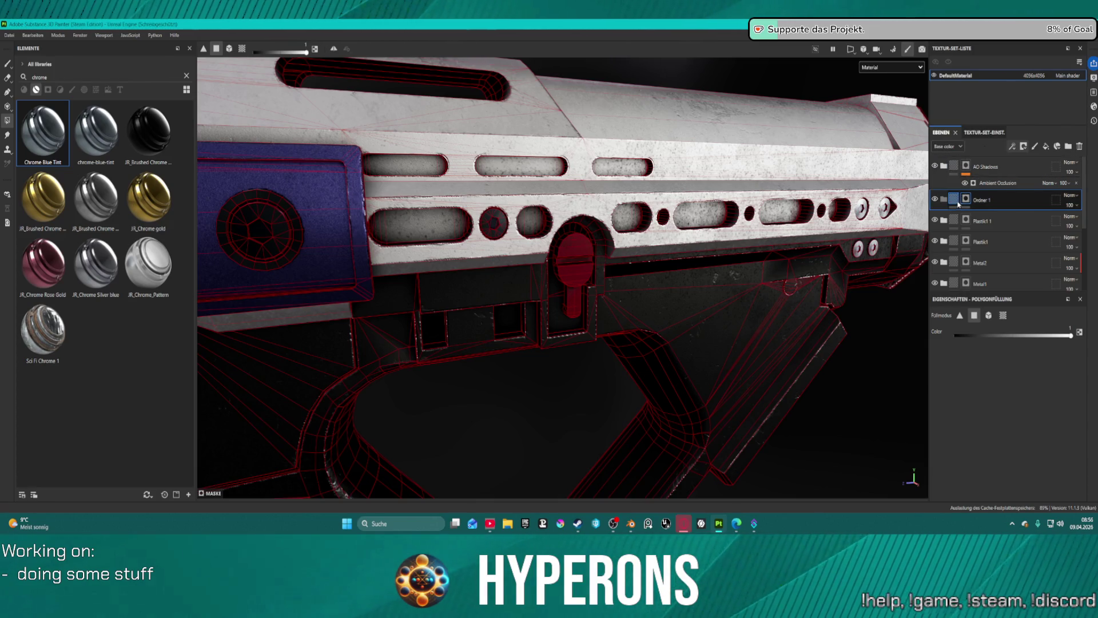
{"action": "left_click", "coordinate": [959, 148]}
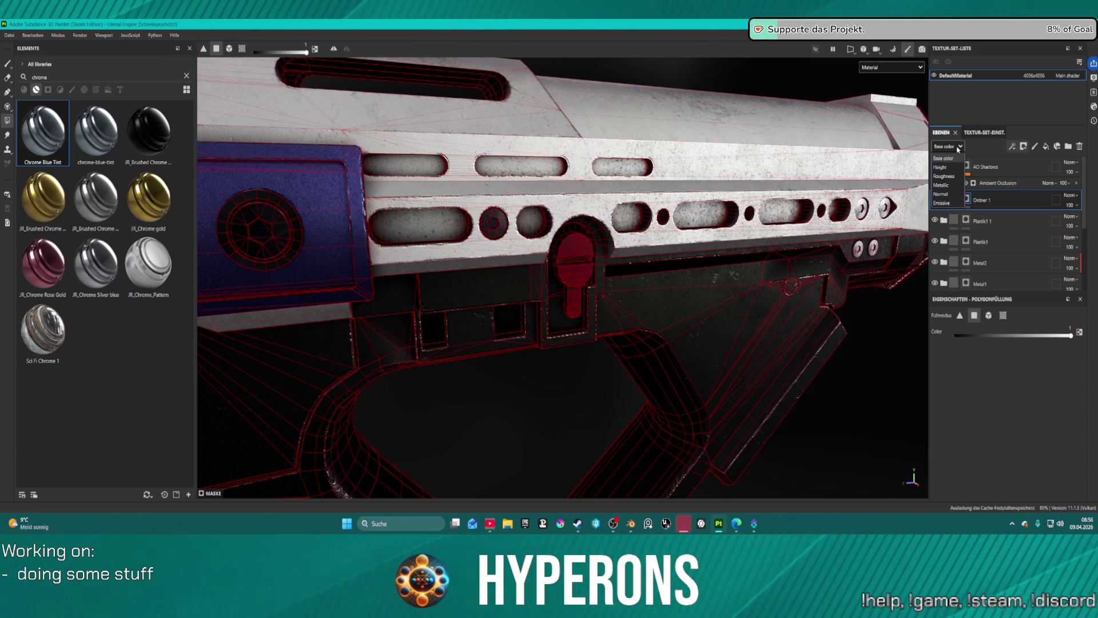
{"action": "left_click", "coordinate": [959, 149]}
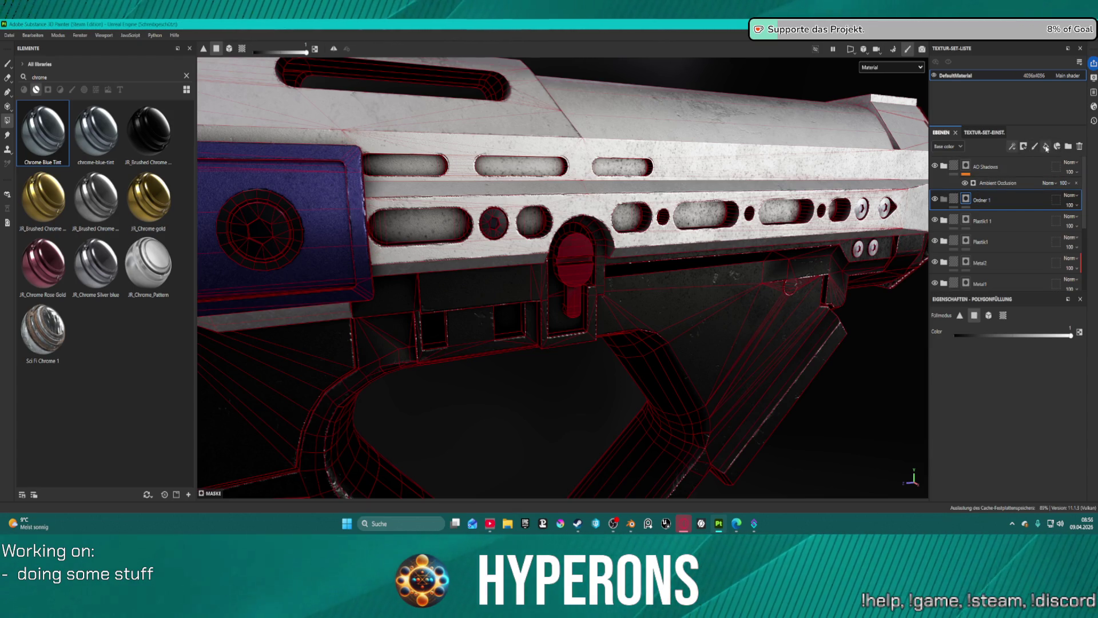
- Add a fill layer with pure white base colour and the emissive channel set to white
{"action": "left_click", "coordinate": [1047, 147]}
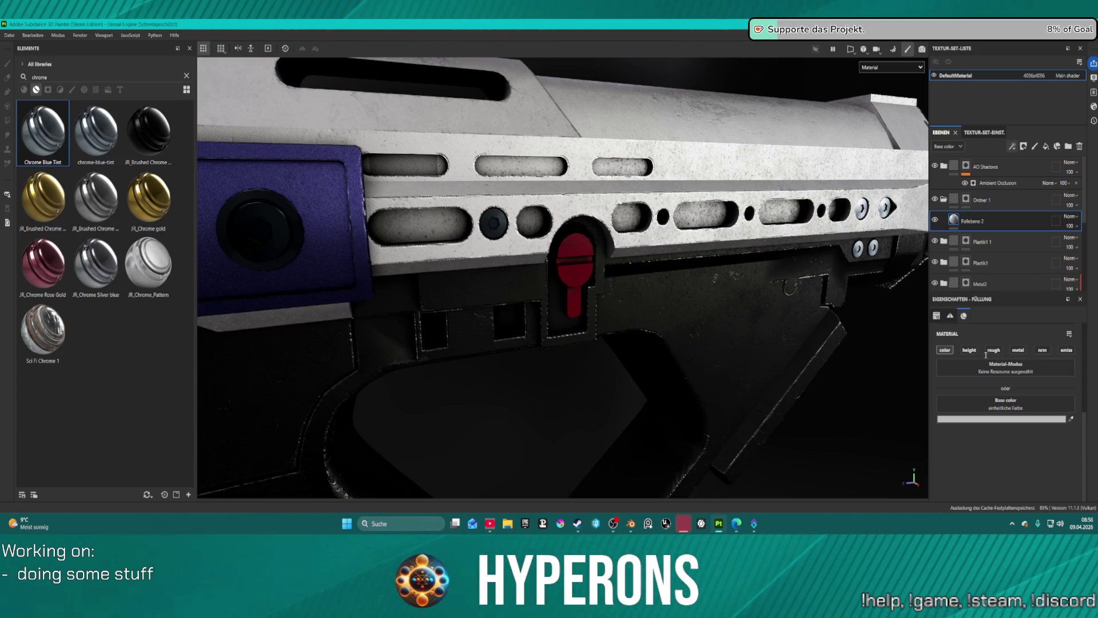
{"action": "left_click", "coordinate": [1072, 349]}
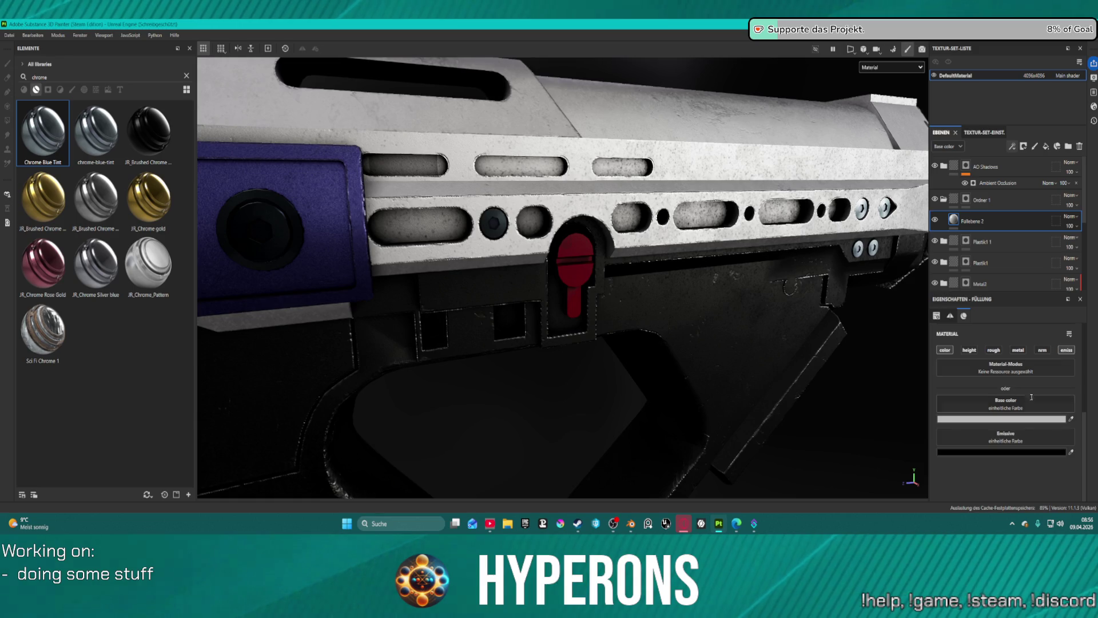
{"action": "left_click", "coordinate": [1001, 418]}
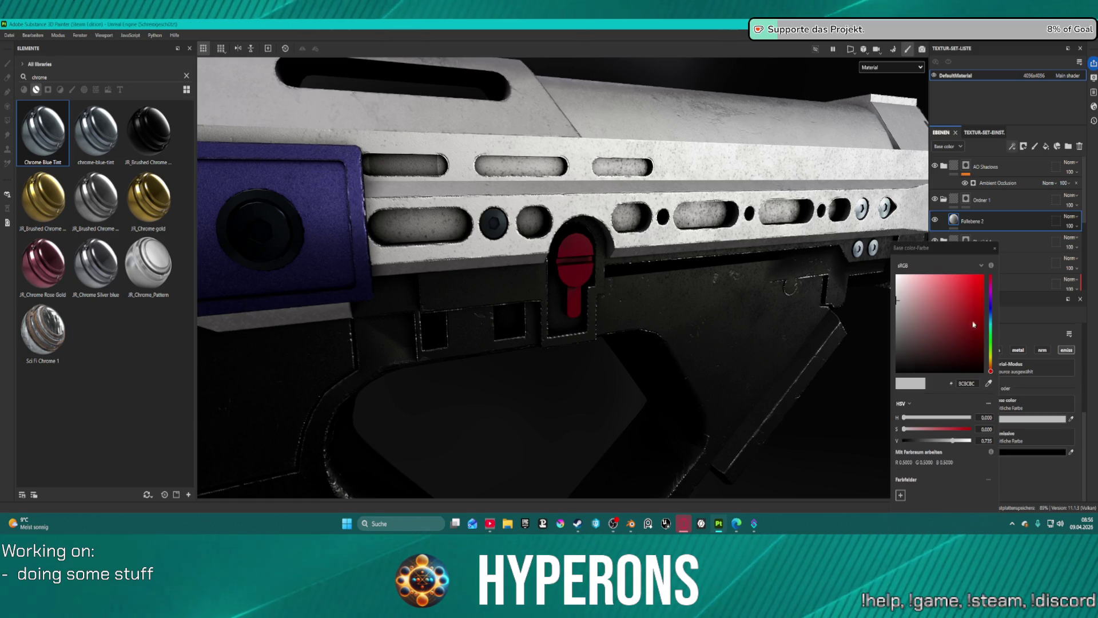
{"action": "left_click_drag", "start_coordinate": [908, 281], "coordinate": [896, 274]}
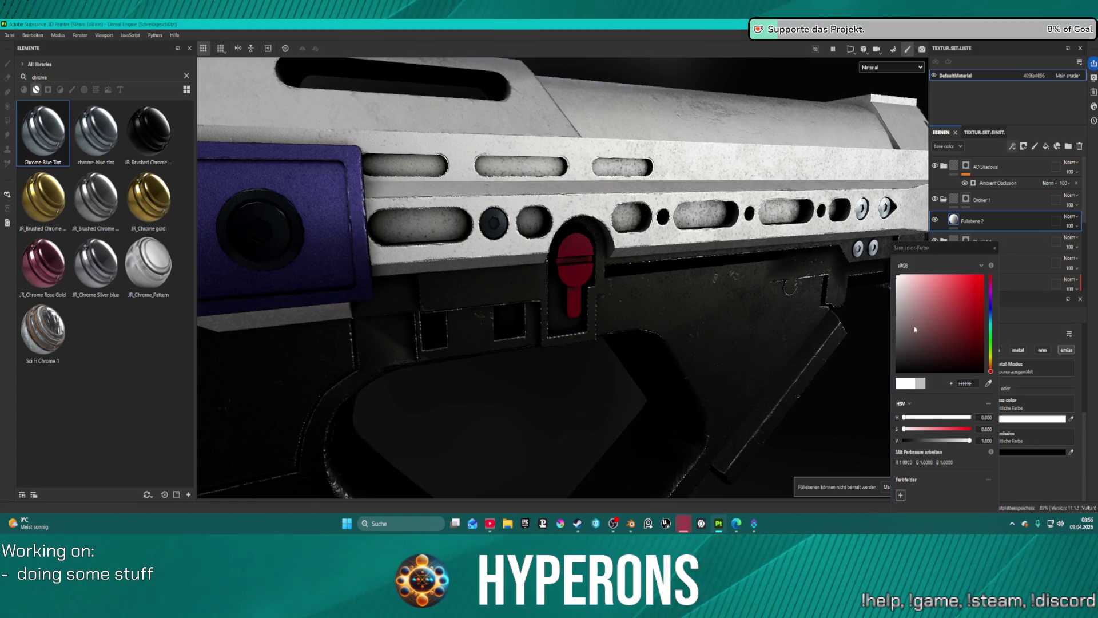
{"action": "left_click", "coordinate": [995, 249]}
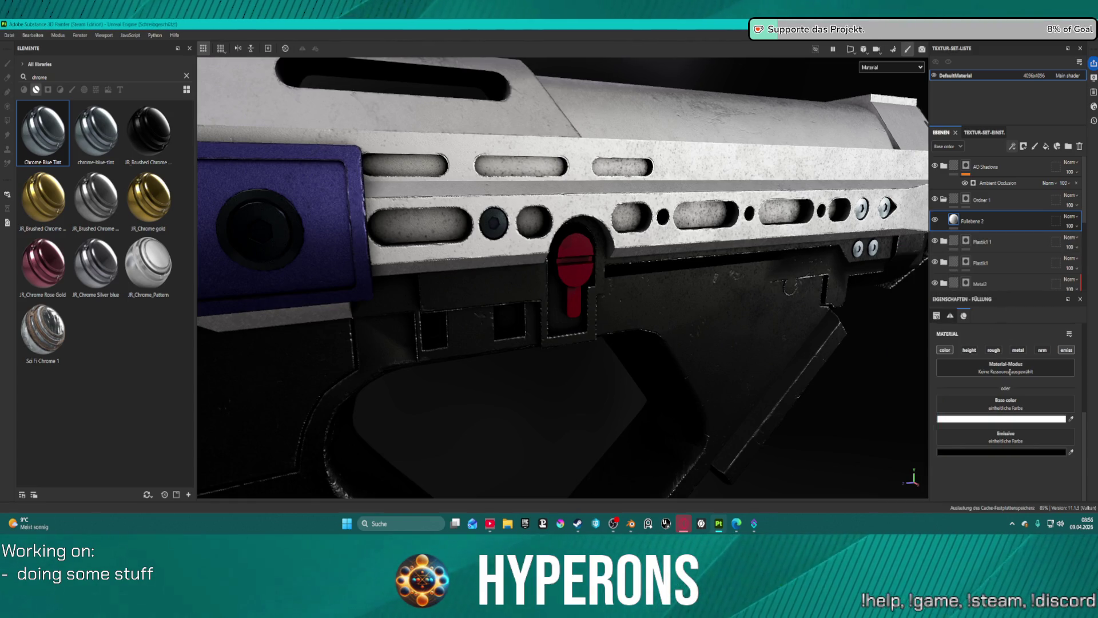
{"action": "left_click", "coordinate": [1067, 349]}
{"action": "left_click", "coordinate": [1068, 349]}
{"action": "left_click", "coordinate": [1002, 452]}
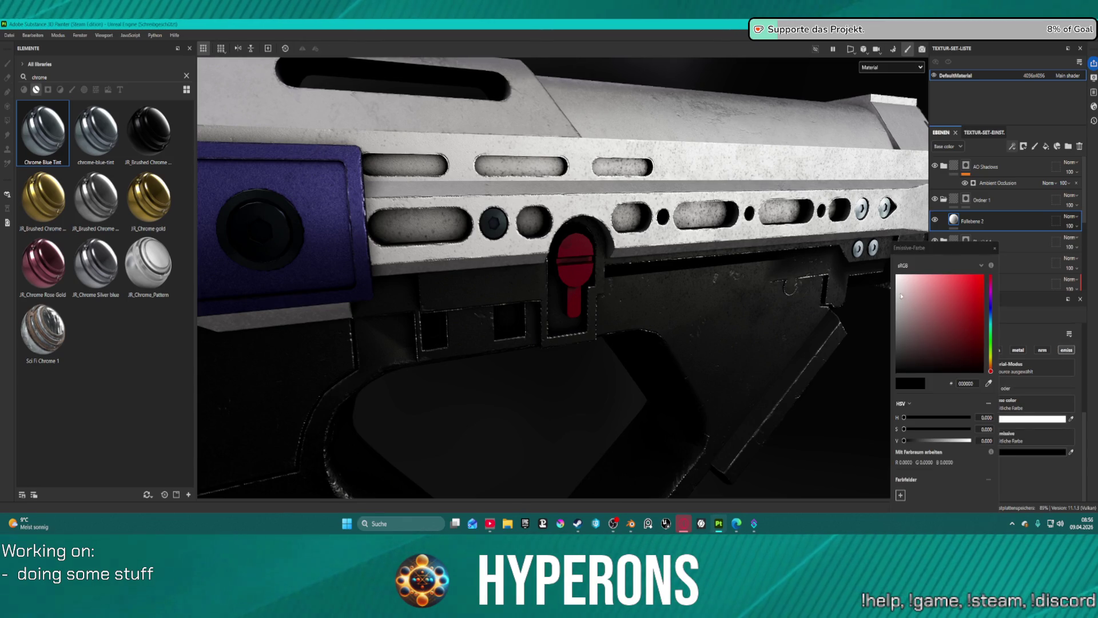
{"action": "left_click_drag", "start_coordinate": [903, 298], "coordinate": [896, 274]}
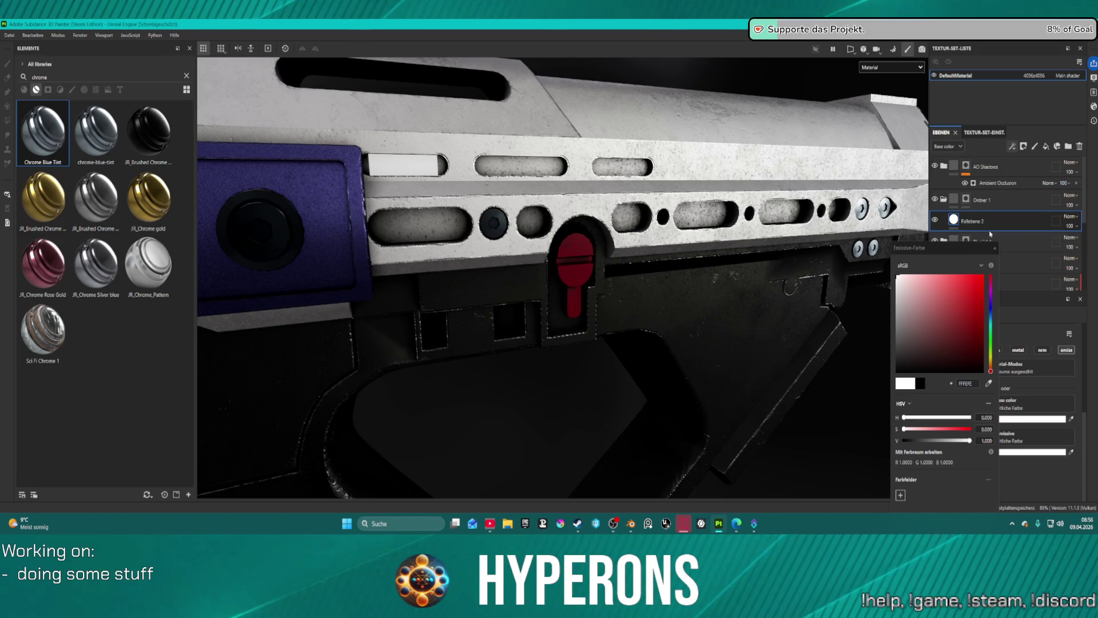
{"action": "key", "text": "Escape"}
{"action": "scroll", "scroll_direction": "up", "scroll_amount": 3}
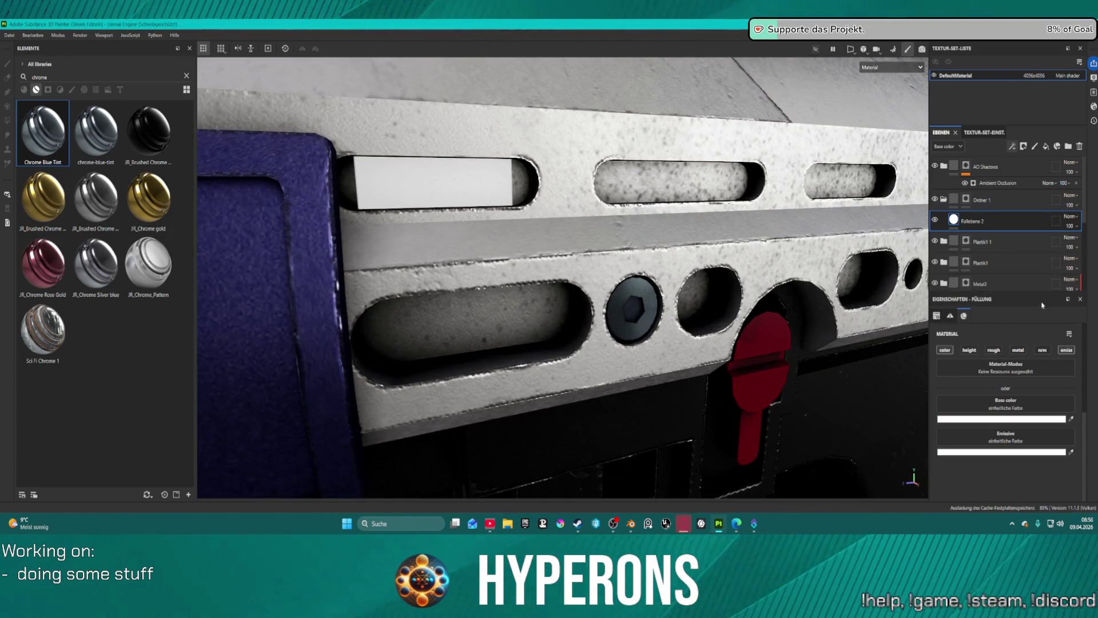
{"action": "left_click", "coordinate": [967, 198]}
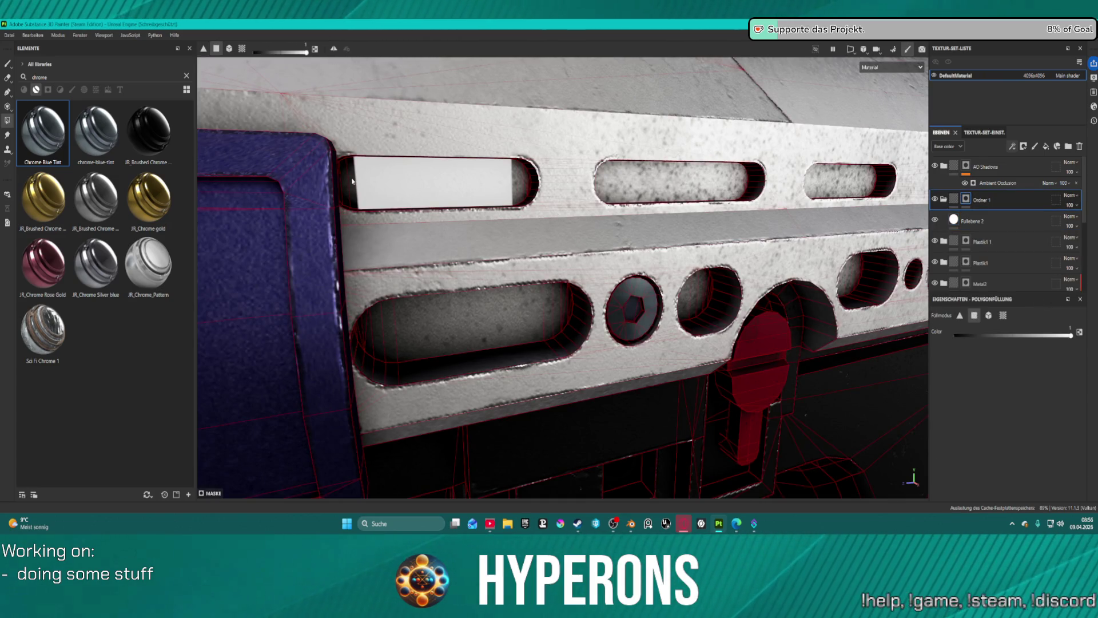
- Extend the mask over more of the upper slot, then undo to remove the white fill layer
{"action": "scroll", "scroll_direction": "up", "scroll_amount": 3}
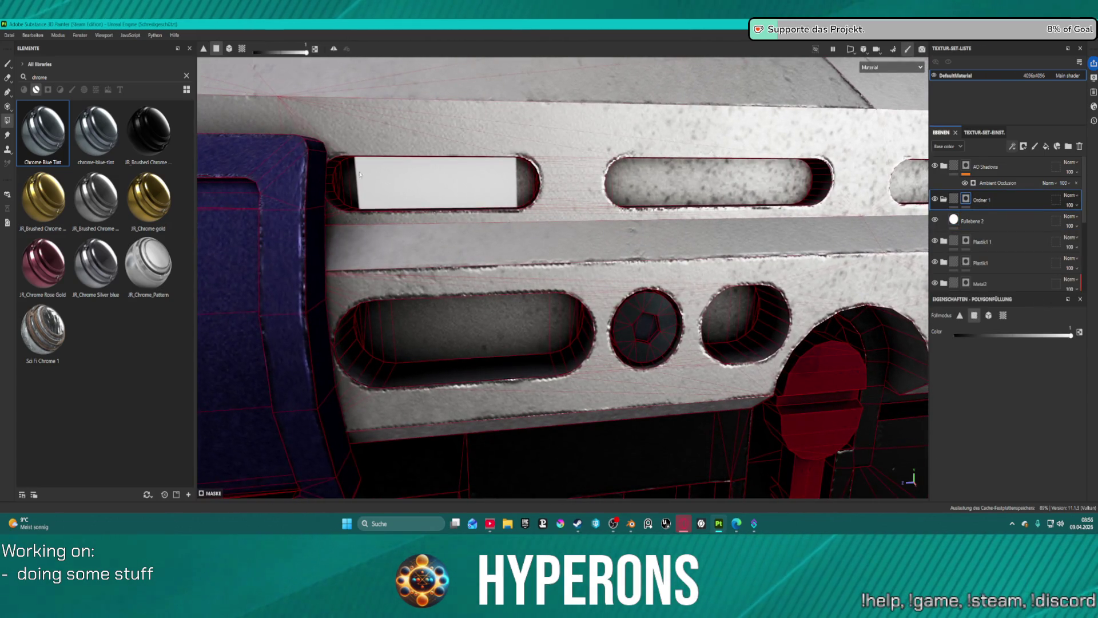
{"action": "left_click", "coordinate": [337, 182]}
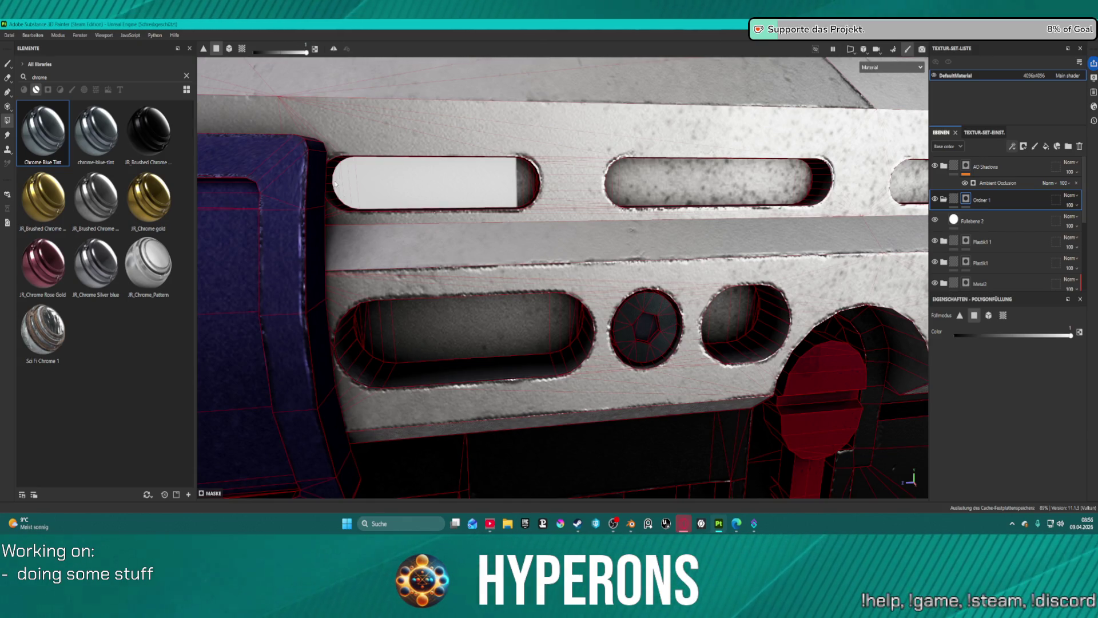
{"action": "scroll", "scroll_direction": "down", "scroll_amount": 3}
{"action": "left_click_drag", "start_coordinate": [372, 197], "coordinate": [515, 195]}
{"action": "scroll", "scroll_direction": "up", "scroll_amount": 3}
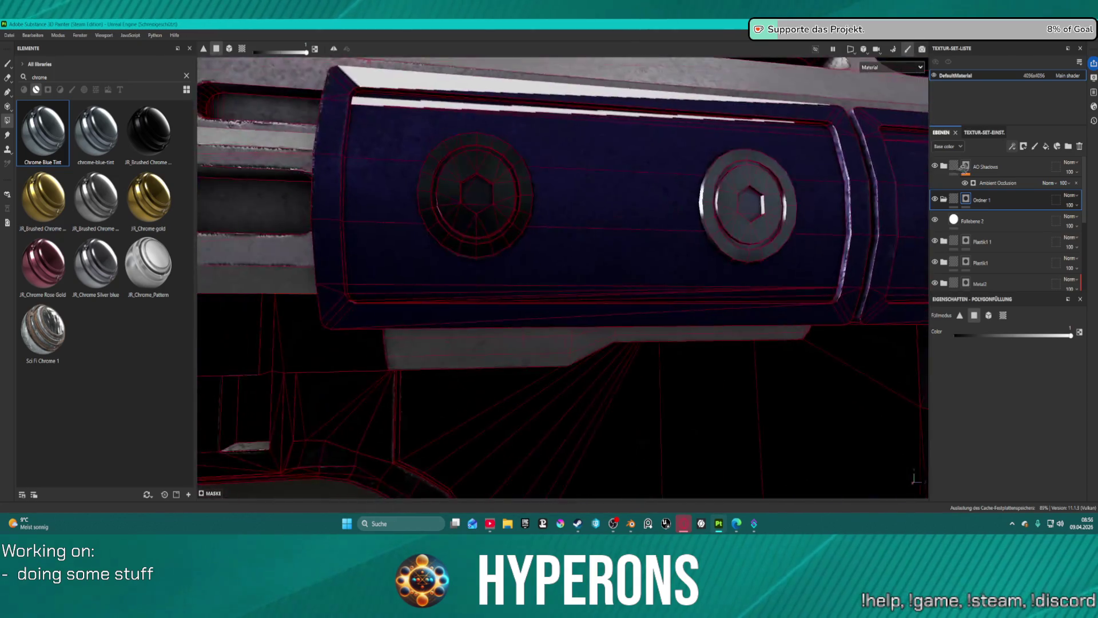
{"action": "scroll", "scroll_direction": "down", "scroll_amount": 3}
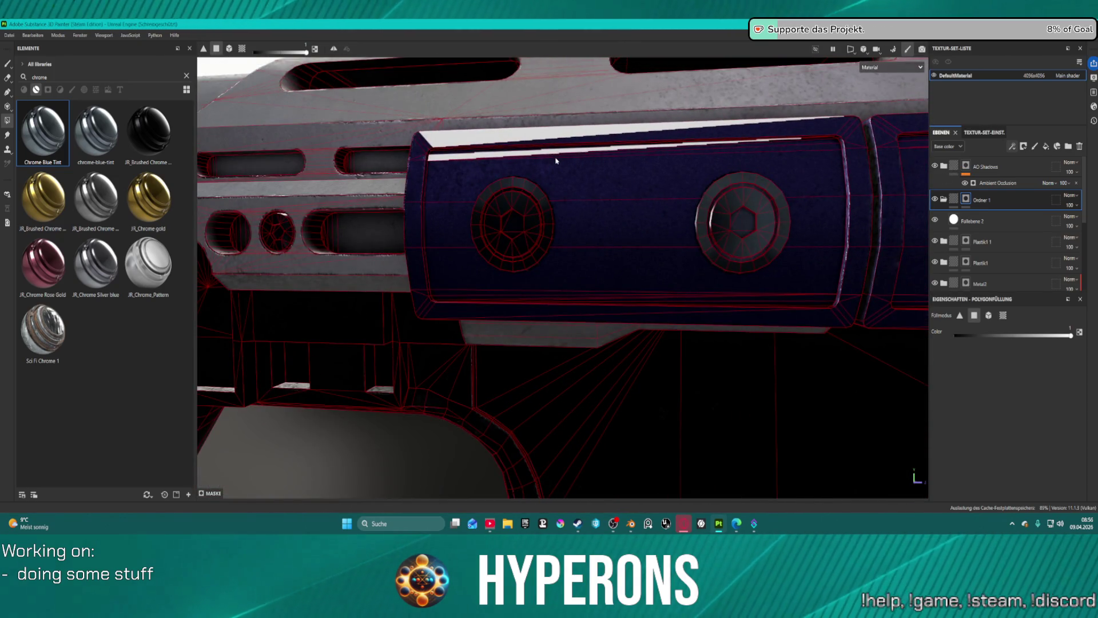
{"action": "key", "text": "ctrl"}
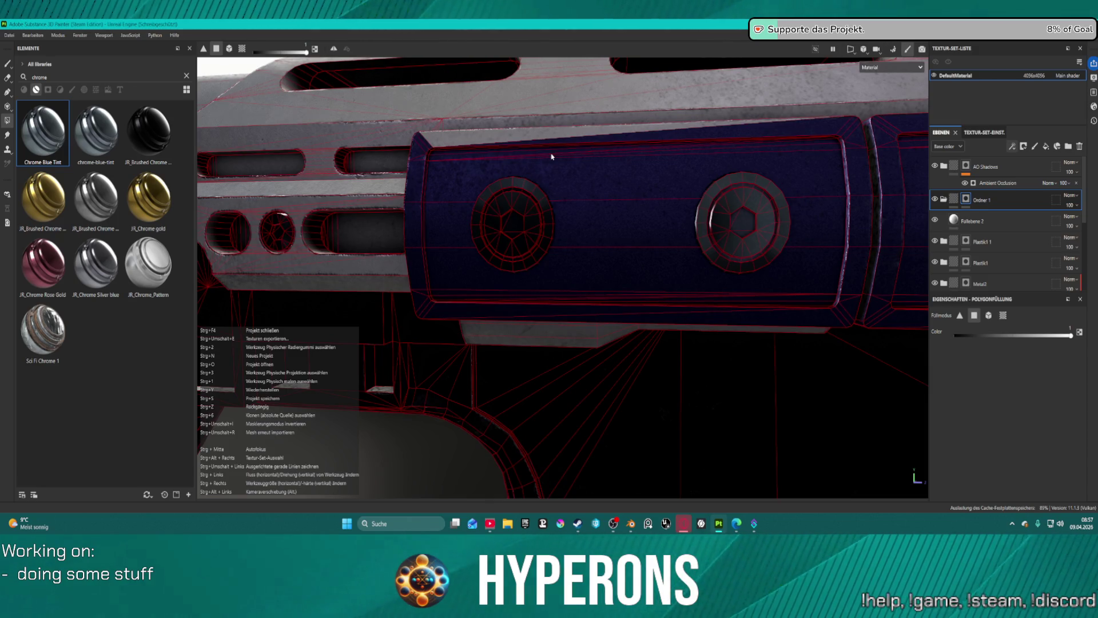
{"action": "key", "text": "ctrl+z"}
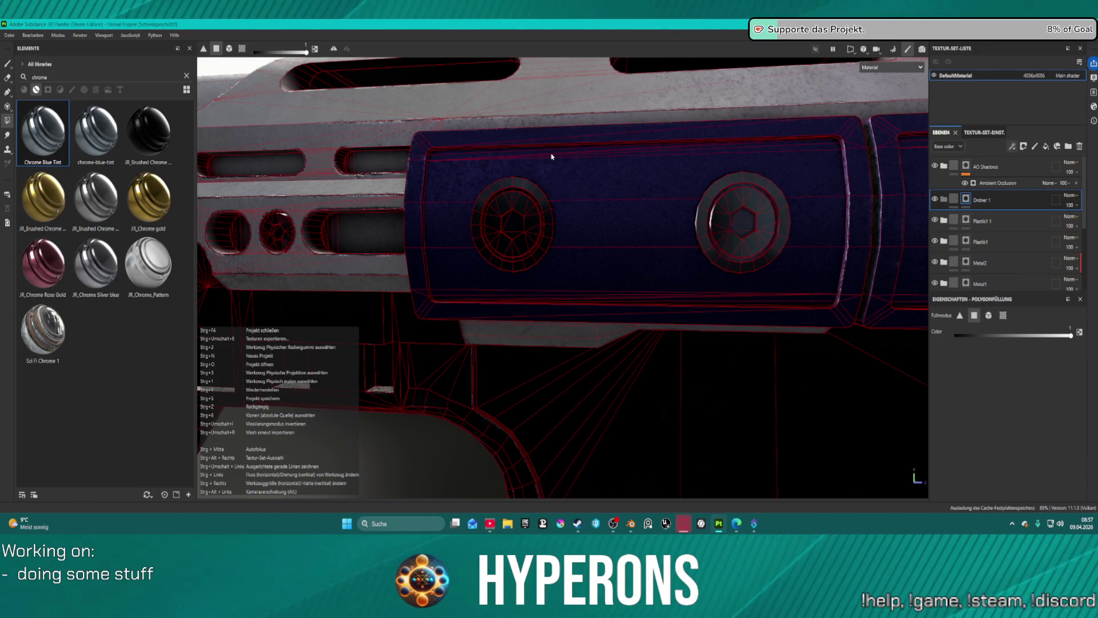
{"action": "left_click_drag", "start_coordinate": [618, 190], "coordinate": [536, 212]}
{"action": "left_click_drag", "start_coordinate": [406, 216], "coordinate": [472, 182]}
{"action": "scroll", "scroll_direction": "up", "scroll_amount": 3}
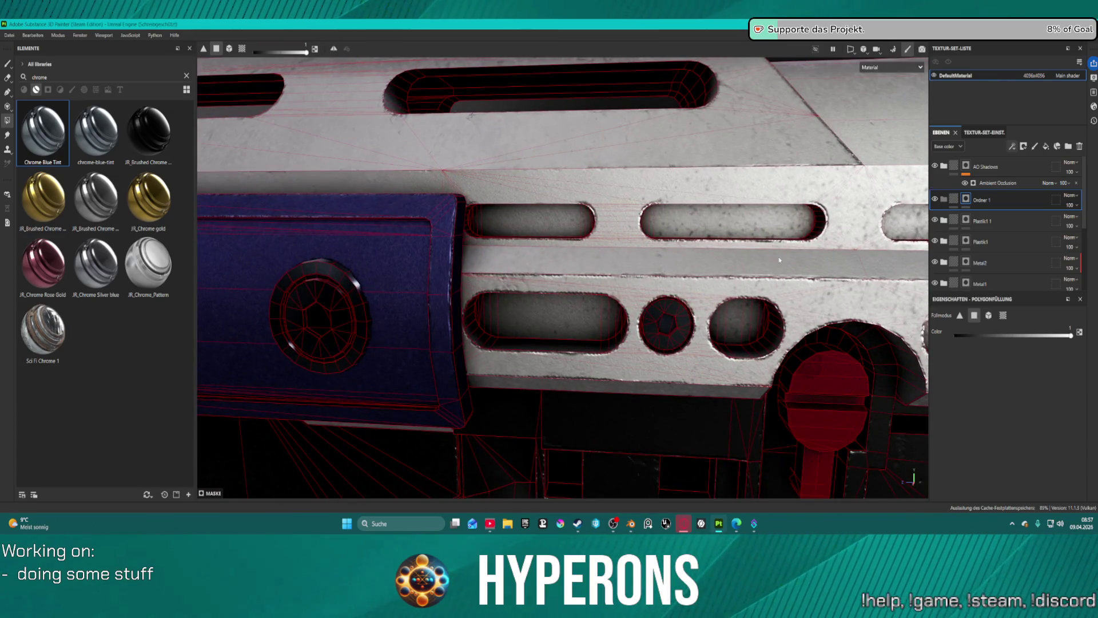
- Rename the Ordner 1 folder to 'Emissive'
{"action": "double_click", "coordinate": [982, 199]}
{"action": "type", "text": "Emm"}
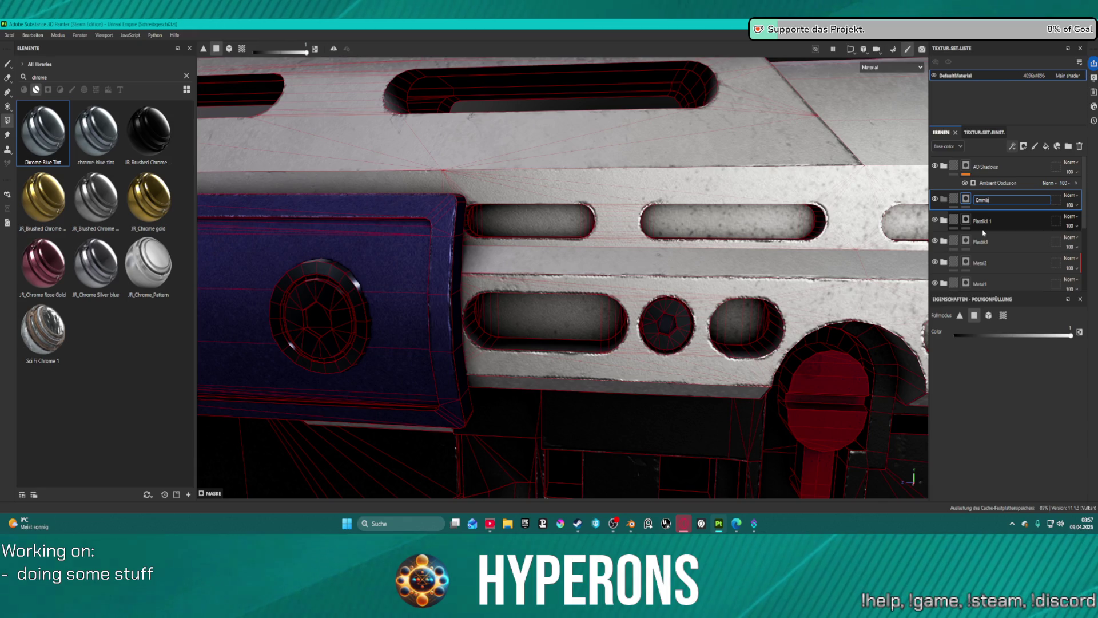
{"action": "type", "text": "ssive"}
{"action": "key", "text": "Return"}
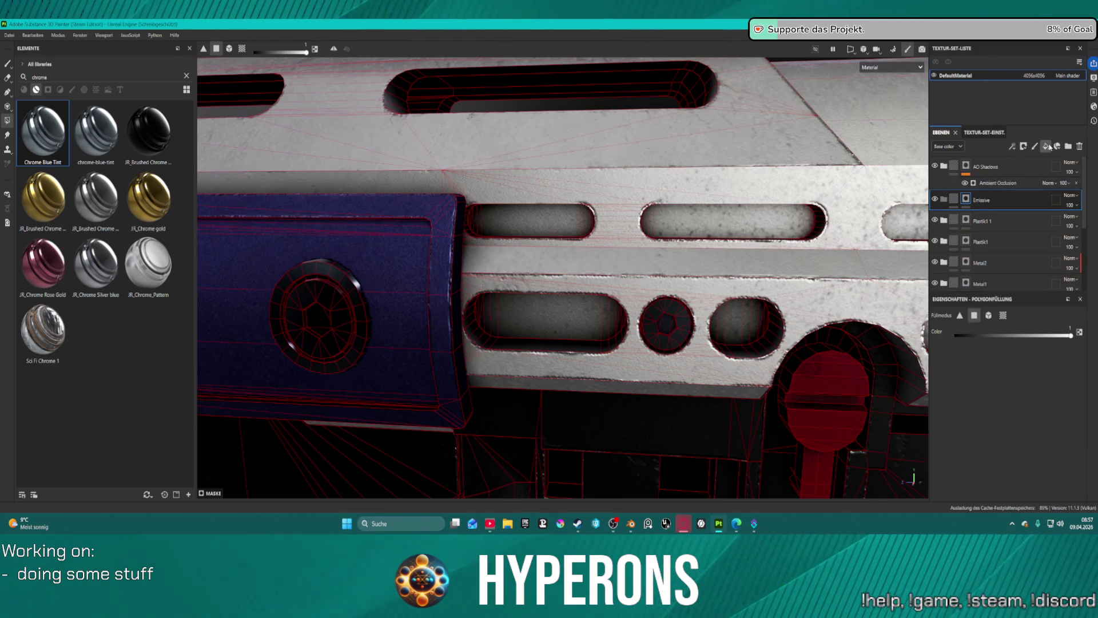
- Add a new fill layer above Plastik1 1 and clear the Emissive layer's mask
{"action": "left_click", "coordinate": [1047, 146]}
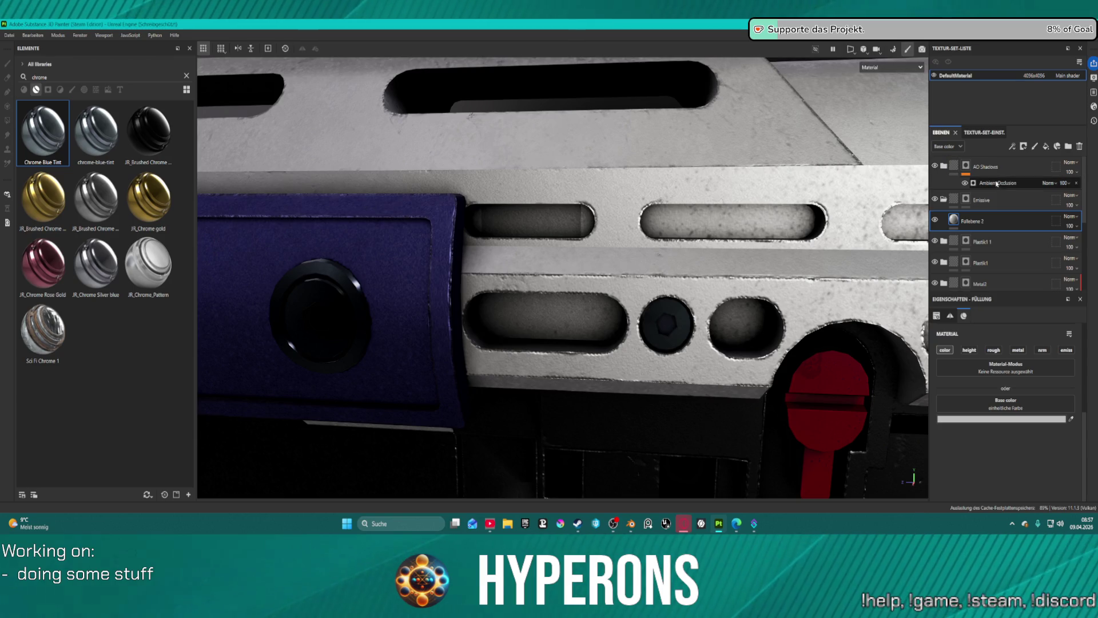
{"action": "right_click", "coordinate": [968, 199]}
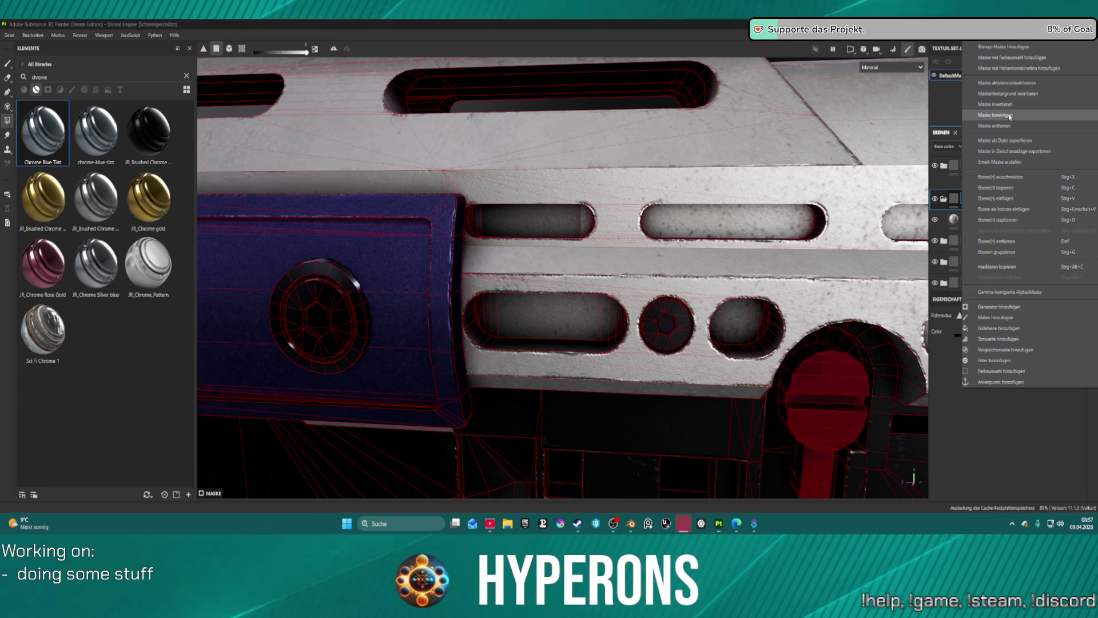
{"action": "left_click", "coordinate": [1010, 116]}
{"action": "scroll", "scroll_direction": "up", "scroll_amount": 3}
{"action": "left_click", "coordinate": [973, 221]}
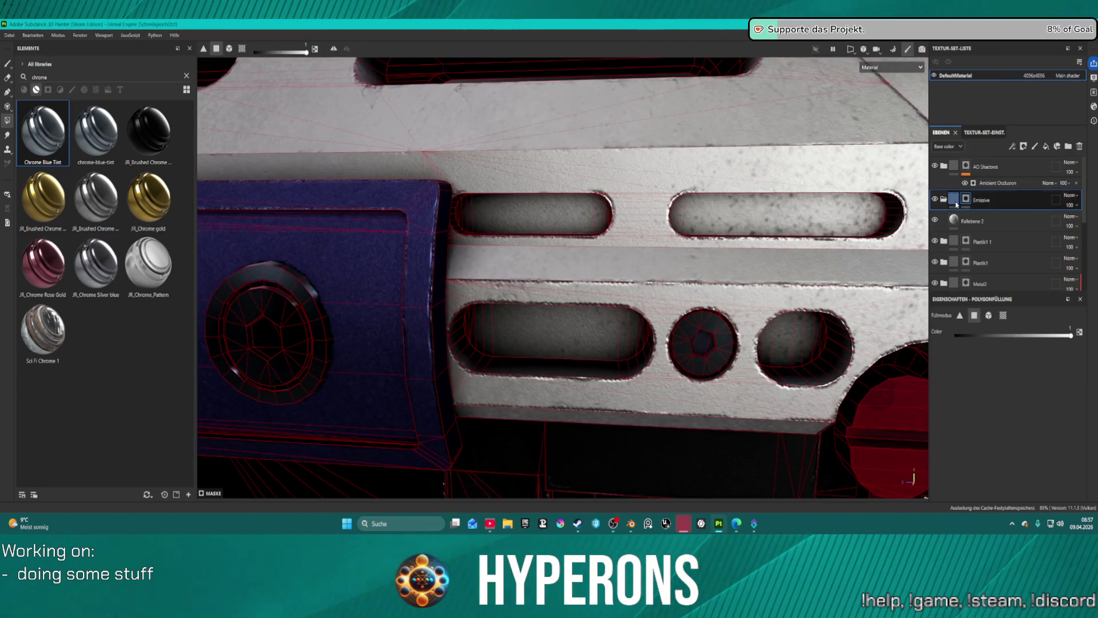
- Give Füllebene 2 a white base colour and a white (FFFFFF) emissive colour
{"action": "left_click", "coordinate": [1032, 418]}
{"action": "left_click", "coordinate": [995, 248]}
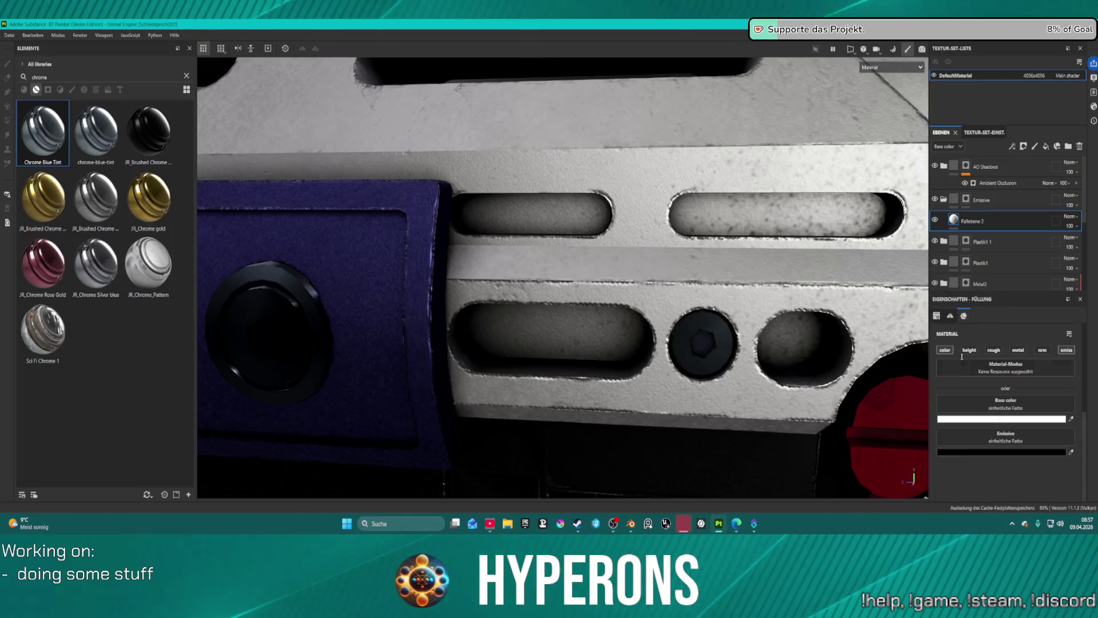
{"action": "left_click", "coordinate": [1067, 349]}
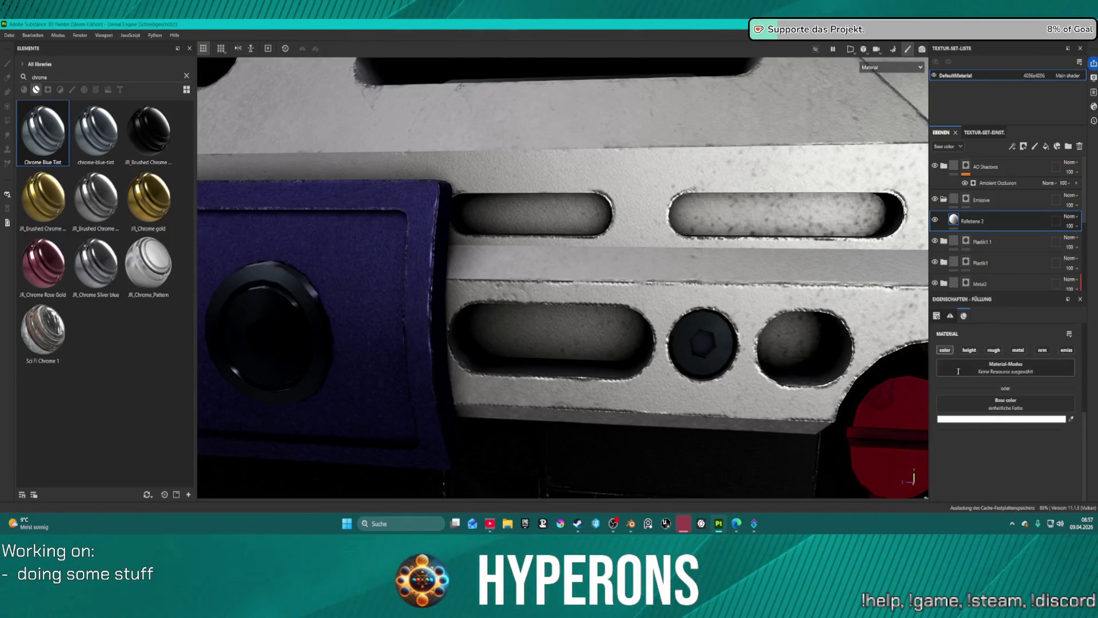
{"action": "left_click", "coordinate": [945, 350]}
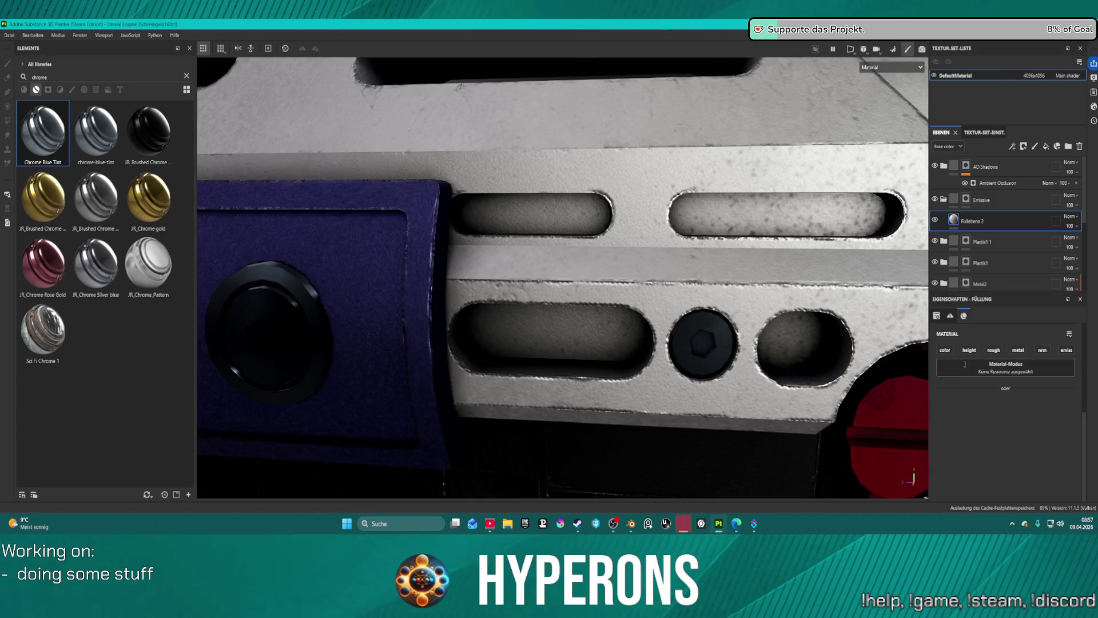
{"action": "left_click", "coordinate": [945, 351]}
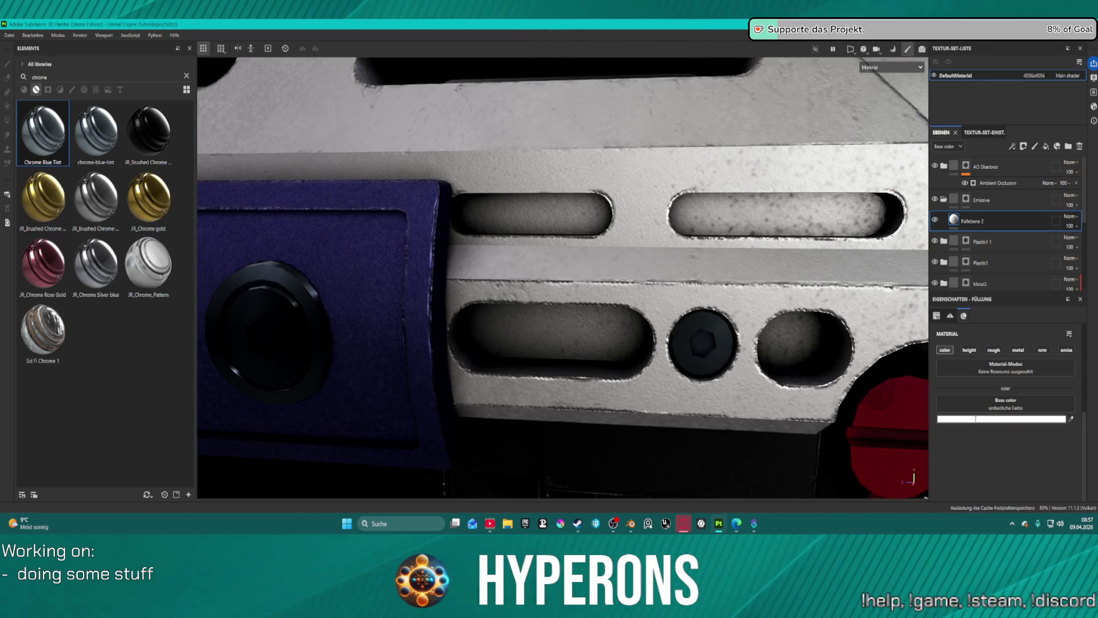
{"action": "left_click", "coordinate": [975, 418]}
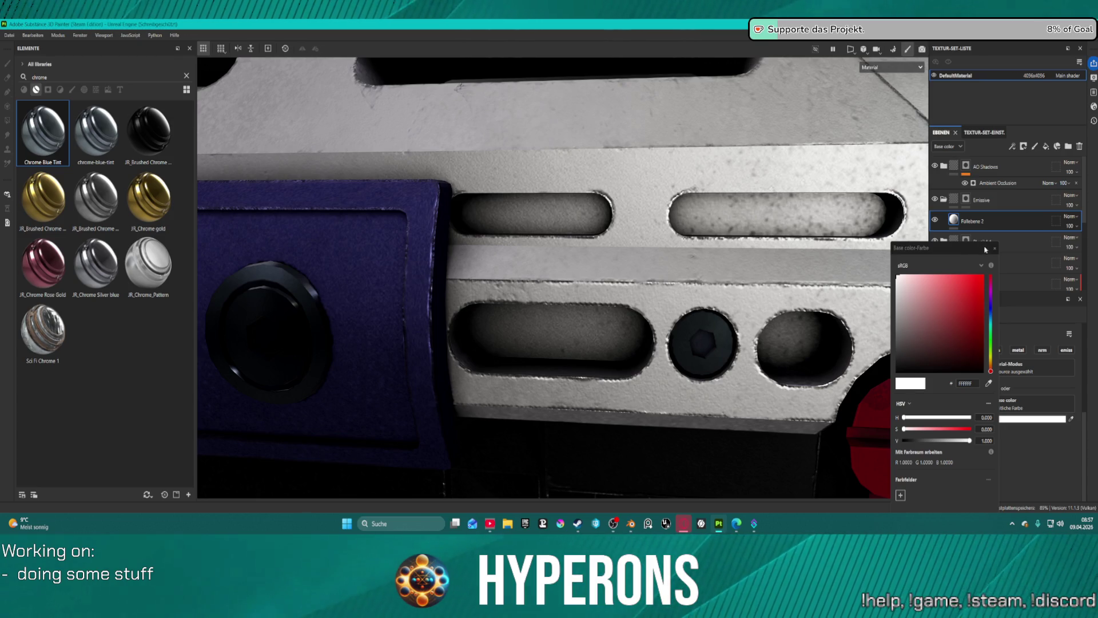
{"action": "left_click", "coordinate": [994, 249]}
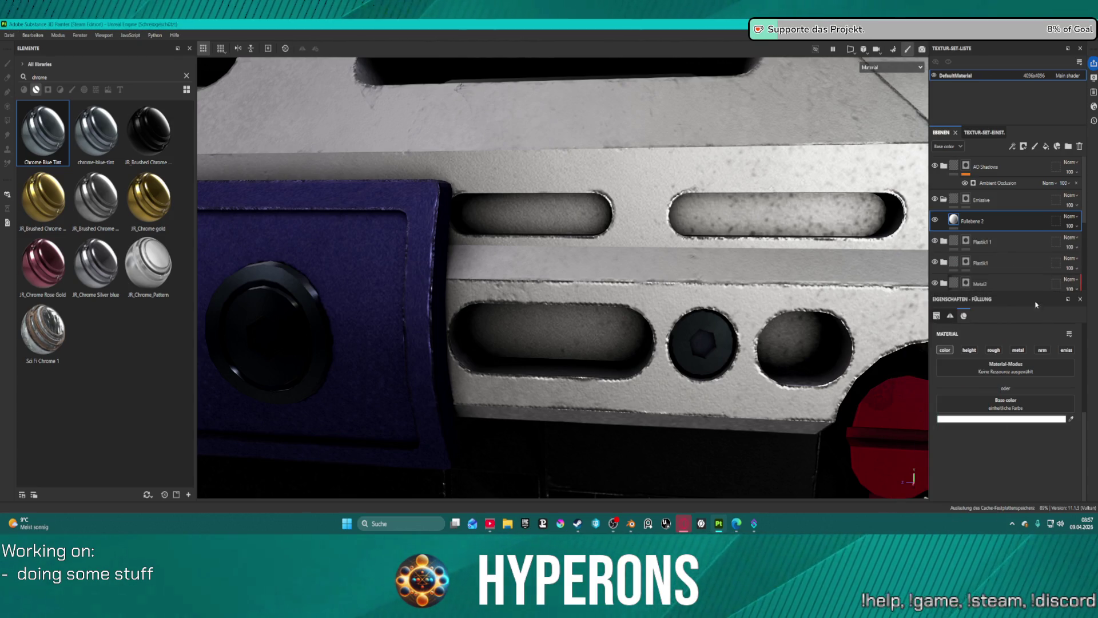
{"action": "left_click", "coordinate": [1067, 350]}
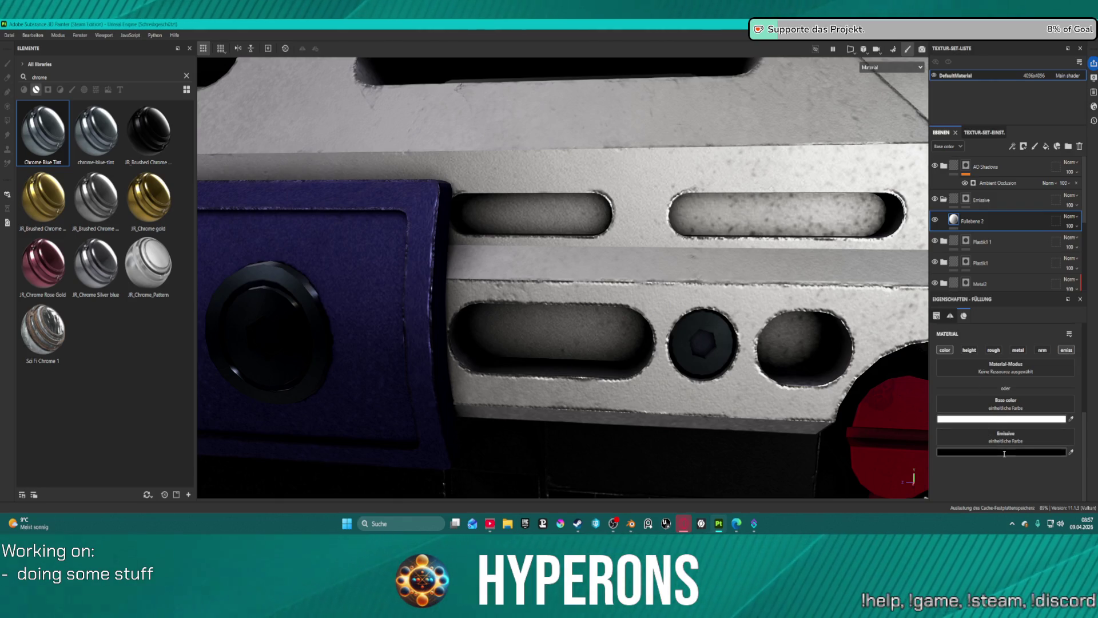
{"action": "left_click", "coordinate": [1004, 452]}
{"action": "left_click_drag", "start_coordinate": [915, 294], "coordinate": [897, 276]}
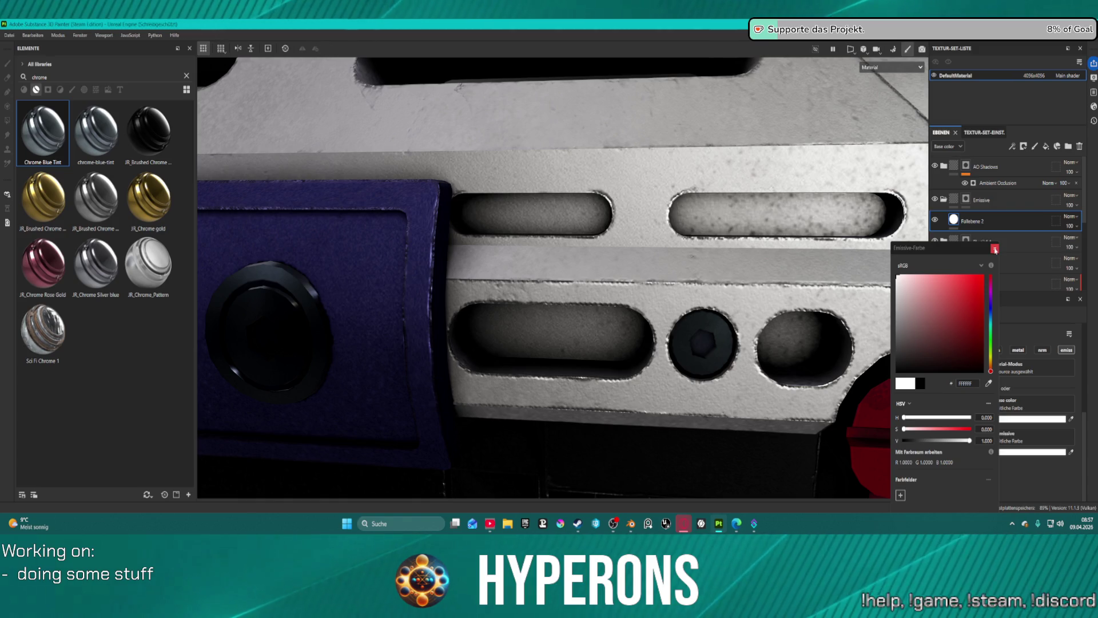
{"action": "left_click", "coordinate": [995, 249]}
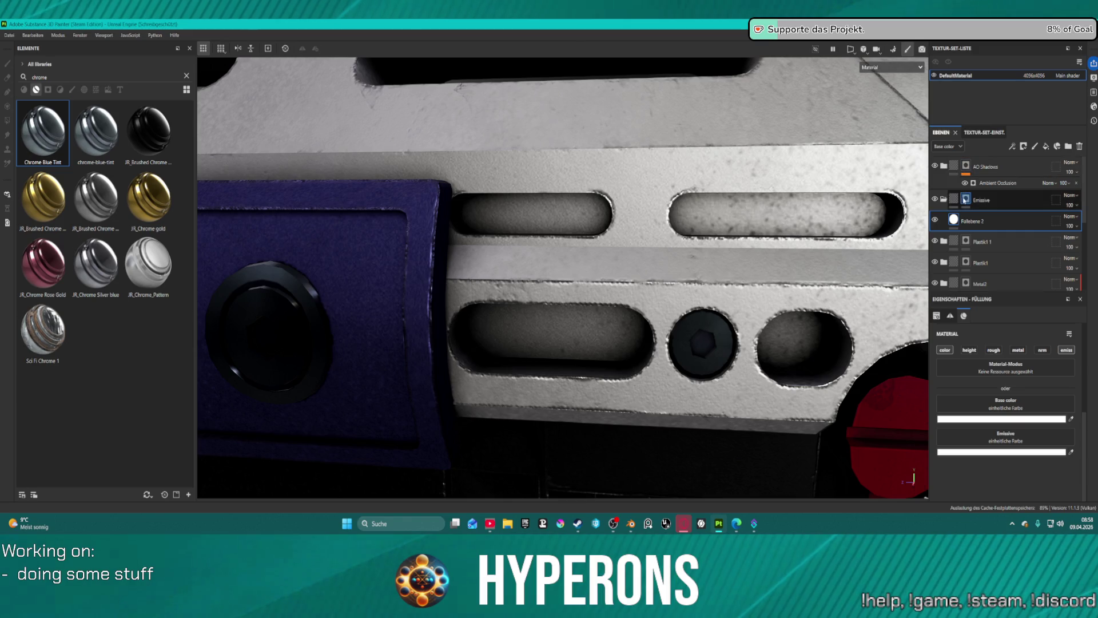
{"action": "left_click", "coordinate": [966, 199]}
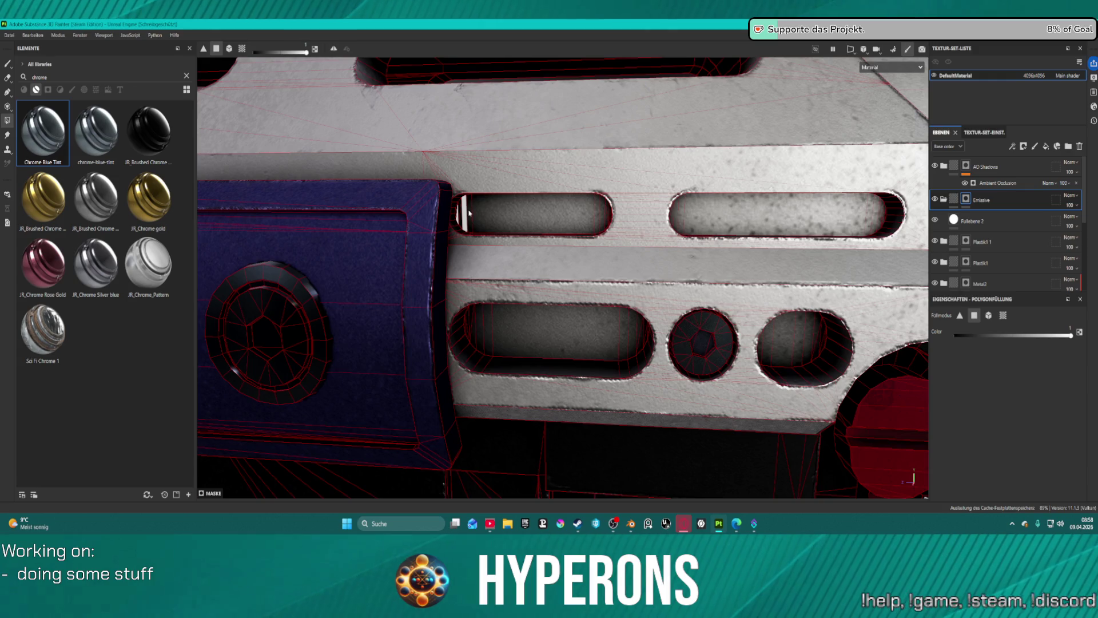
- Polygon-fill the upper-left rail slot white, including its right-end and left-edge strips
{"action": "left_click_drag", "start_coordinate": [469, 213], "coordinate": [541, 215]}
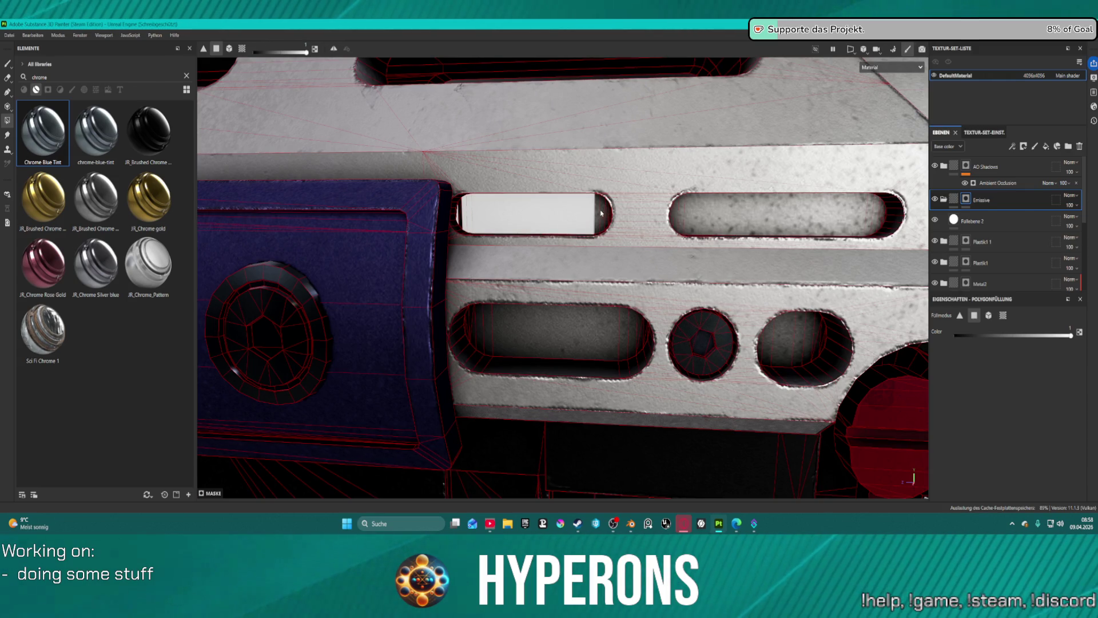
{"action": "left_click", "coordinate": [606, 213]}
{"action": "left_click", "coordinate": [608, 215]}
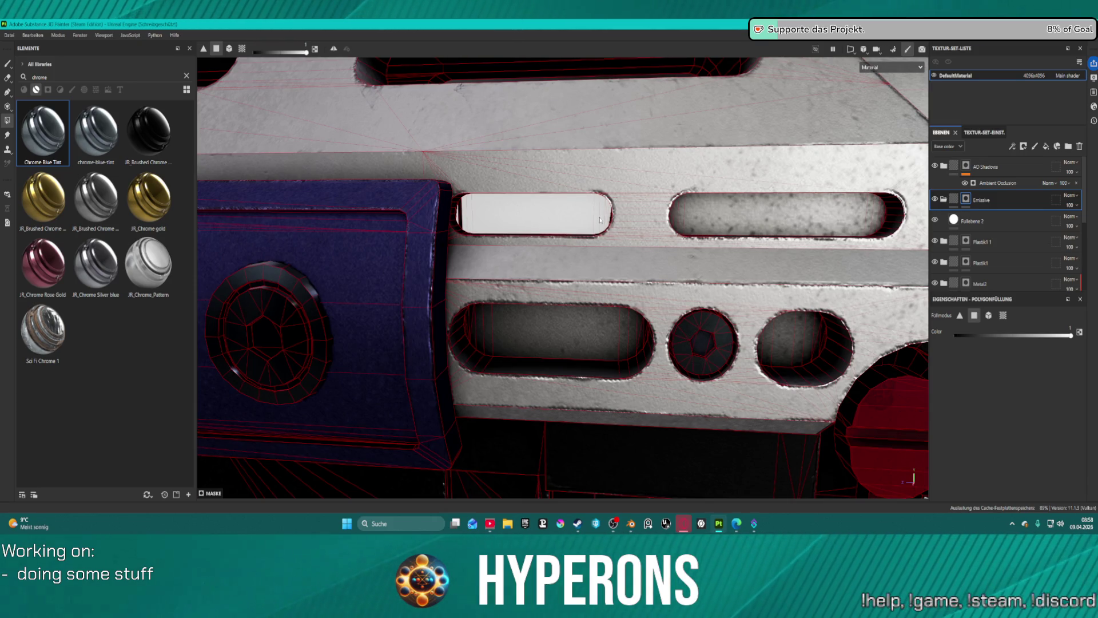
{"action": "scroll", "scroll_direction": "up", "scroll_amount": 3}
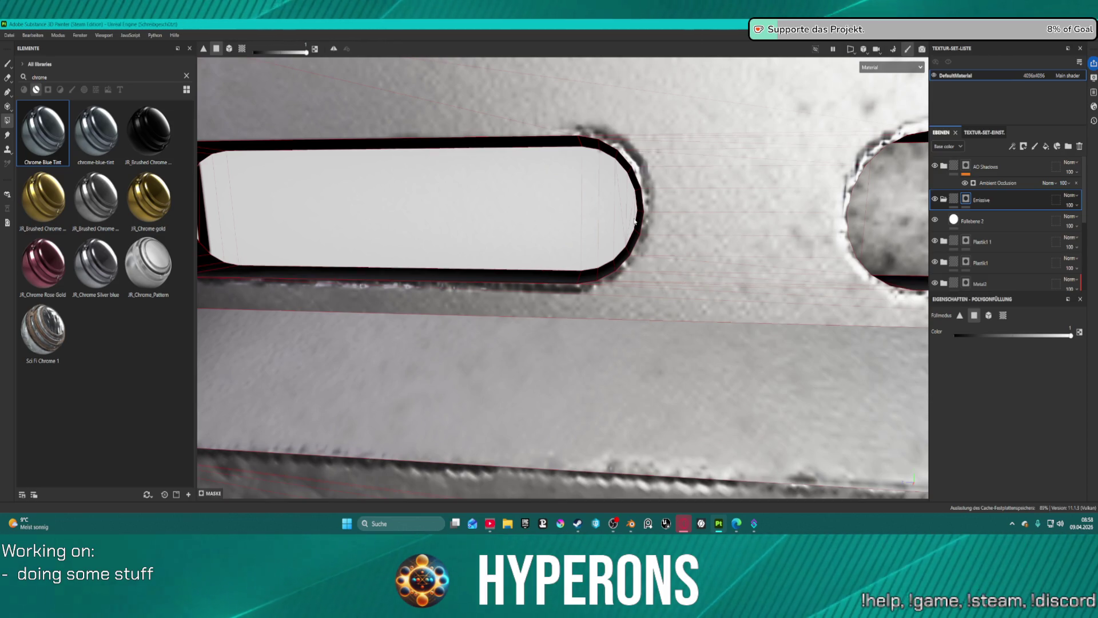
{"action": "scroll", "scroll_direction": "down", "scroll_amount": 3}
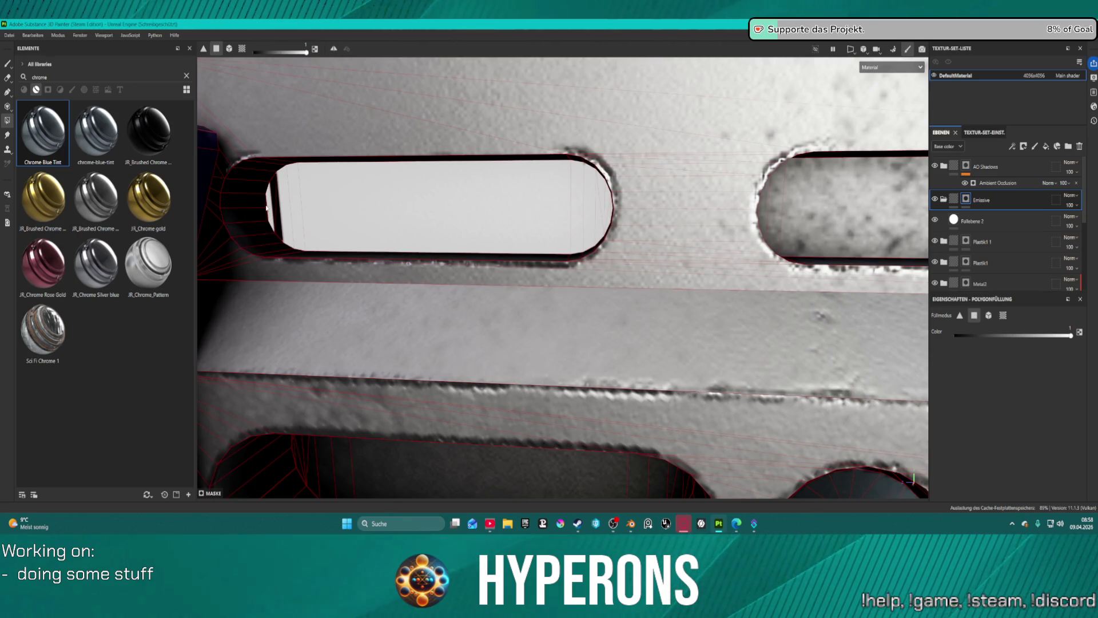
{"action": "left_click", "coordinate": [280, 211]}
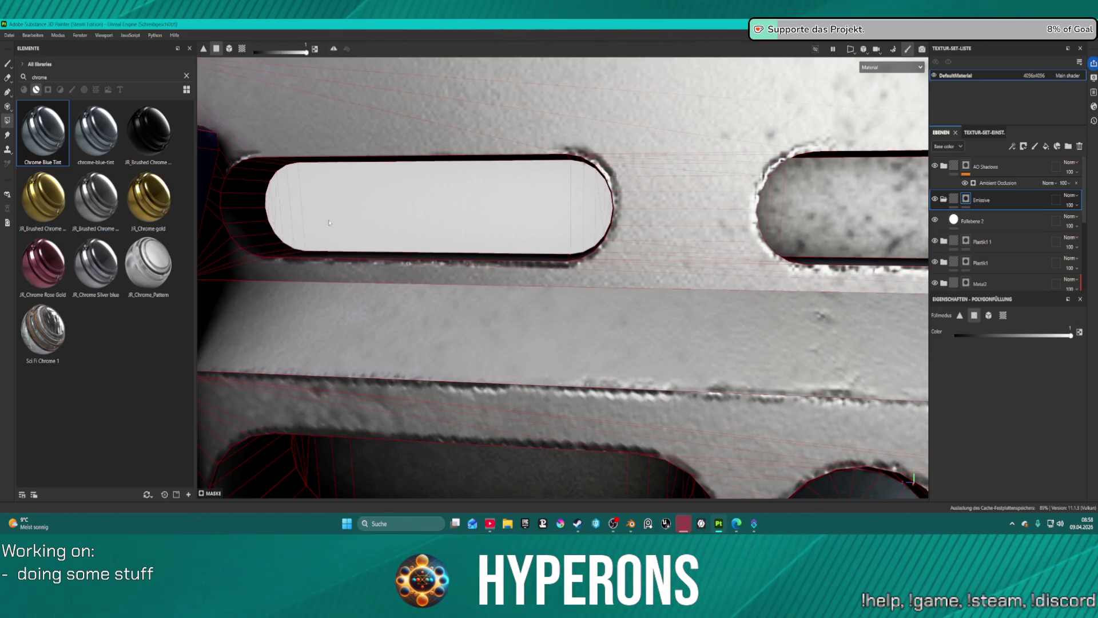
{"action": "scroll", "scroll_direction": "down", "scroll_amount": 3}
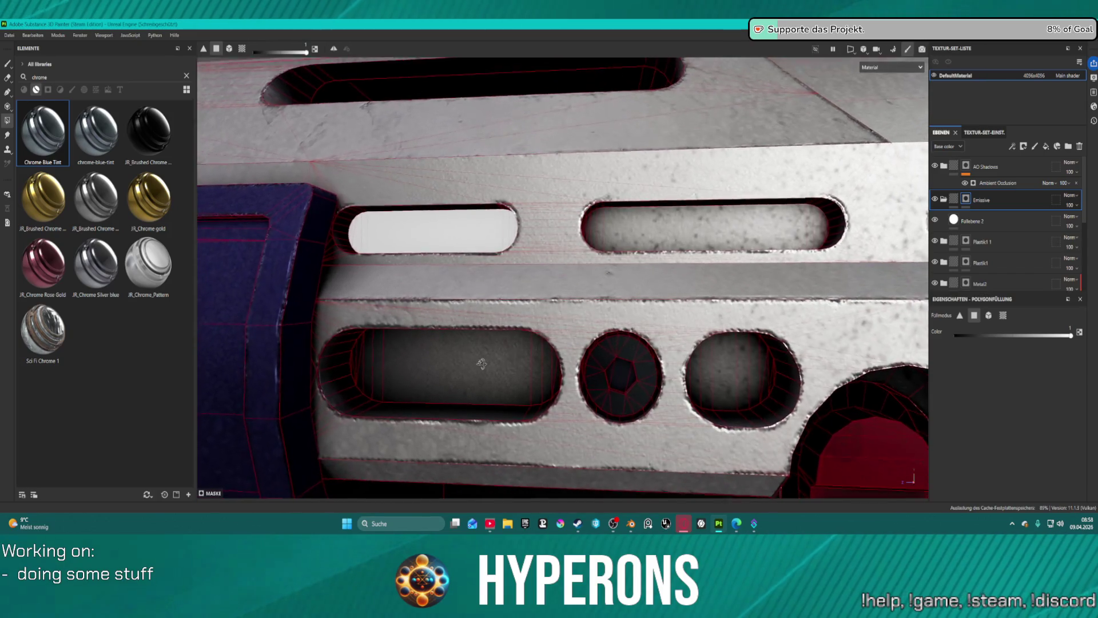
{"action": "scroll", "scroll_direction": "up", "scroll_amount": 3}
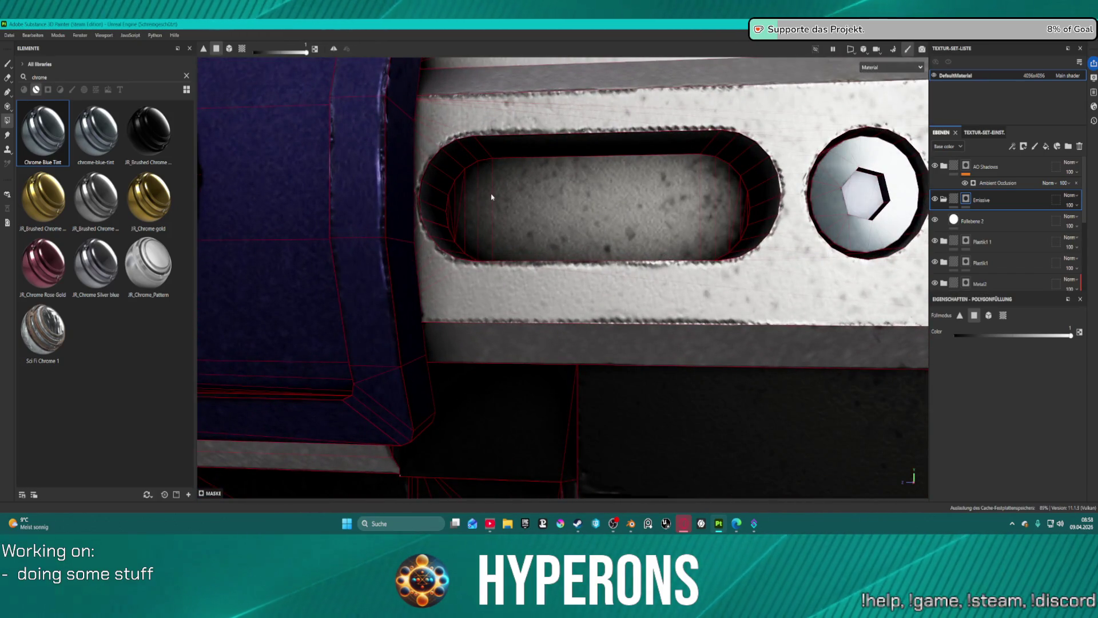
- Fill the inner wall strips at the lower-left slot's left end white
{"action": "left_click", "coordinate": [483, 194]}
{"action": "left_click", "coordinate": [474, 200]}
{"action": "left_click", "coordinate": [457, 203]}
{"action": "left_click", "coordinate": [452, 215]}
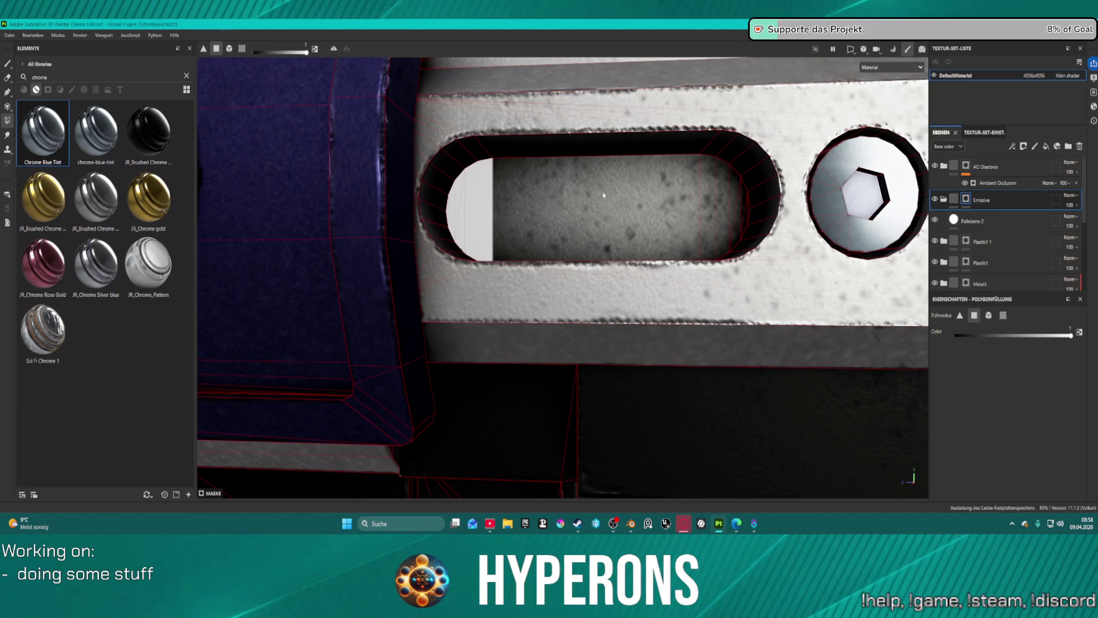
{"action": "scroll", "scroll_direction": "down", "scroll_amount": 3}
{"action": "scroll", "scroll_direction": "down", "scroll_amount": 3}
{"action": "left_click_drag", "start_coordinate": [400, 229], "coordinate": [343, 251]}
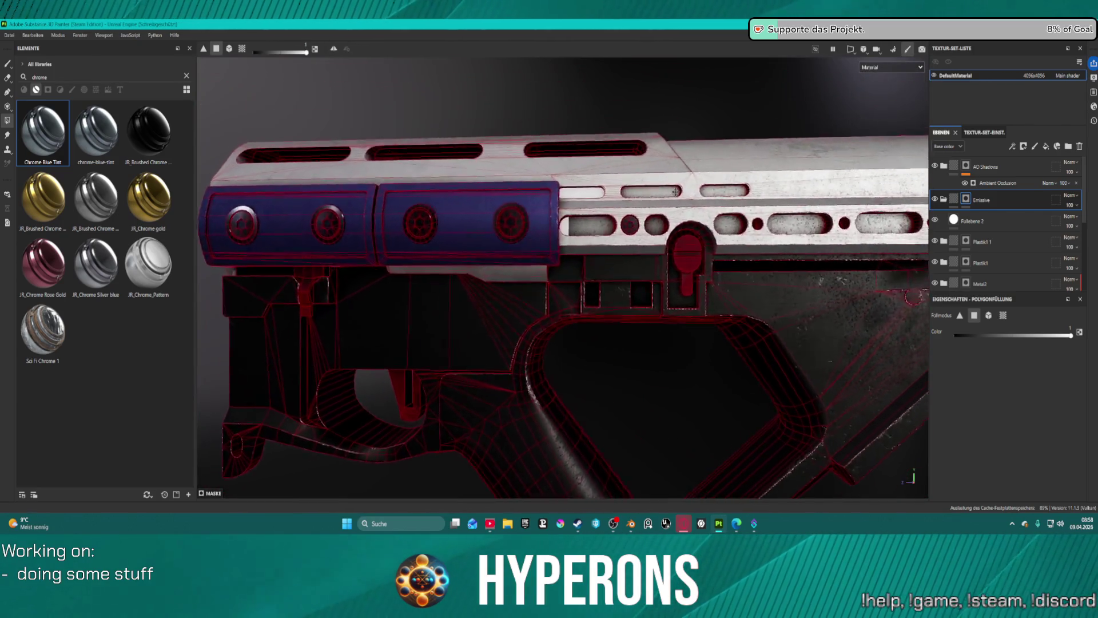
- Orbit and zoom around the gun to frame the slotted bar, blue grip and trigger area
{"action": "scroll", "scroll_direction": "up", "scroll_amount": 3}
{"action": "left_click_drag", "start_coordinate": [259, 261], "coordinate": [469, 280]}
{"action": "scroll", "scroll_direction": "up", "scroll_amount": 3}
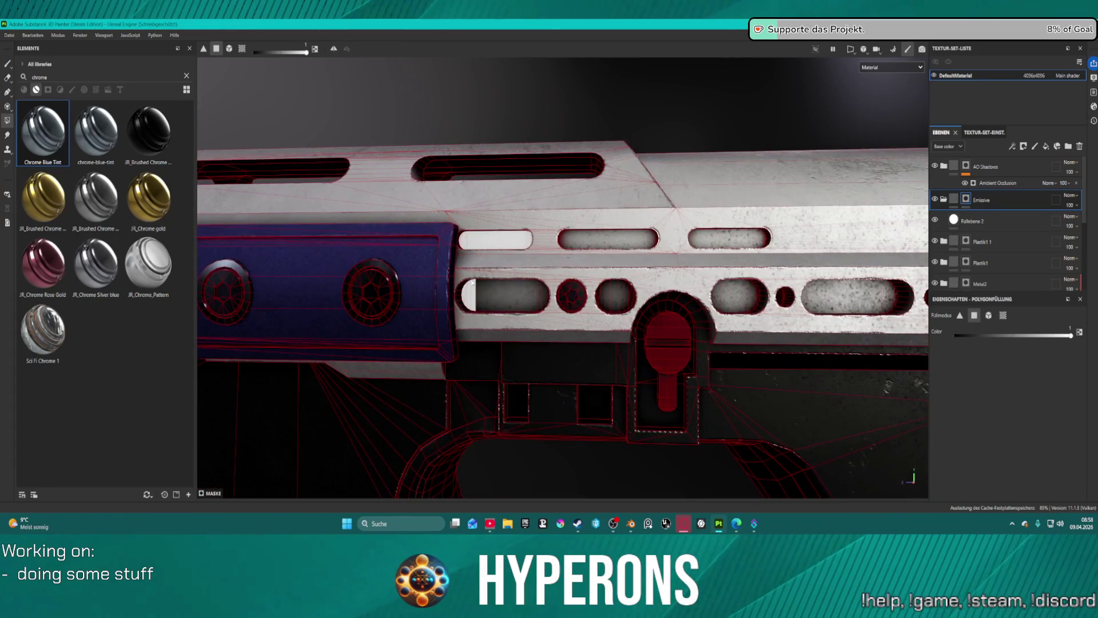
{"action": "key", "text": "ctrl"}
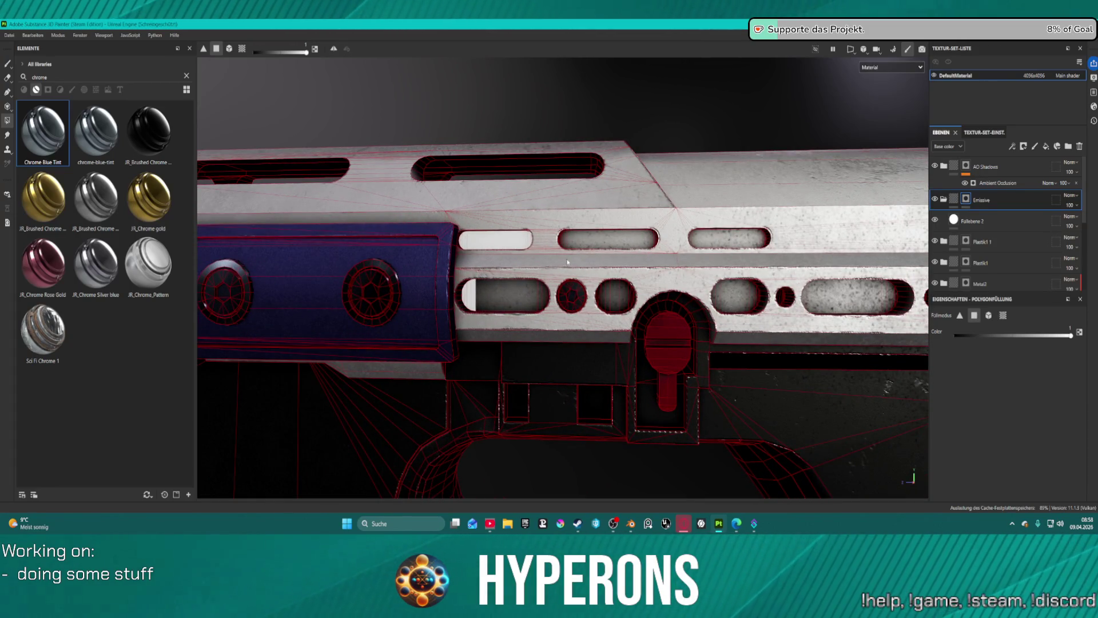
{"action": "key", "text": "ctrl"}
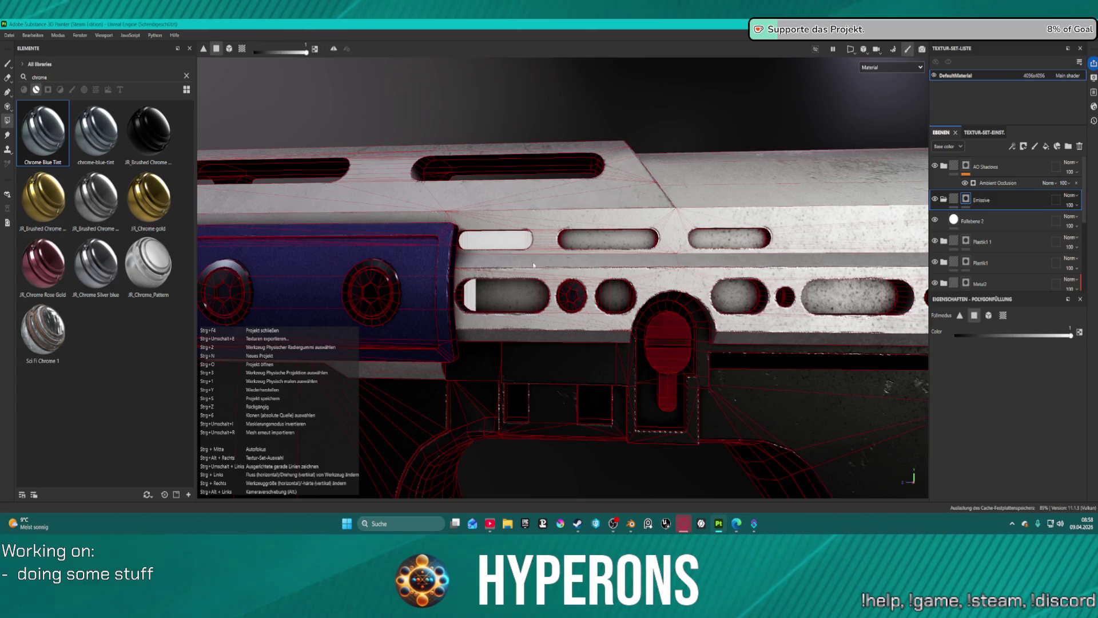
{"action": "scroll", "scroll_direction": "up", "scroll_amount": 3}
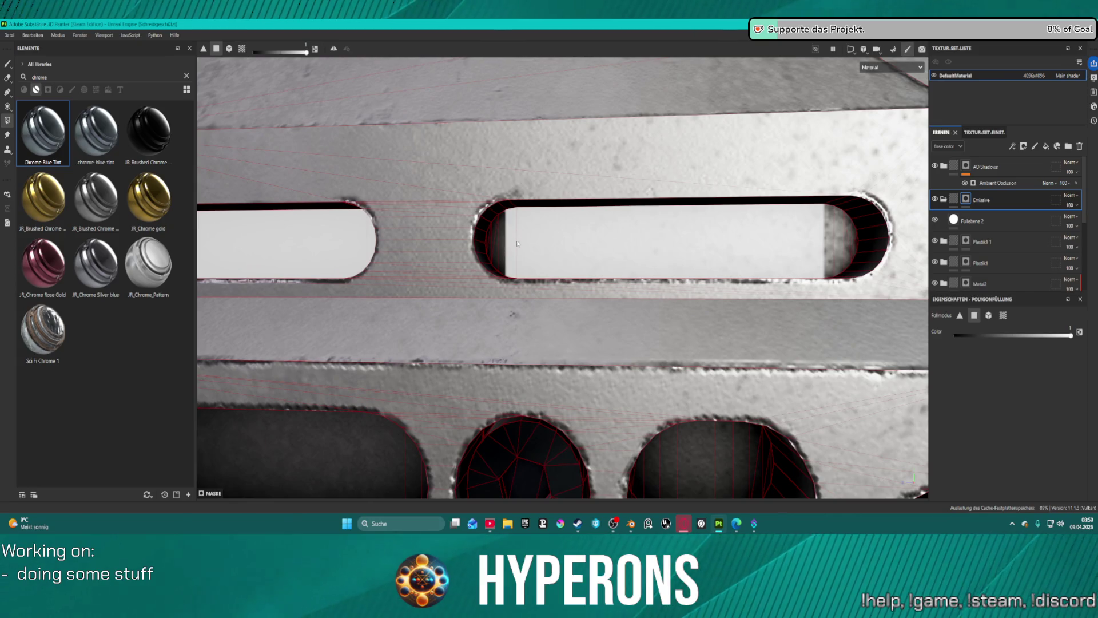
{"action": "scroll", "scroll_direction": "down", "scroll_amount": 3}
{"action": "scroll", "scroll_direction": "down", "scroll_amount": 3}
{"action": "left_click_drag", "start_coordinate": [414, 291], "coordinate": [577, 248]}
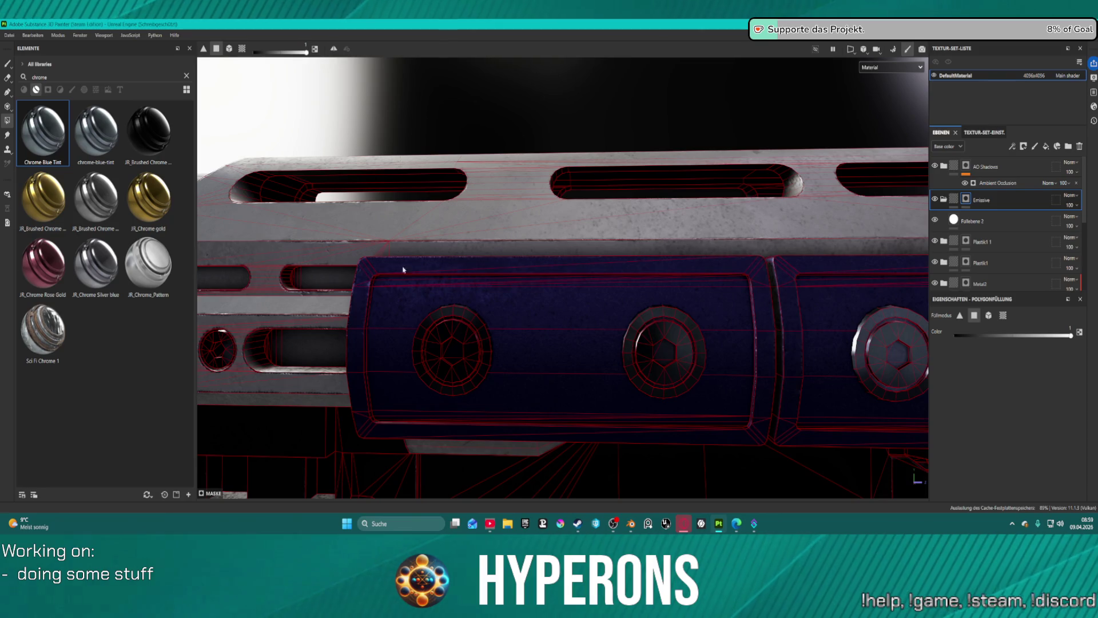
{"action": "scroll", "scroll_direction": "up", "scroll_amount": 3}
{"action": "left_click_drag", "start_coordinate": [549, 237], "coordinate": [706, 182]}
{"action": "scroll", "scroll_direction": "down", "scroll_amount": 3}
{"action": "left_click_drag", "start_coordinate": [803, 180], "coordinate": [783, 125]}
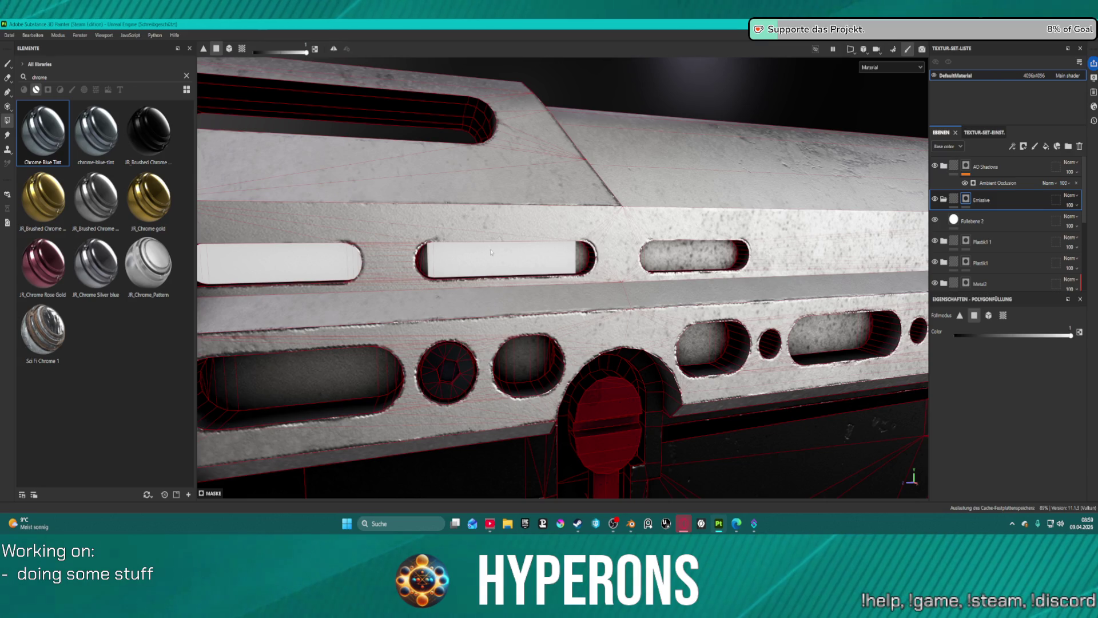
- Face the middle slot and fill its inner left-edge strips white
{"action": "left_click_drag", "start_coordinate": [618, 75], "coordinate": [636, 84]}
{"action": "left_click_drag", "start_coordinate": [543, 143], "coordinate": [589, 153]}
{"action": "scroll", "scroll_direction": "up", "scroll_amount": 3}
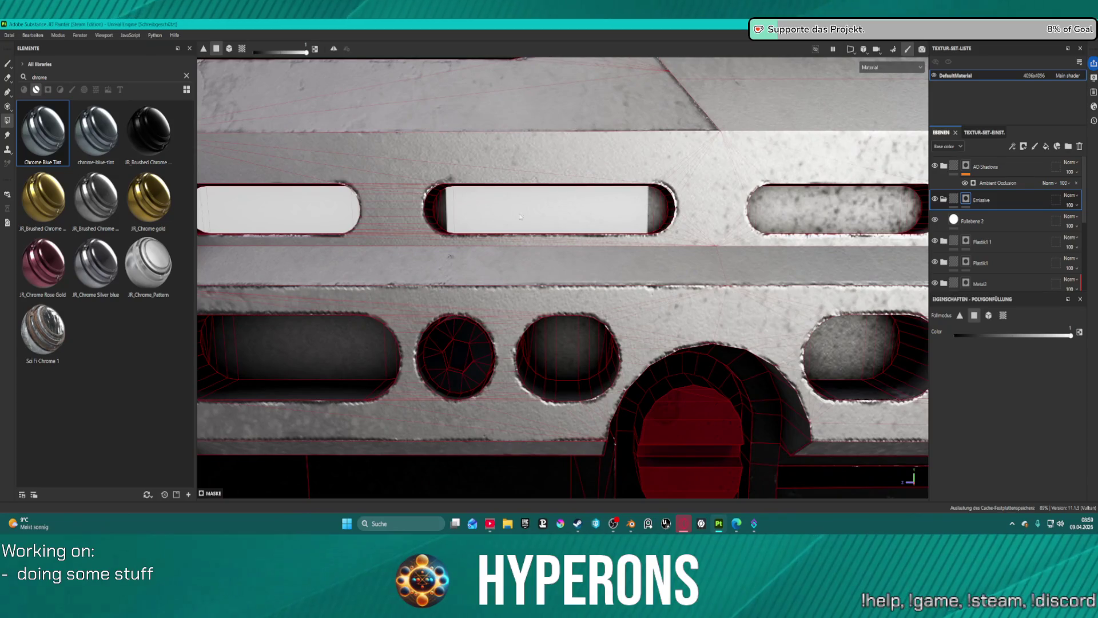
{"action": "left_click", "coordinate": [434, 210]}
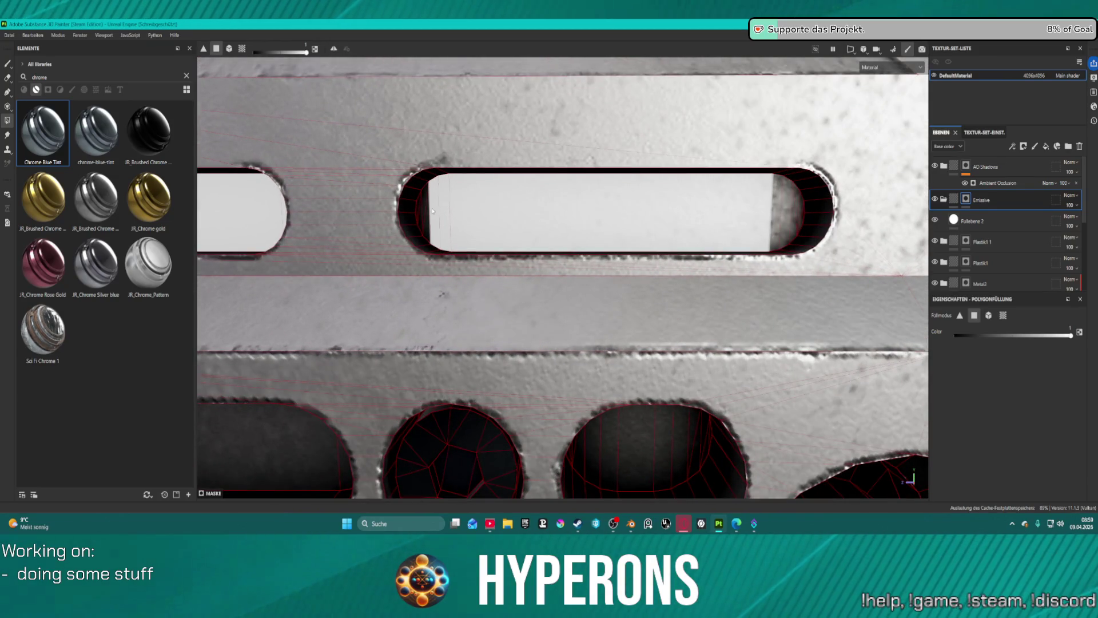
{"action": "left_click", "coordinate": [425, 217]}
{"action": "left_click", "coordinate": [426, 226]}
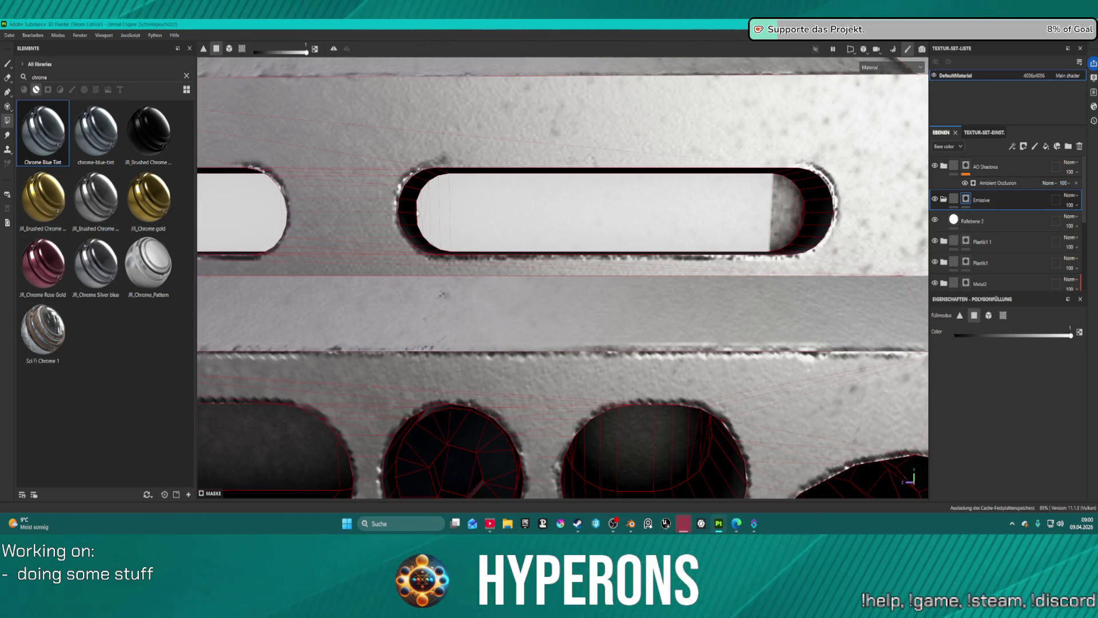
- Fill the grey bands and last dark strip at the slot's right end white
{"action": "left_click", "coordinate": [778, 210]}
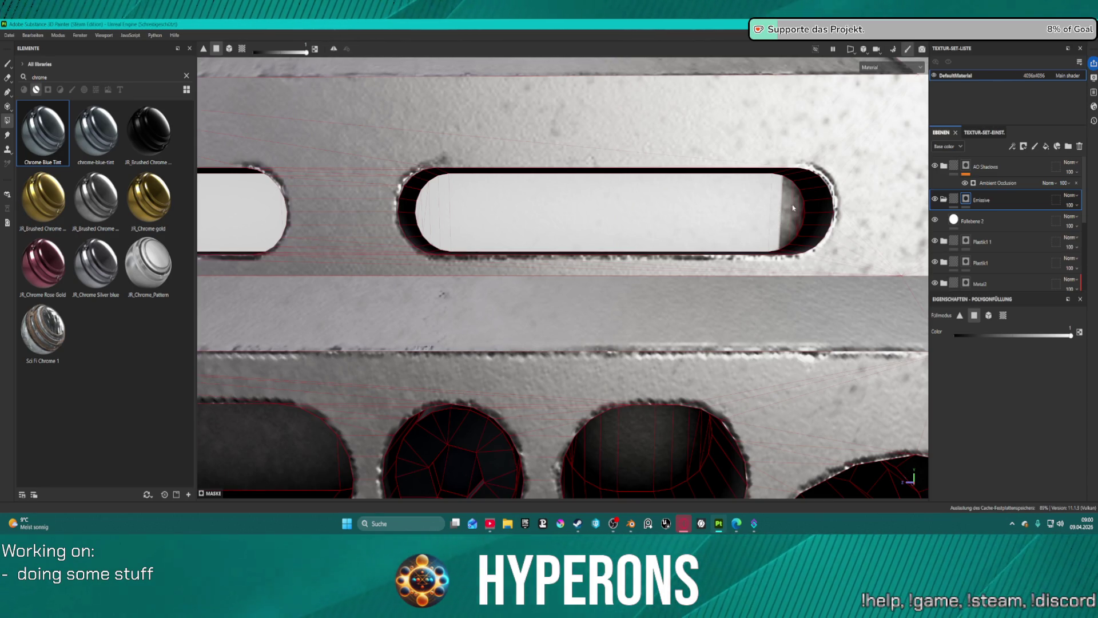
{"action": "left_click", "coordinate": [790, 208]}
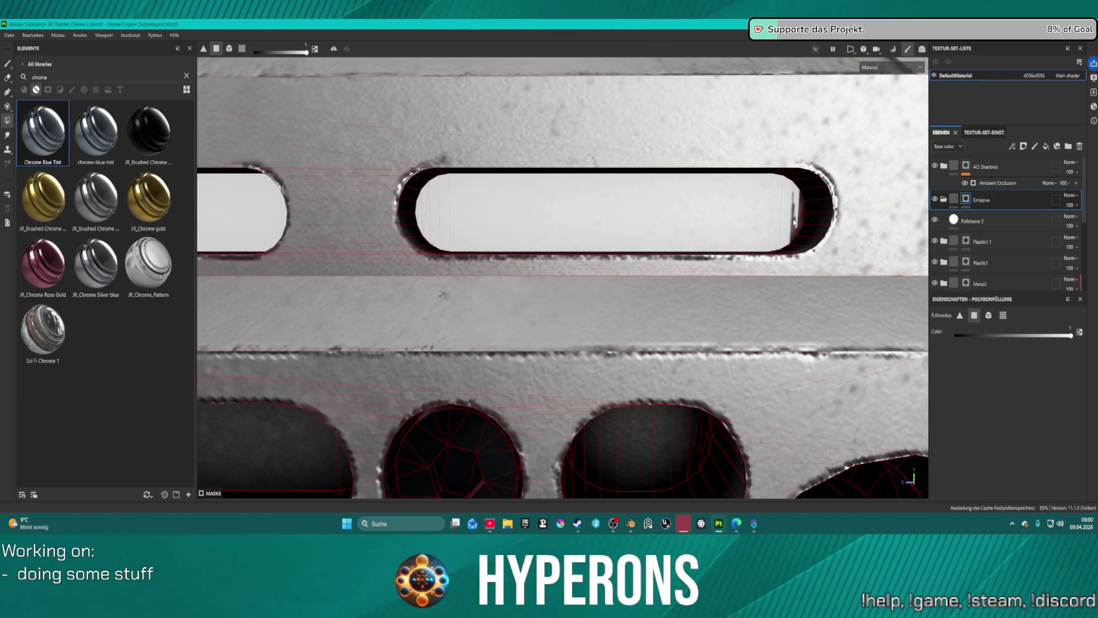
{"action": "left_click", "coordinate": [795, 222]}
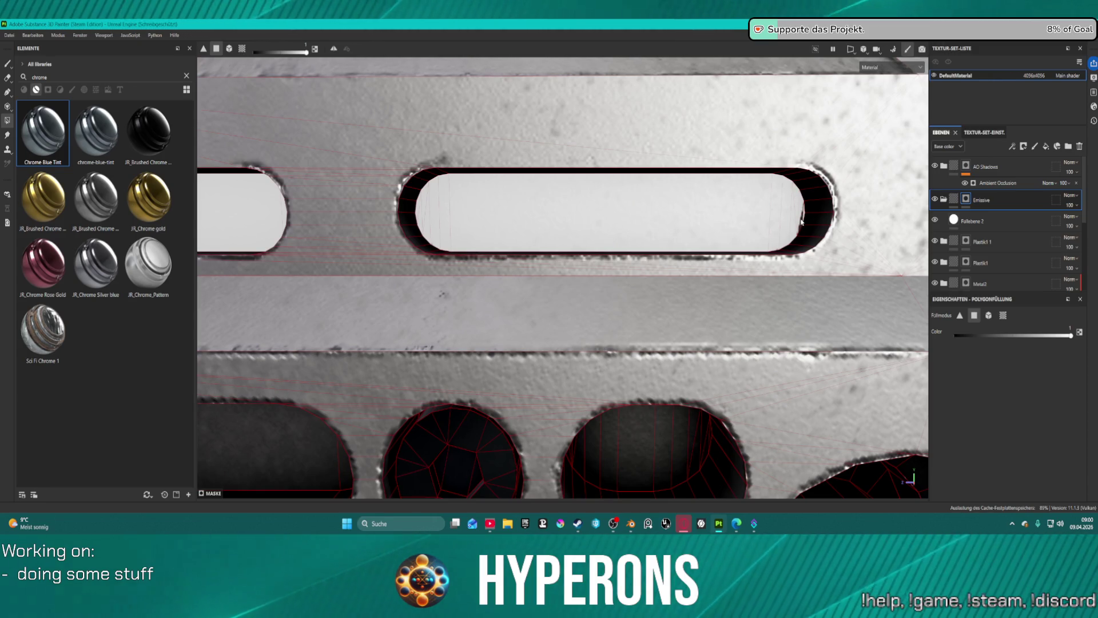
{"action": "scroll", "scroll_direction": "down", "scroll_amount": 3}
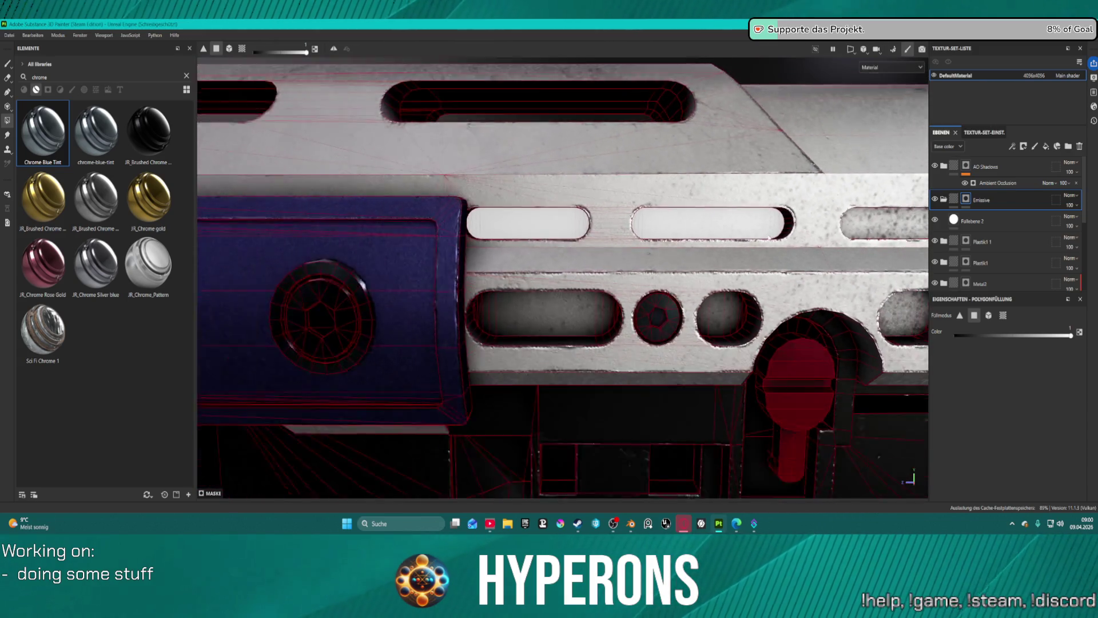
- Fill the slot's inner wall and large inner face white across to its right end
{"action": "scroll", "scroll_direction": "up", "scroll_amount": 3}
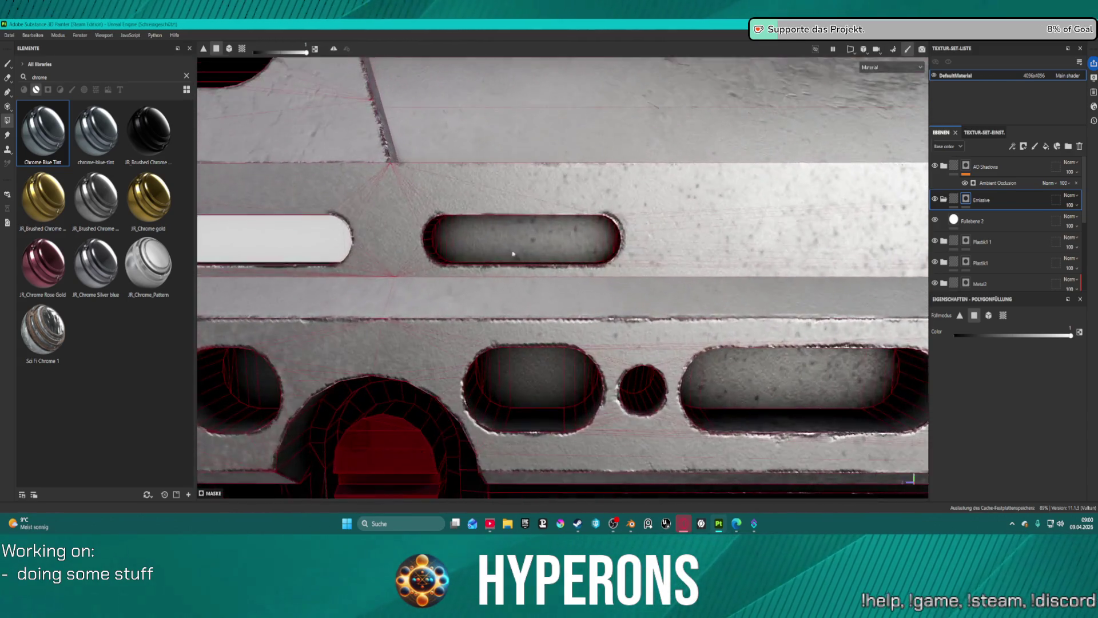
{"action": "left_click", "coordinate": [433, 200]}
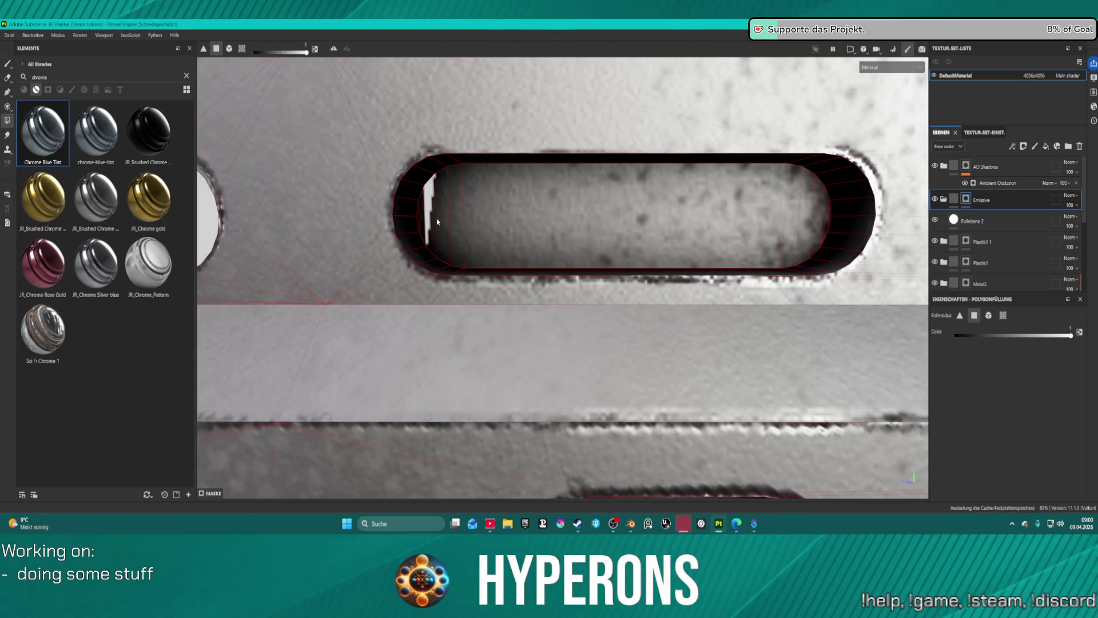
{"action": "left_click", "coordinate": [444, 228]}
{"action": "left_click", "coordinate": [433, 233]}
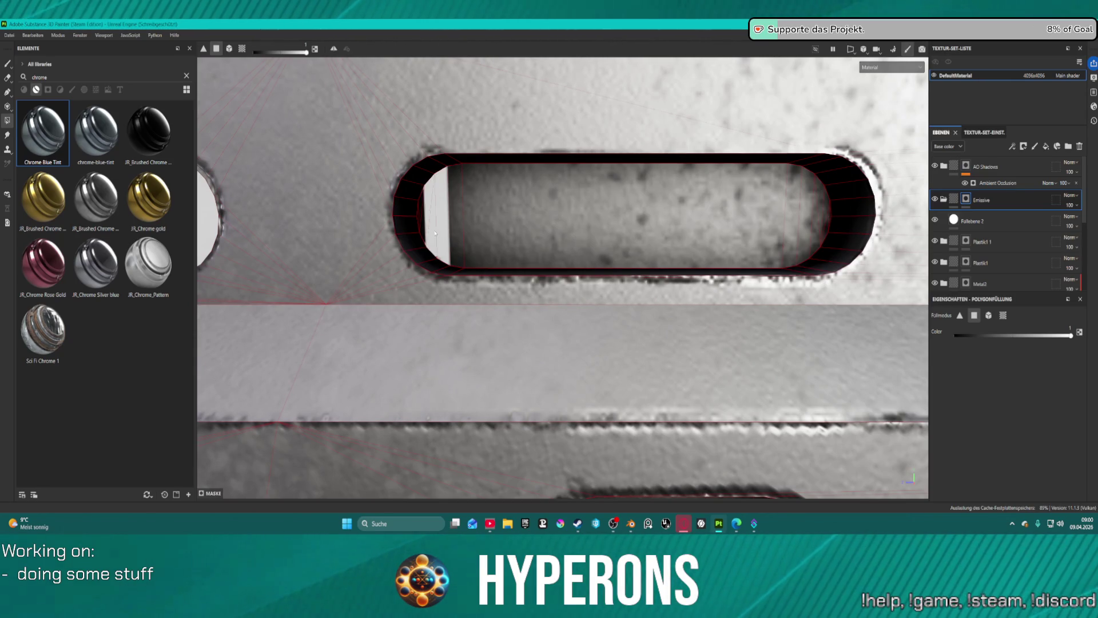
{"action": "left_click", "coordinate": [459, 218]}
{"action": "left_click", "coordinate": [788, 209]}
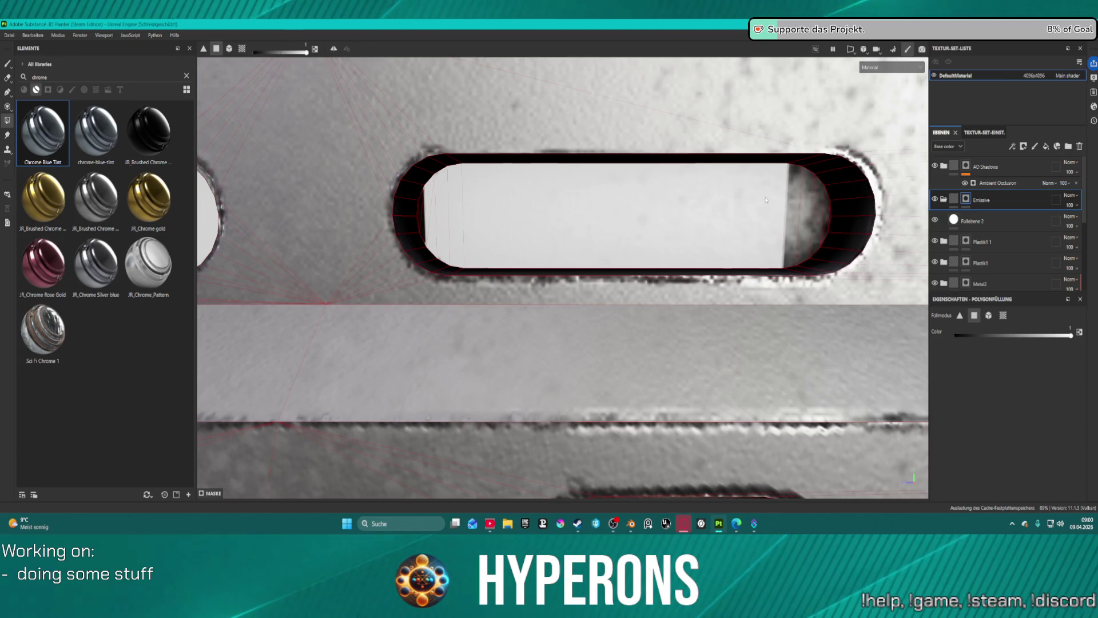
{"action": "left_click", "coordinate": [801, 211]}
{"action": "left_click", "coordinate": [818, 212]}
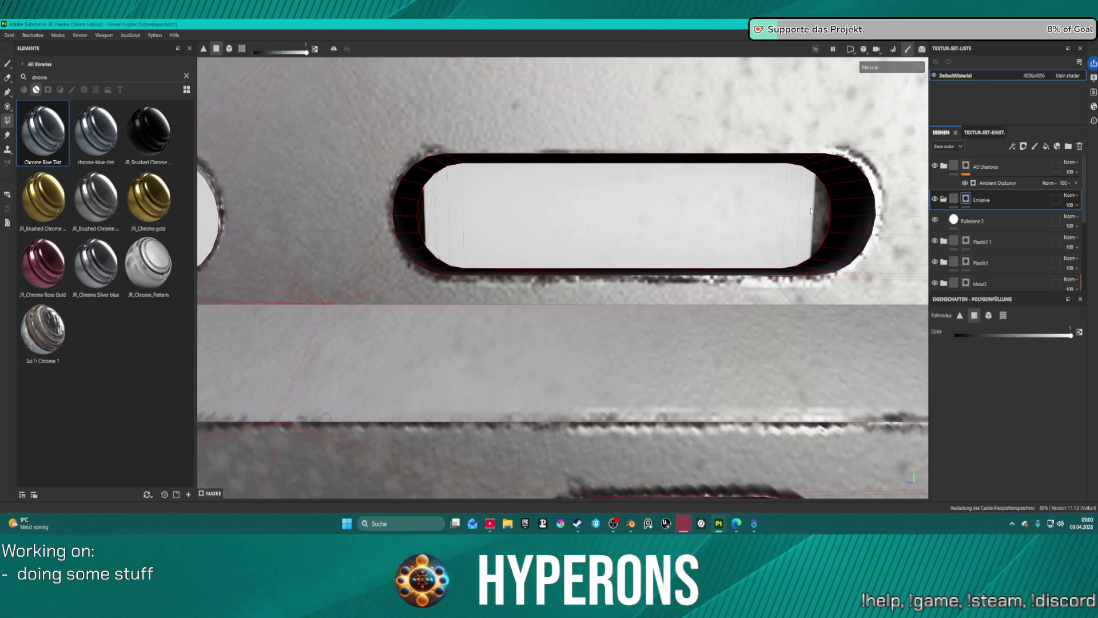
{"action": "left_click", "coordinate": [820, 195]}
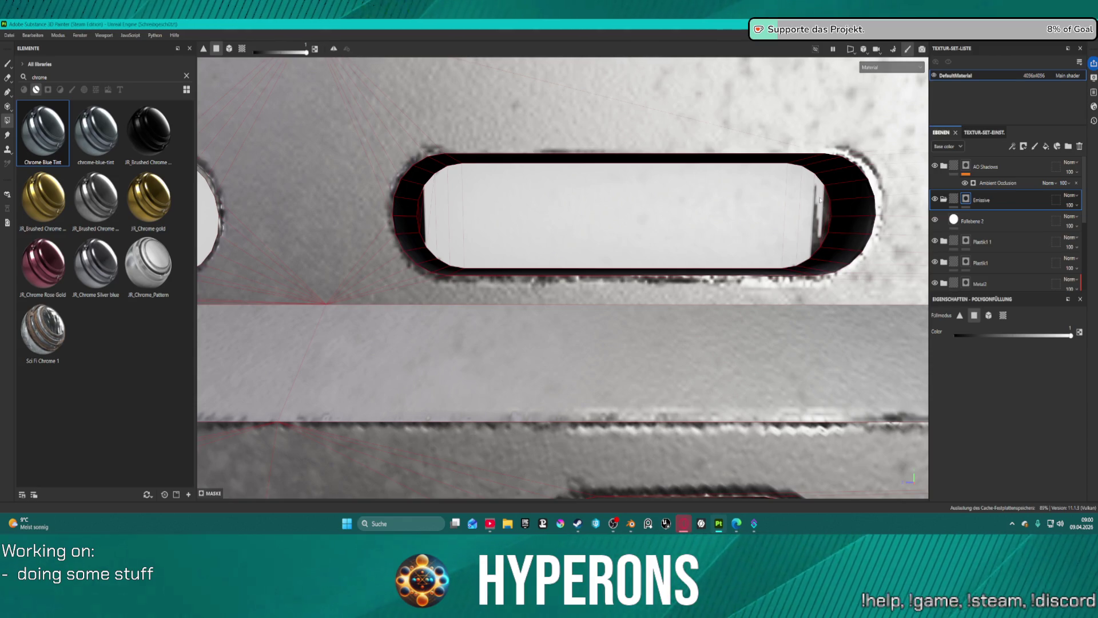
{"action": "left_click", "coordinate": [817, 232]}
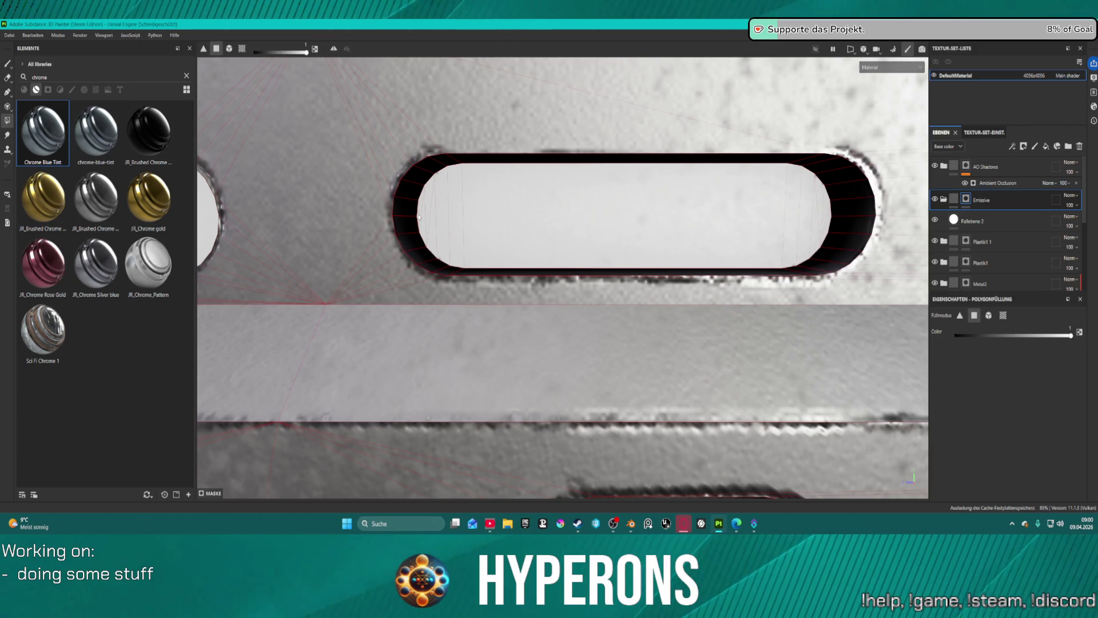
- From the gun's other side, fill the dark strips at the slot's end white
{"action": "scroll", "scroll_direction": "down", "scroll_amount": 3}
{"action": "left_click_drag", "start_coordinate": [511, 221], "coordinate": [523, 187]}
{"action": "scroll", "scroll_direction": "up", "scroll_amount": 3}
{"action": "scroll", "scroll_direction": "up", "scroll_amount": 3}
{"action": "scroll", "scroll_direction": "down", "scroll_amount": 3}
{"action": "left_click_drag", "start_coordinate": [490, 244], "coordinate": [565, 253]}
{"action": "scroll", "scroll_direction": "up", "scroll_amount": 3}
{"action": "scroll", "scroll_direction": "up", "scroll_amount": 3}
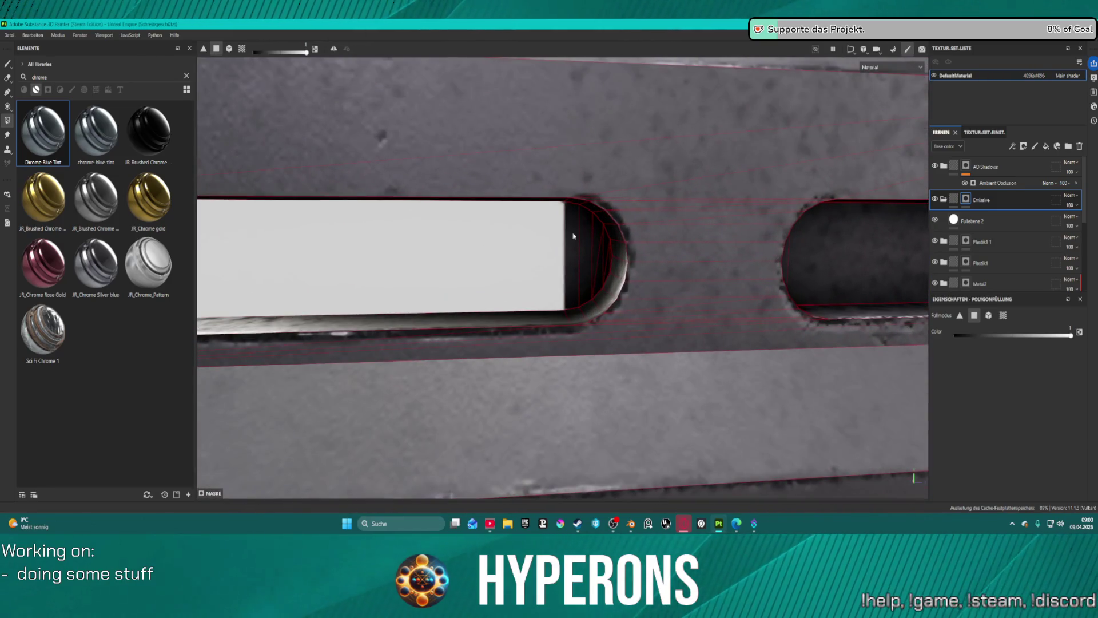
{"action": "left_click", "coordinate": [573, 233]}
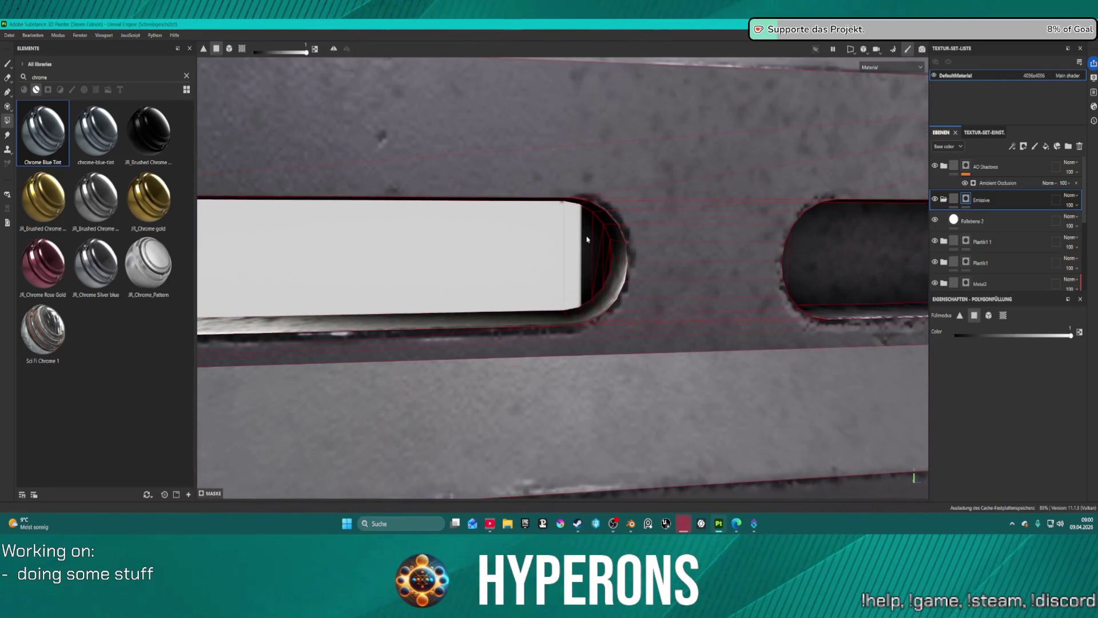
{"action": "left_click", "coordinate": [588, 239]}
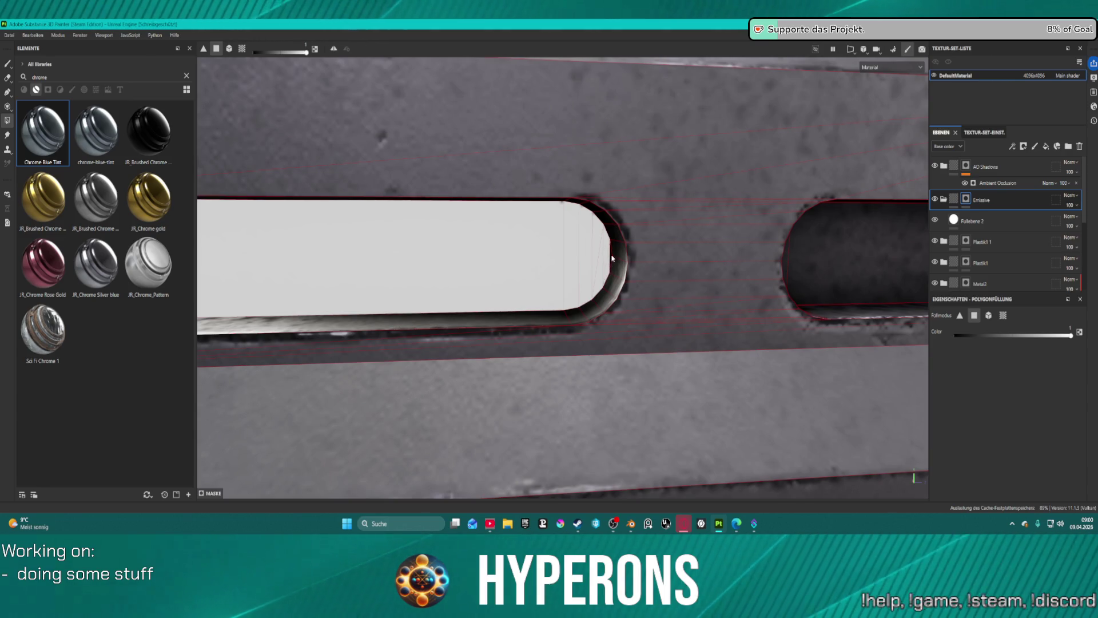
- Fill the slot's dark inner face and the thin strip at its left end white
{"action": "scroll", "scroll_direction": "down", "scroll_amount": 3}
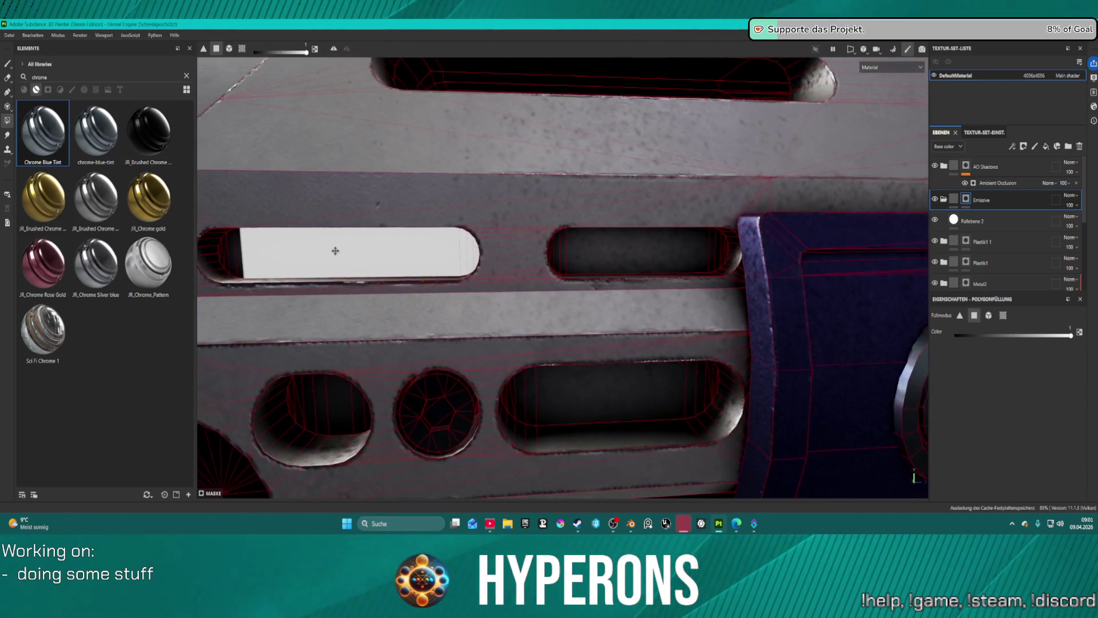
{"action": "left_click_drag", "start_coordinate": [333, 248], "coordinate": [558, 253]}
{"action": "scroll", "scroll_direction": "up", "scroll_amount": 3}
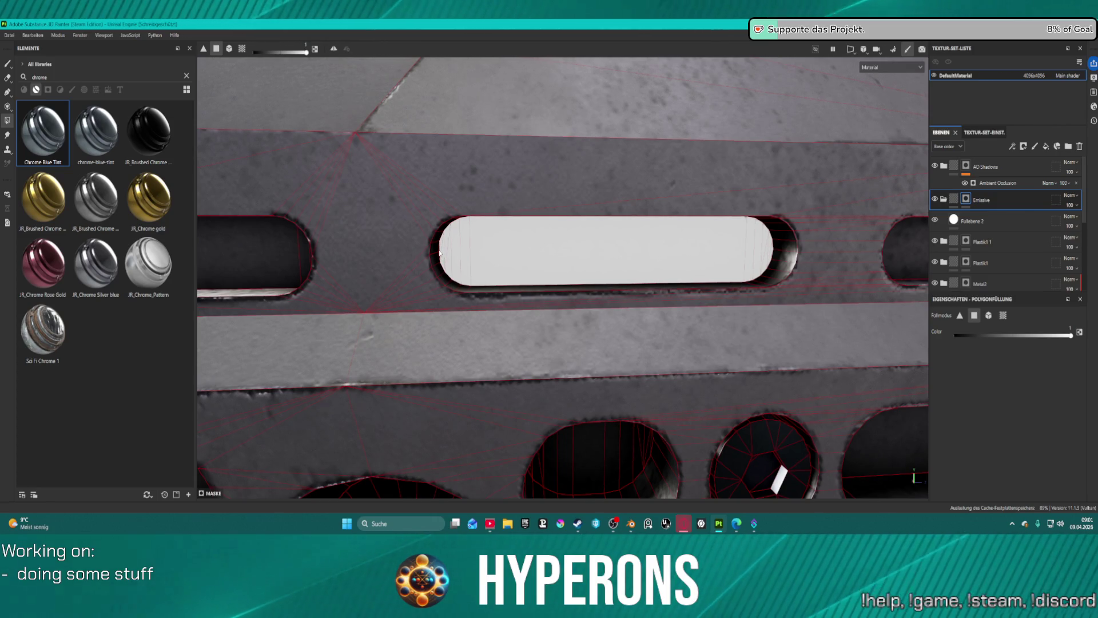
{"action": "scroll", "scroll_direction": "down", "scroll_amount": 3}
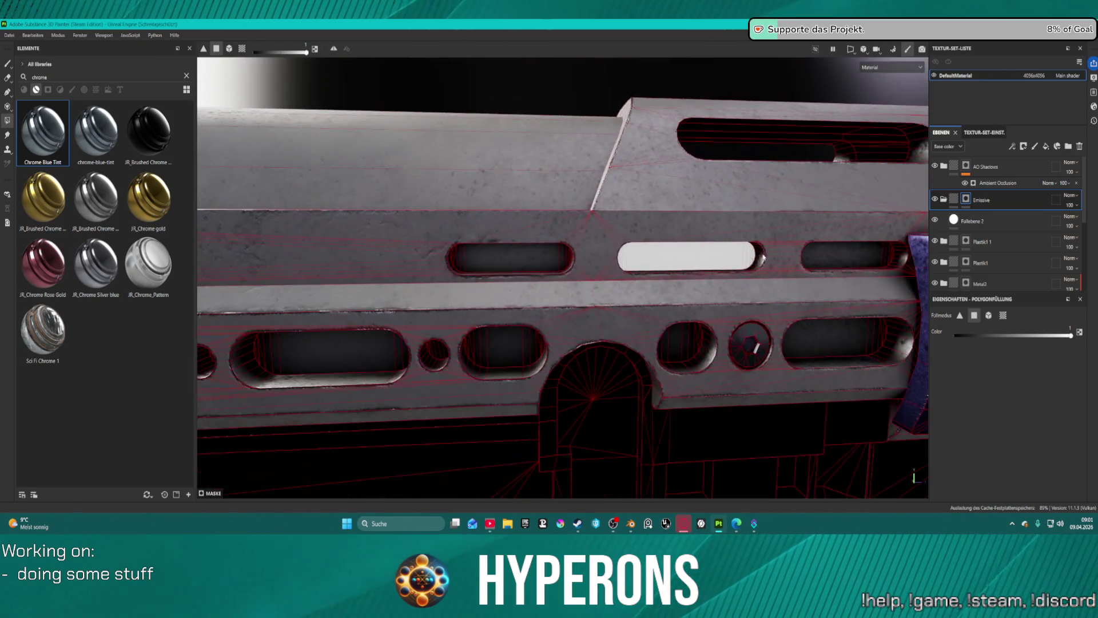
{"action": "left_click_drag", "start_coordinate": [747, 264], "coordinate": [441, 325]}
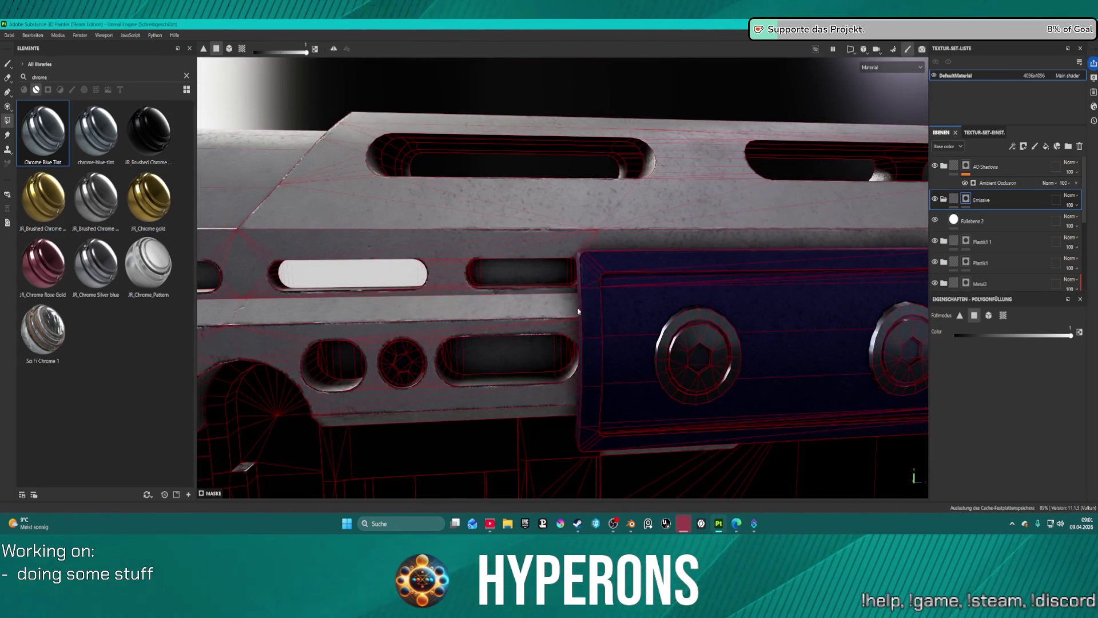
{"action": "scroll", "scroll_direction": "up", "scroll_amount": 3}
{"action": "scroll", "scroll_direction": "down", "scroll_amount": 3}
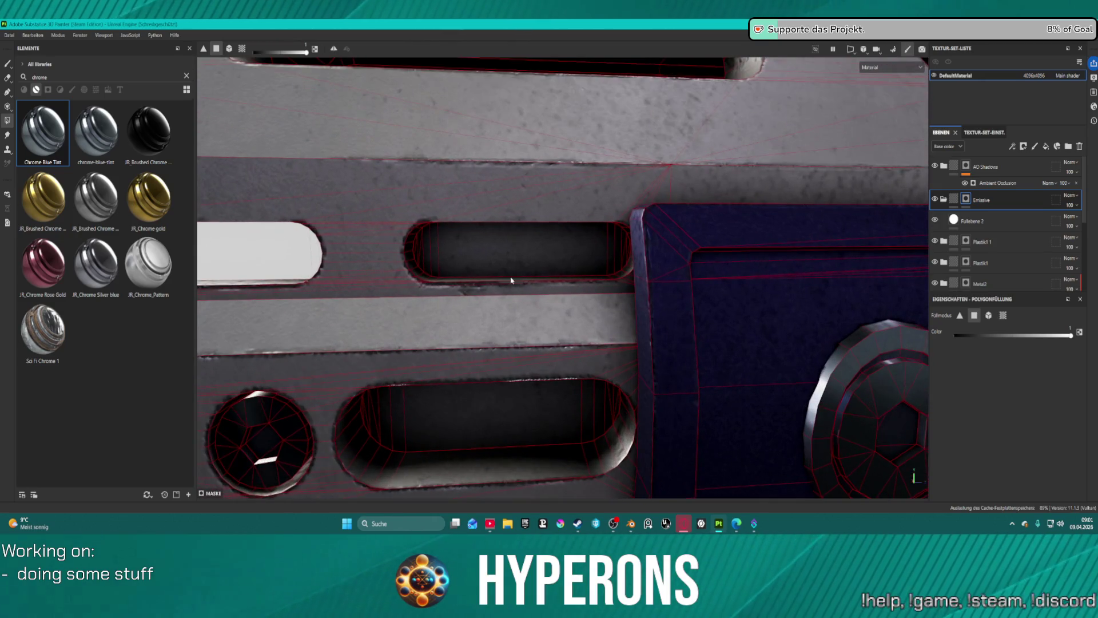
{"action": "scroll", "scroll_direction": "down", "scroll_amount": 3}
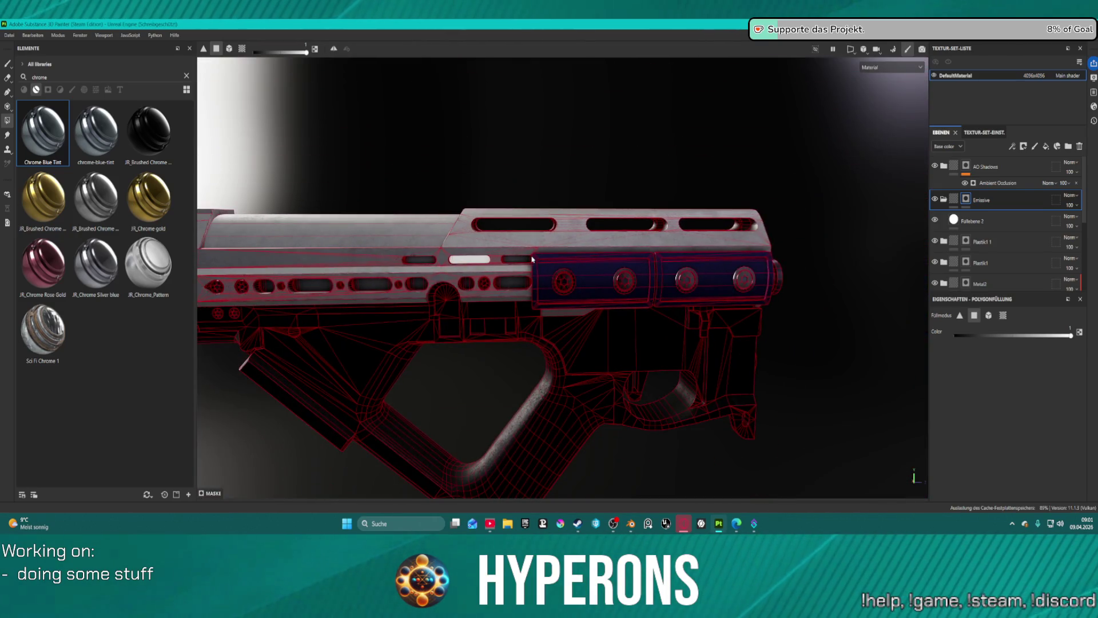
{"action": "scroll", "scroll_direction": "up", "scroll_amount": 3}
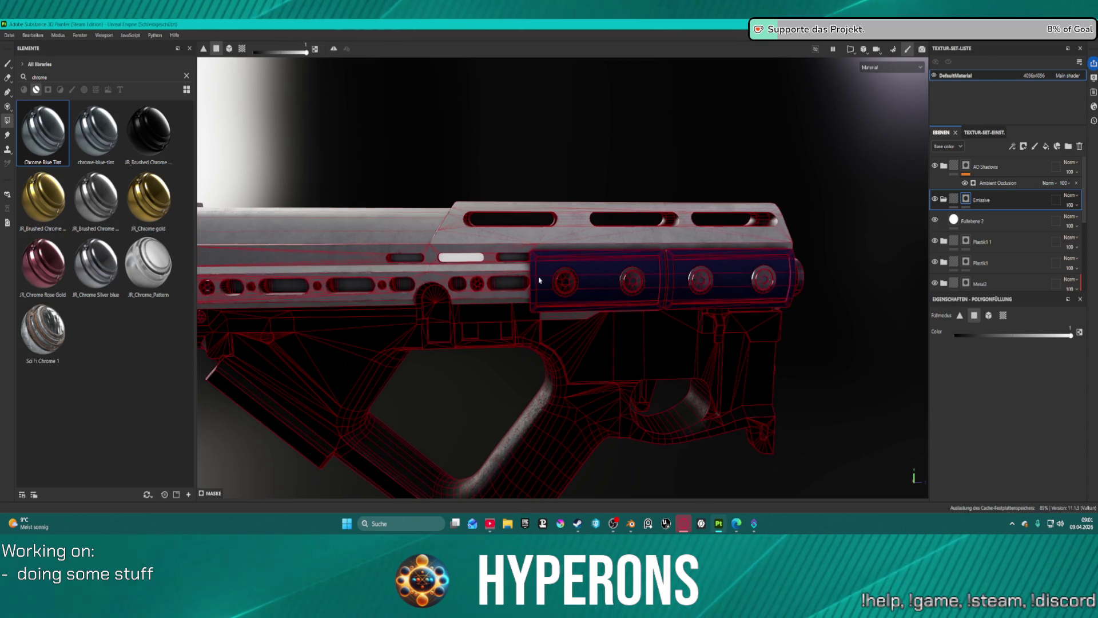
{"action": "scroll", "scroll_direction": "up", "scroll_amount": 3}
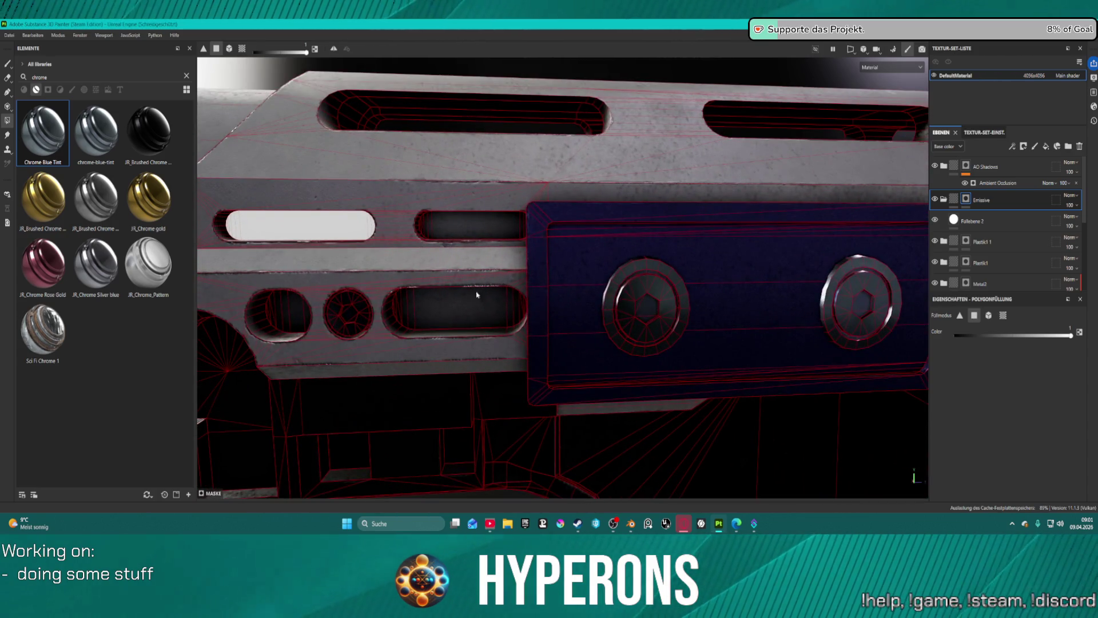
{"action": "scroll", "scroll_direction": "up", "scroll_amount": 3}
{"action": "scroll", "scroll_direction": "up", "scroll_amount": 3}
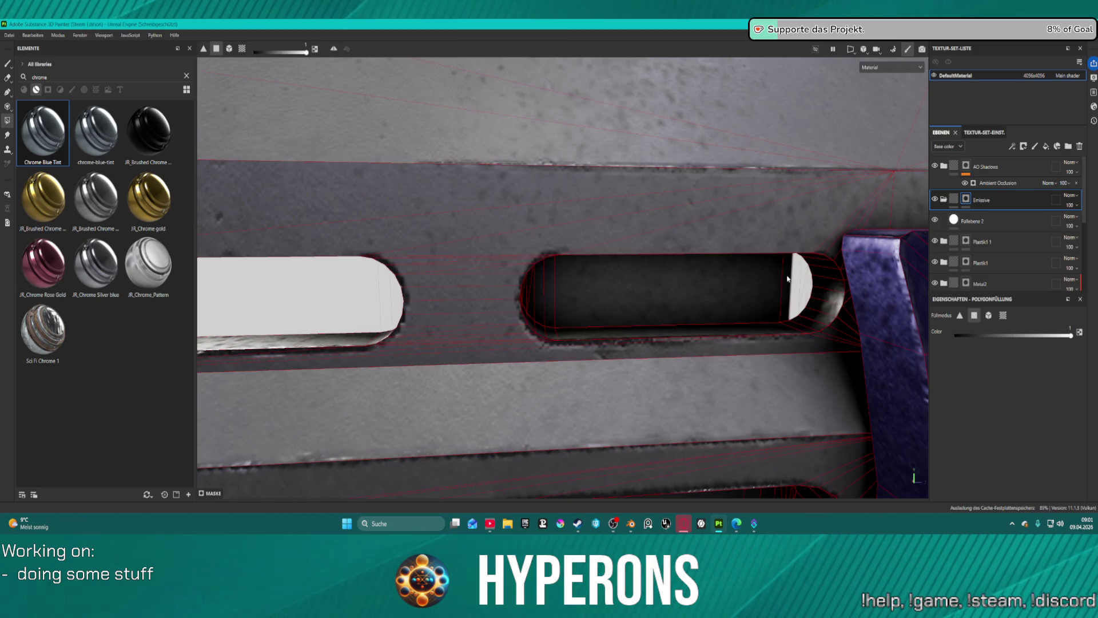
{"action": "left_click", "coordinate": [748, 285]}
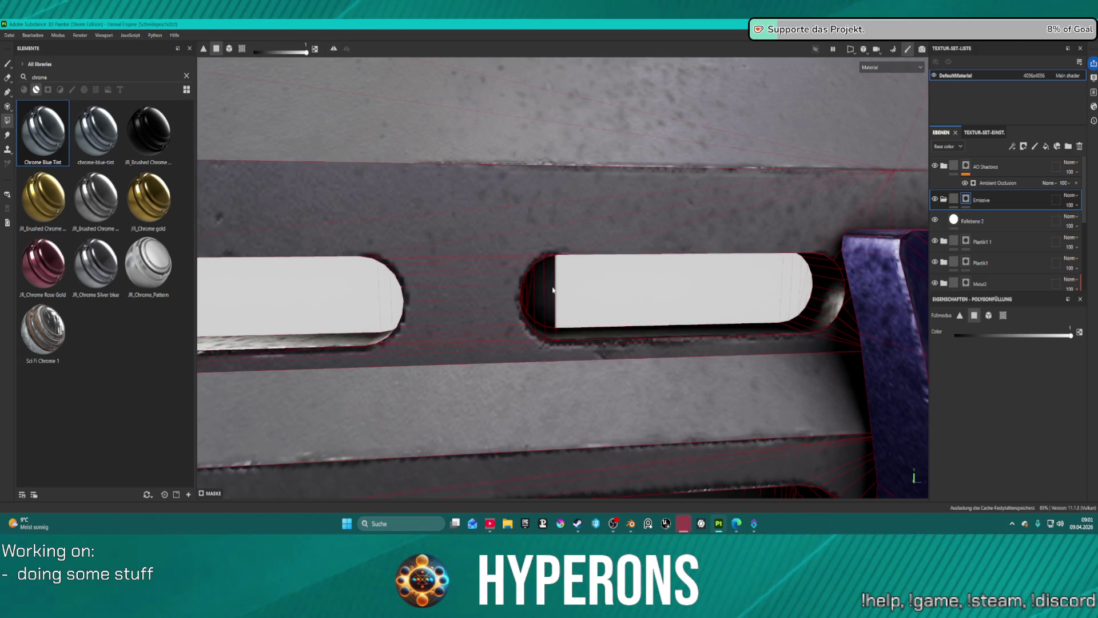
{"action": "left_click", "coordinate": [535, 290]}
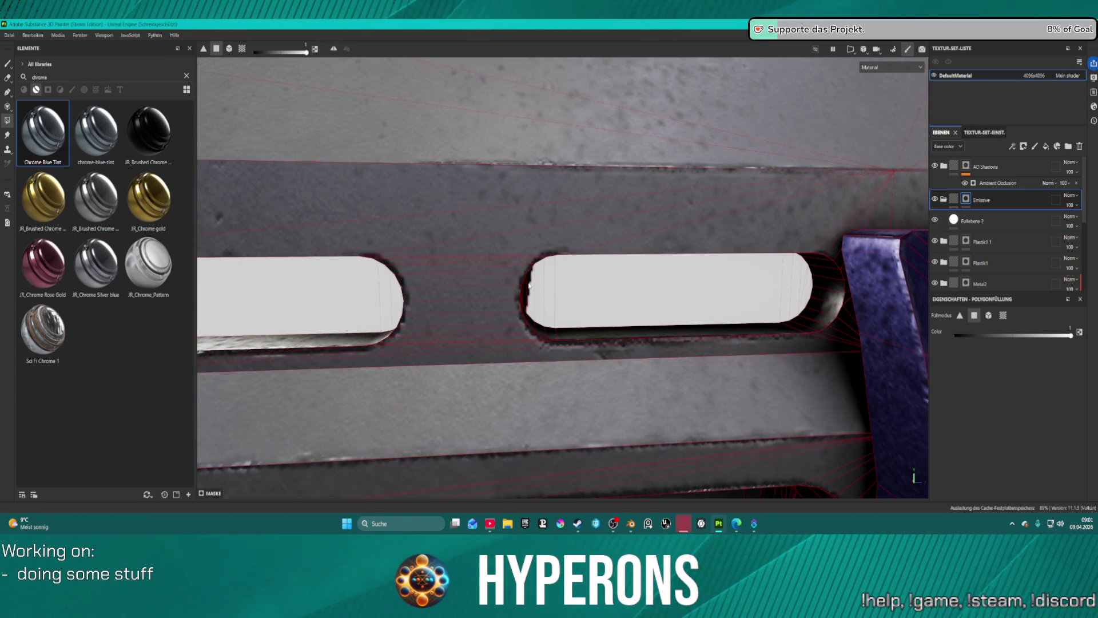
- Fill the remaining inner faces and right-end strip white, then frame the whole gun
{"action": "scroll", "scroll_direction": "up", "scroll_amount": 3}
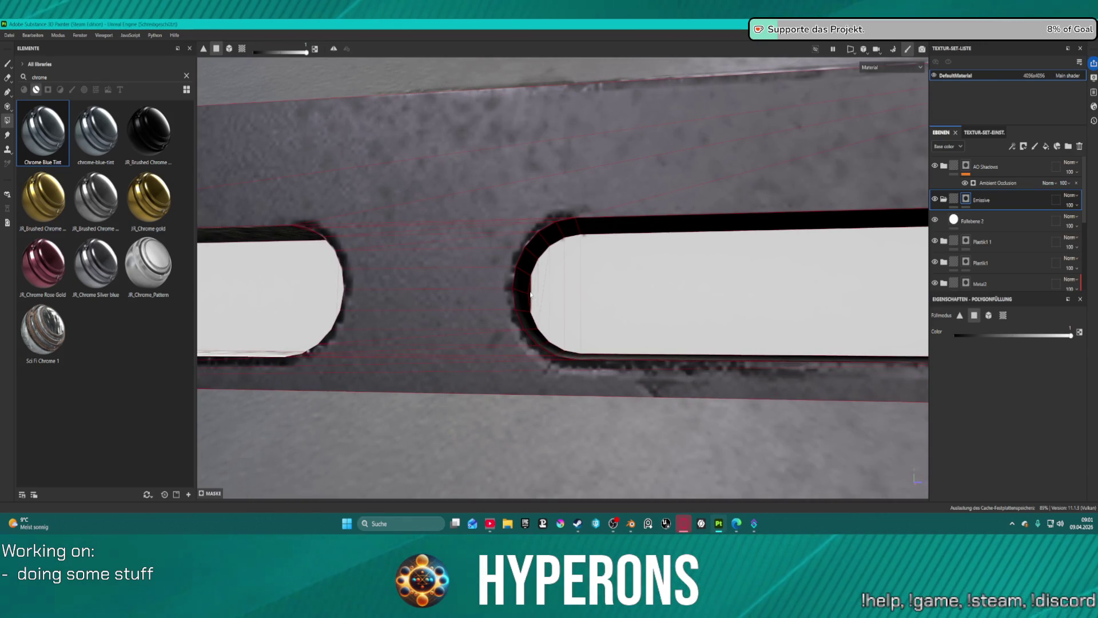
{"action": "scroll", "scroll_direction": "down", "scroll_amount": 3}
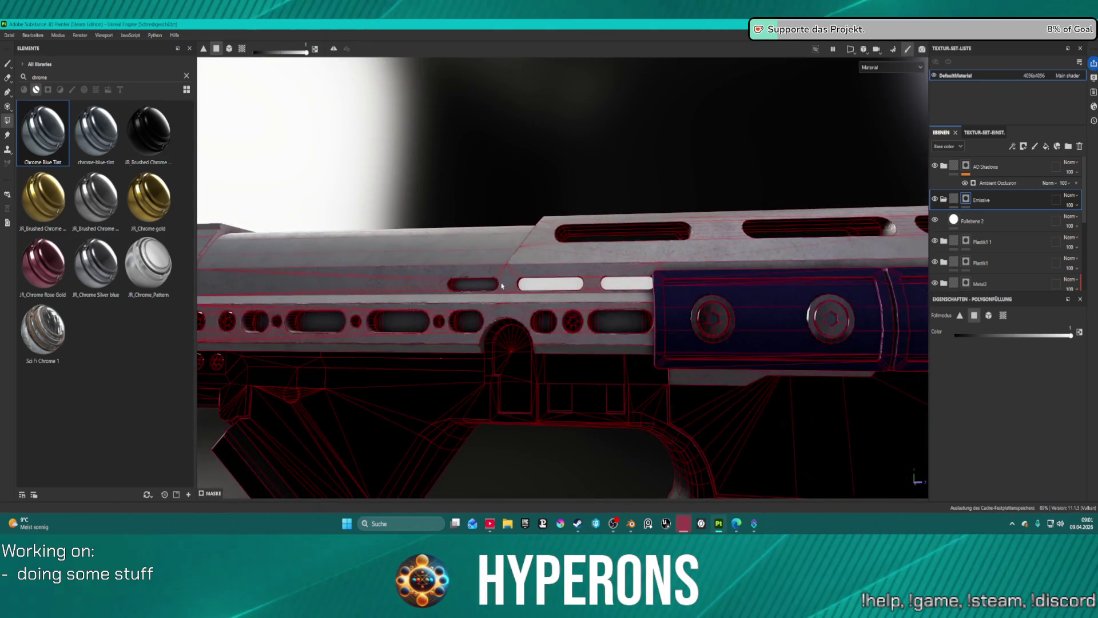
{"action": "scroll", "scroll_direction": "up", "scroll_amount": 3}
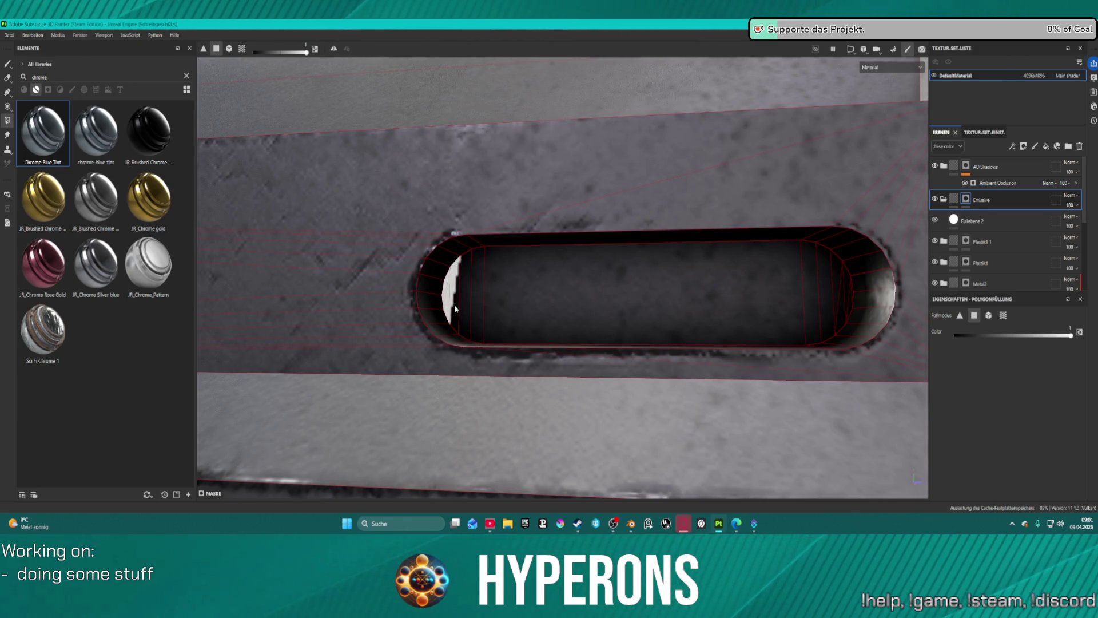
{"action": "left_click", "coordinate": [479, 300]}
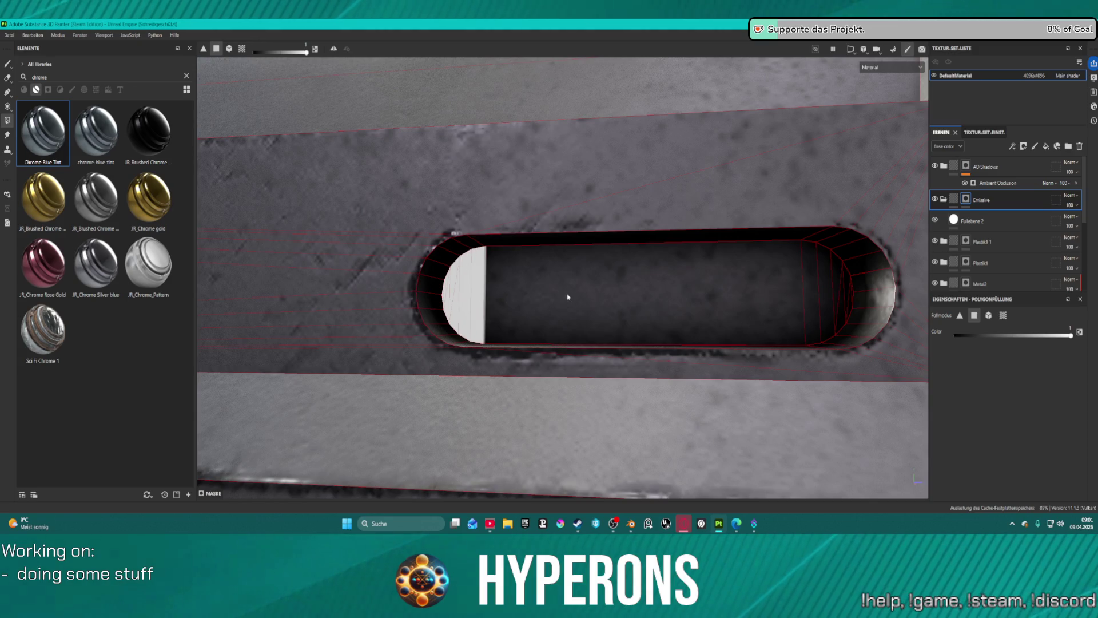
{"action": "left_click", "coordinate": [568, 299]}
{"action": "left_click", "coordinate": [812, 274]}
{"action": "left_click", "coordinate": [831, 286]}
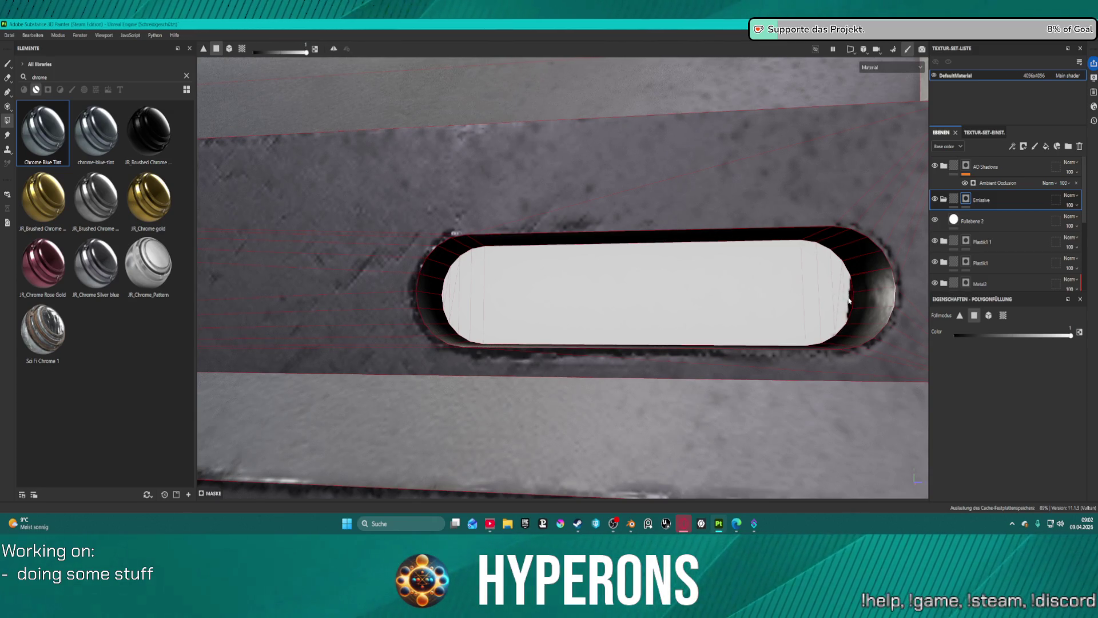
{"action": "key", "text": "f"}
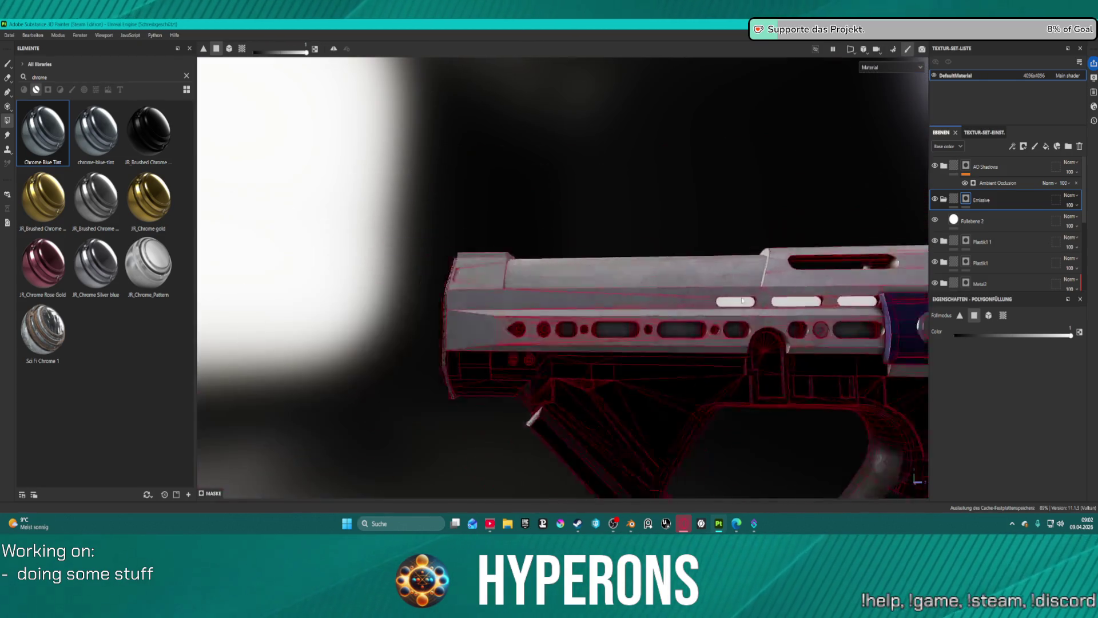
{"action": "left_click_drag", "start_coordinate": [602, 245], "coordinate": [812, 292]}
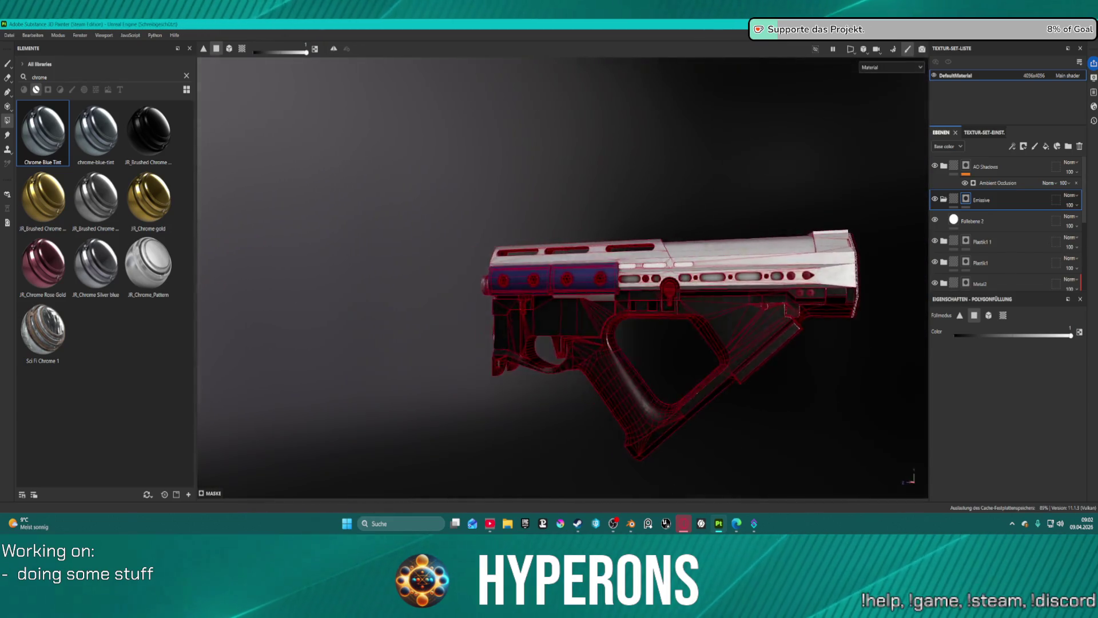
{"action": "scroll", "scroll_direction": "up", "scroll_amount": 3}
{"action": "left_click_drag", "start_coordinate": [646, 312], "coordinate": [633, 257]}
{"action": "left_click_drag", "start_coordinate": [633, 257], "coordinate": [658, 289]}
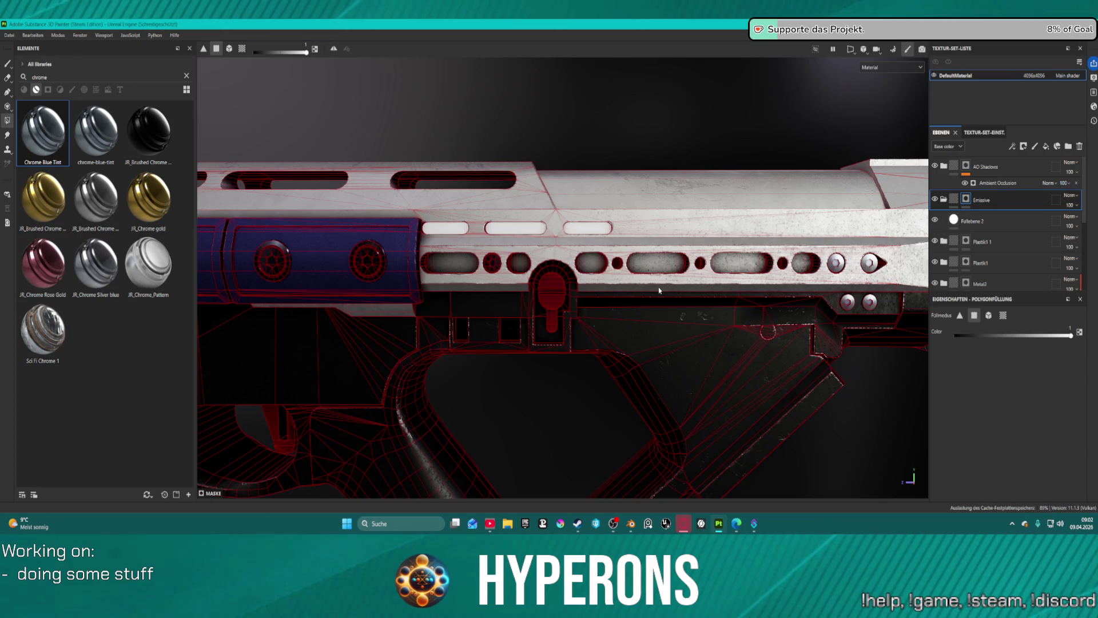
{"action": "left_click_drag", "start_coordinate": [658, 290], "coordinate": [859, 181]}
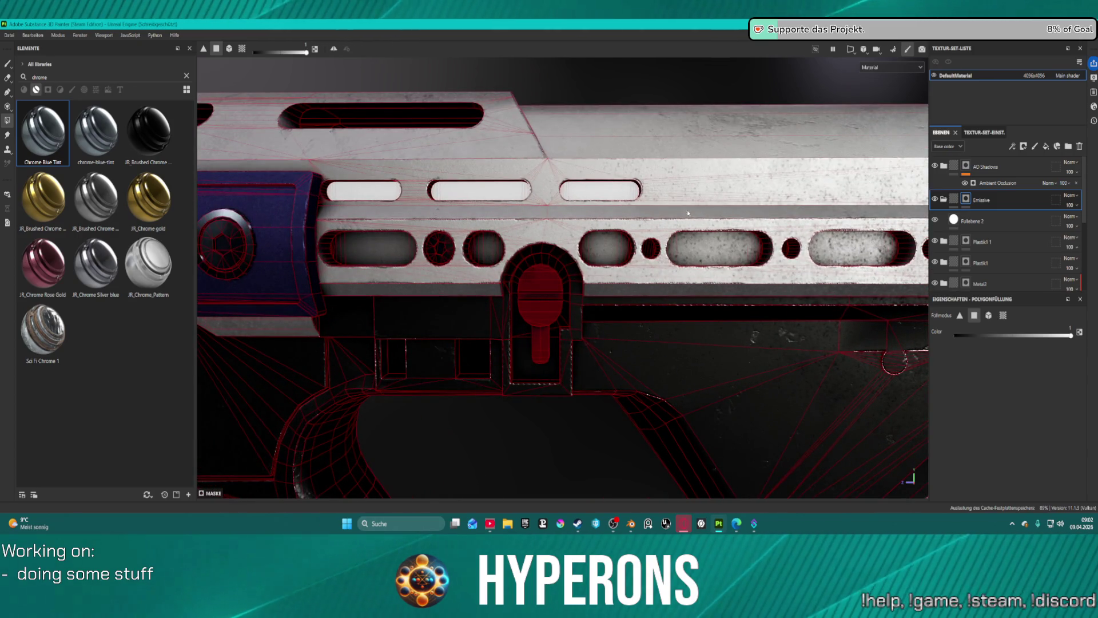
{"action": "scroll", "scroll_direction": "down", "scroll_amount": 3}
{"action": "scroll", "scroll_direction": "down", "scroll_amount": 3}
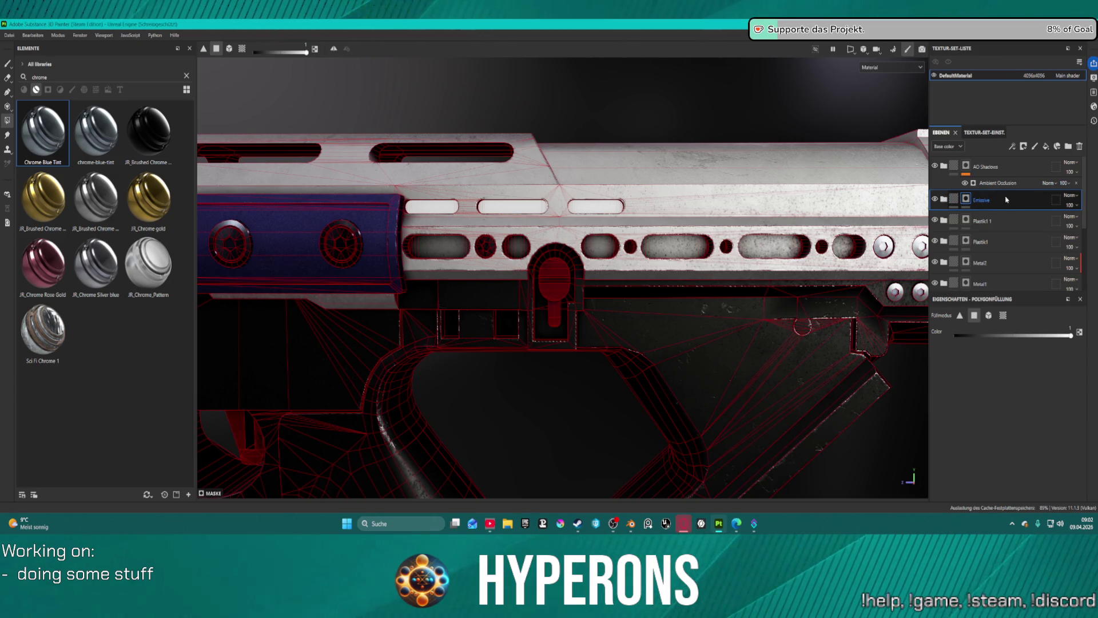
{"action": "left_click", "coordinate": [1012, 171]}
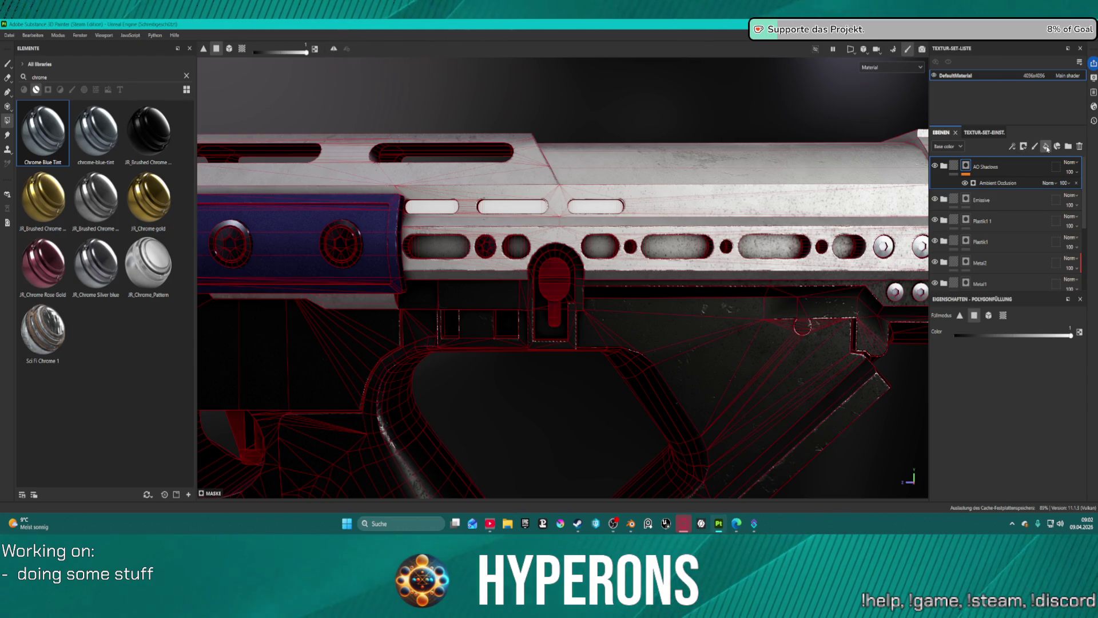
- Add a new fill layer and place it beneath the AO Shadows group
{"action": "left_click", "coordinate": [1047, 148]}
{"action": "left_click_drag", "start_coordinate": [972, 167], "coordinate": [967, 194]}
{"action": "scroll", "scroll_direction": "down", "scroll_amount": 3}
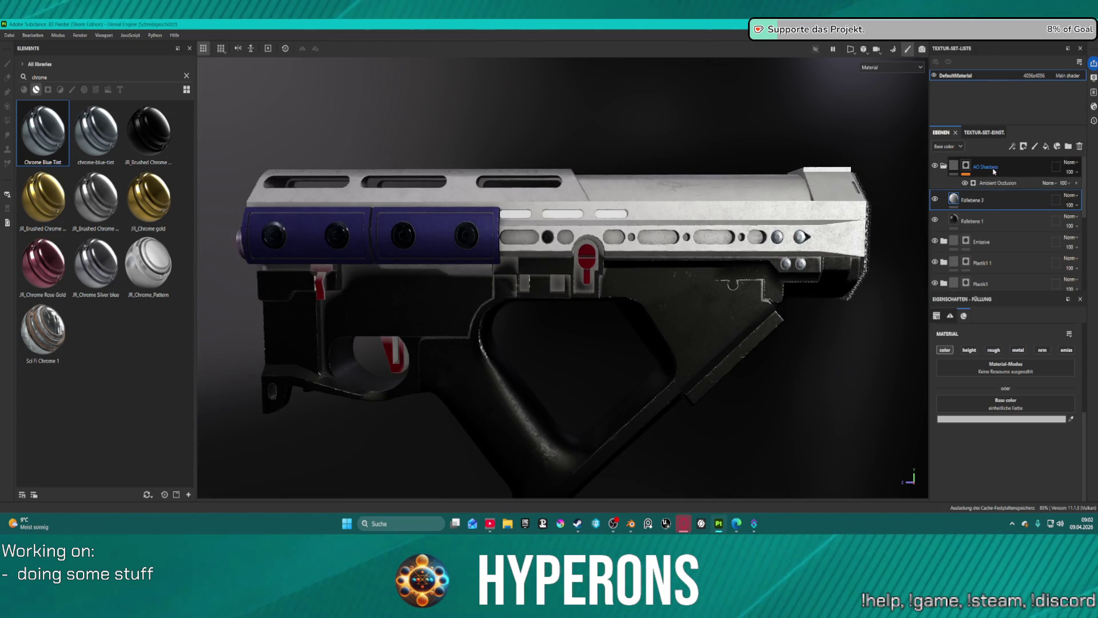
{"action": "scroll", "scroll_direction": "up", "scroll_amount": 3}
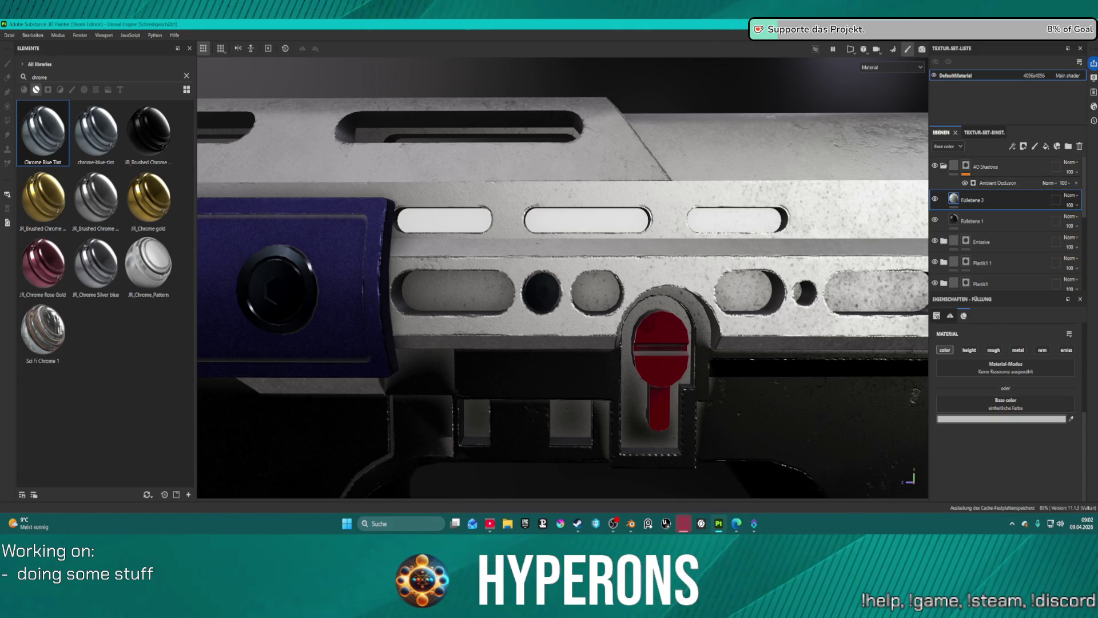
- Set the new fill layer's base colour to pure black (000000)
{"action": "left_click", "coordinate": [1024, 419]}
{"action": "left_click_drag", "start_coordinate": [898, 303], "coordinate": [881, 380]}
{"action": "left_click_drag", "start_coordinate": [883, 342], "coordinate": [893, 441]}
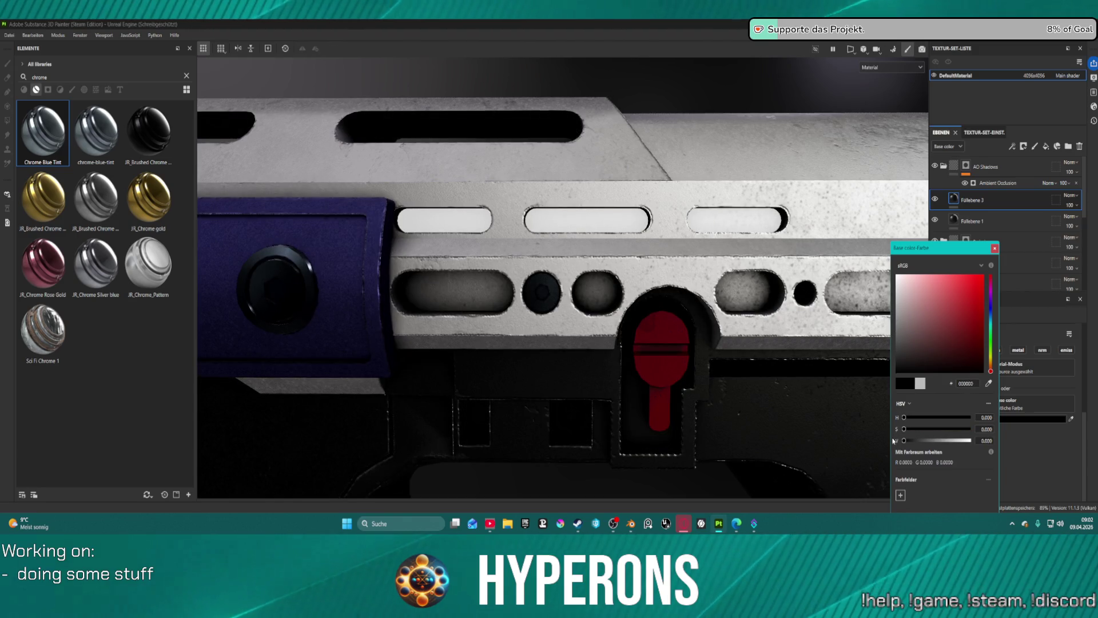
{"action": "left_click_drag", "start_coordinate": [629, 315], "coordinate": [690, 259]}
{"action": "key", "text": "f"}
{"action": "scroll", "scroll_direction": "up", "scroll_amount": 3}
{"action": "scroll", "scroll_direction": "down", "scroll_amount": 3}
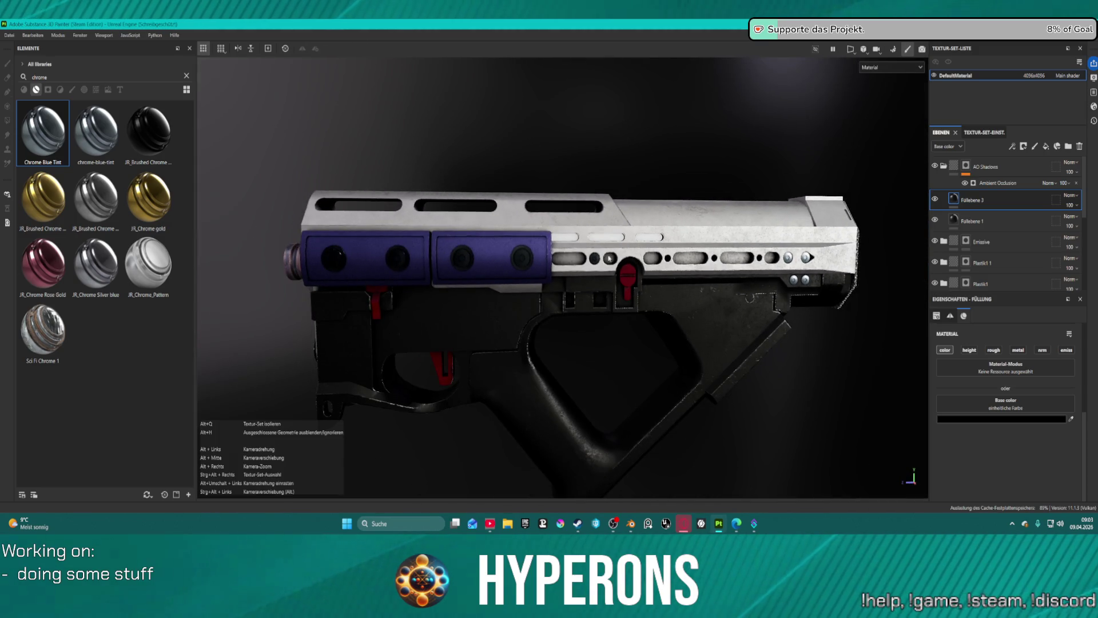
{"action": "scroll", "scroll_direction": "up", "scroll_amount": 3}
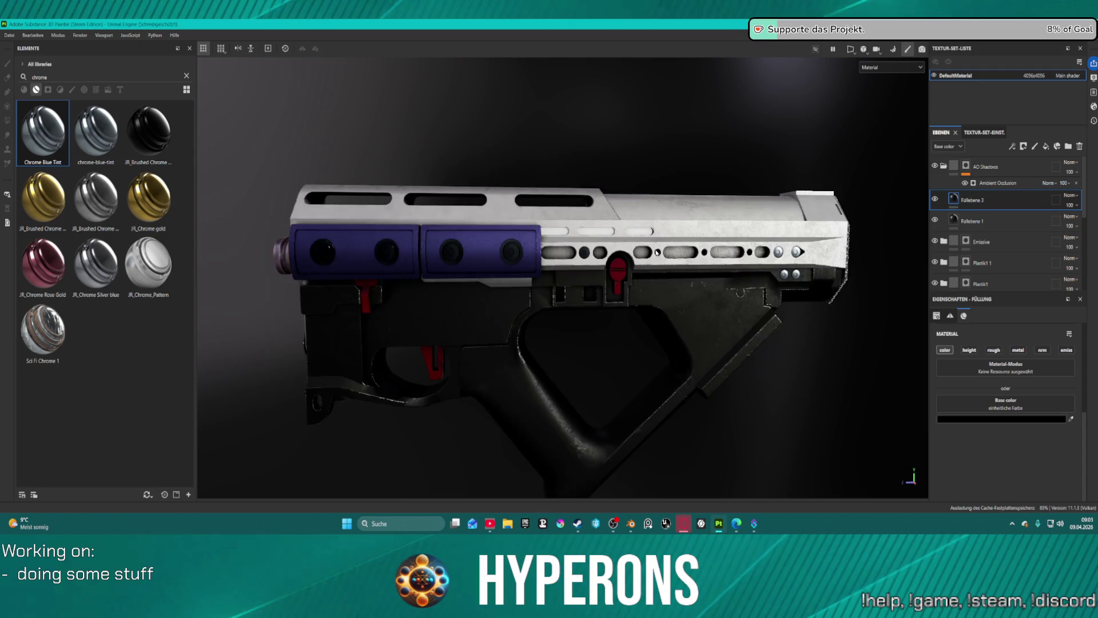
{"action": "left_click_drag", "start_coordinate": [670, 251], "coordinate": [909, 200]}
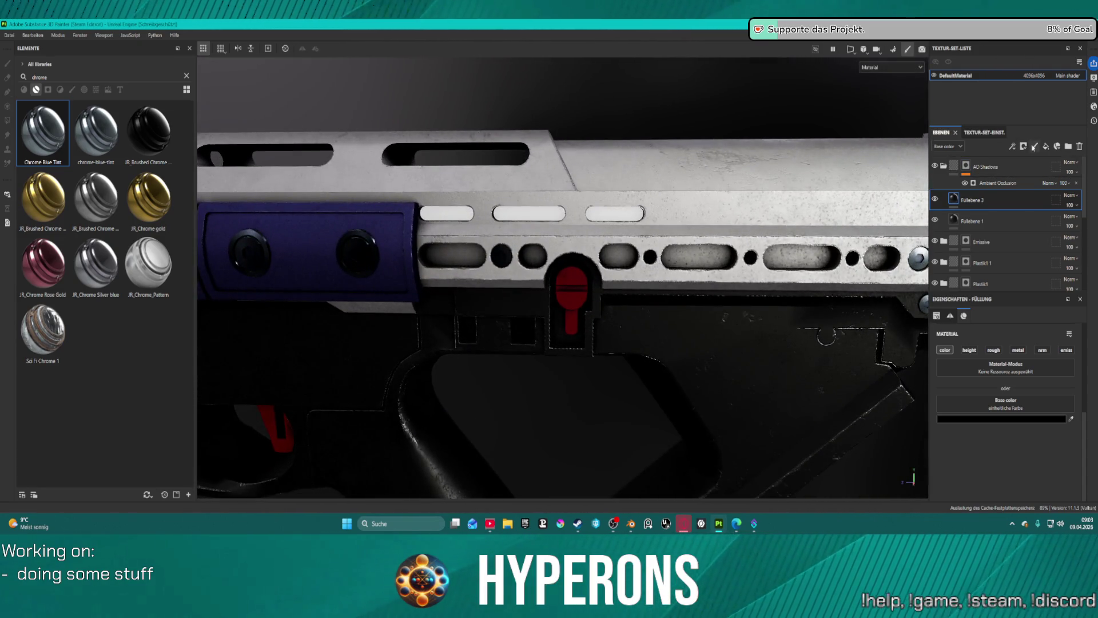
- Add a paint layer above Füllebene 3 and enlarge the brush to about 14
{"action": "left_click", "coordinate": [1035, 148]}
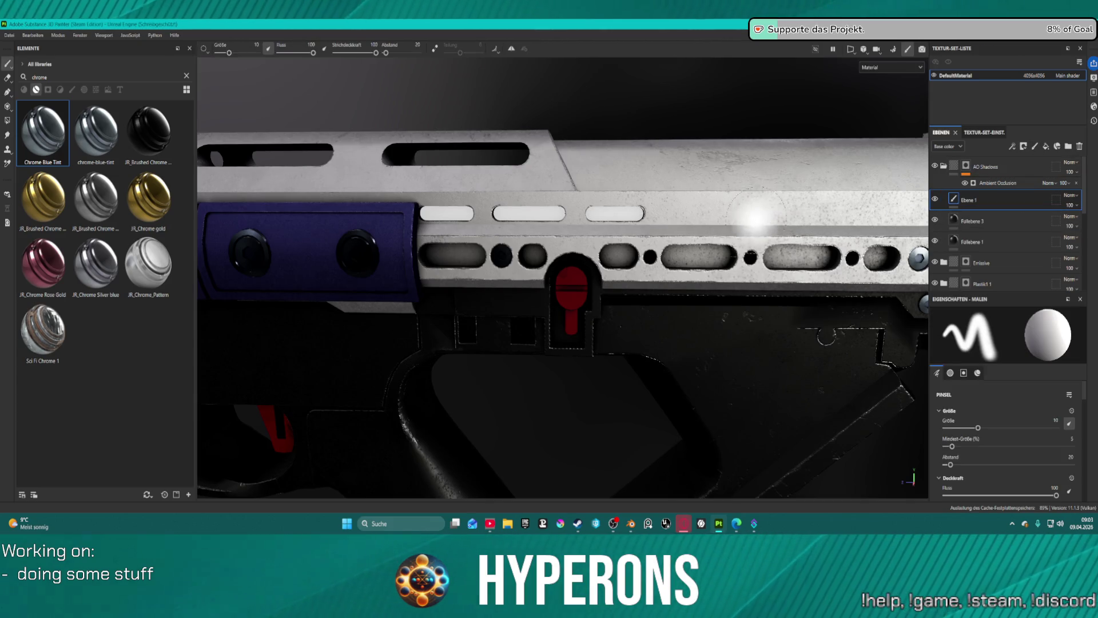
{"action": "scroll", "scroll_direction": "up", "scroll_amount": 3}
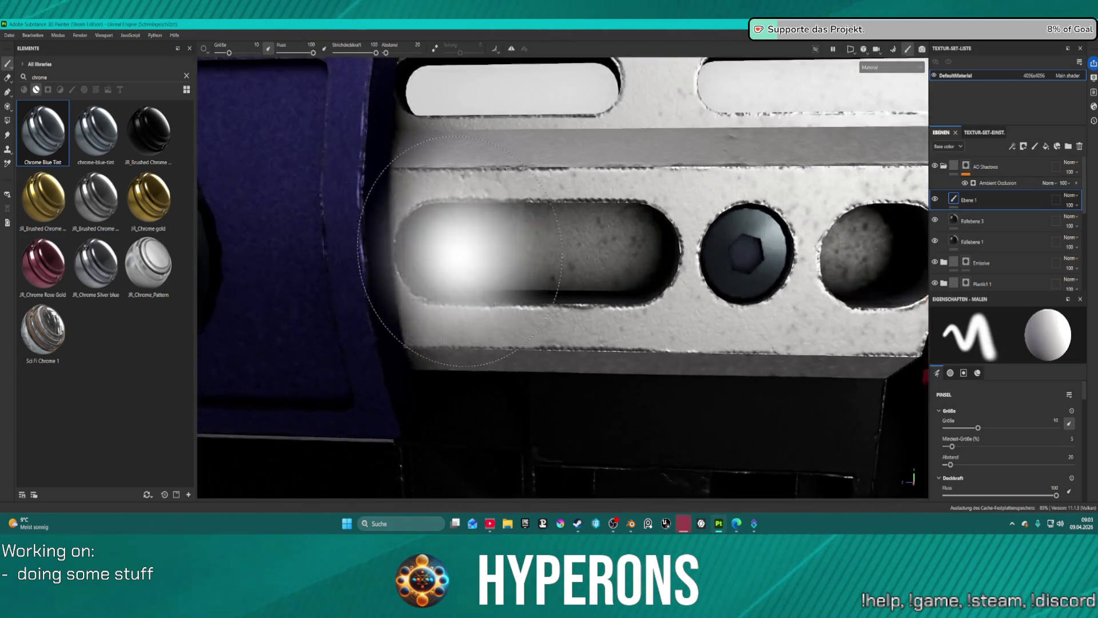
{"action": "left_click_drag", "start_coordinate": [483, 241], "coordinate": [462, 247]}
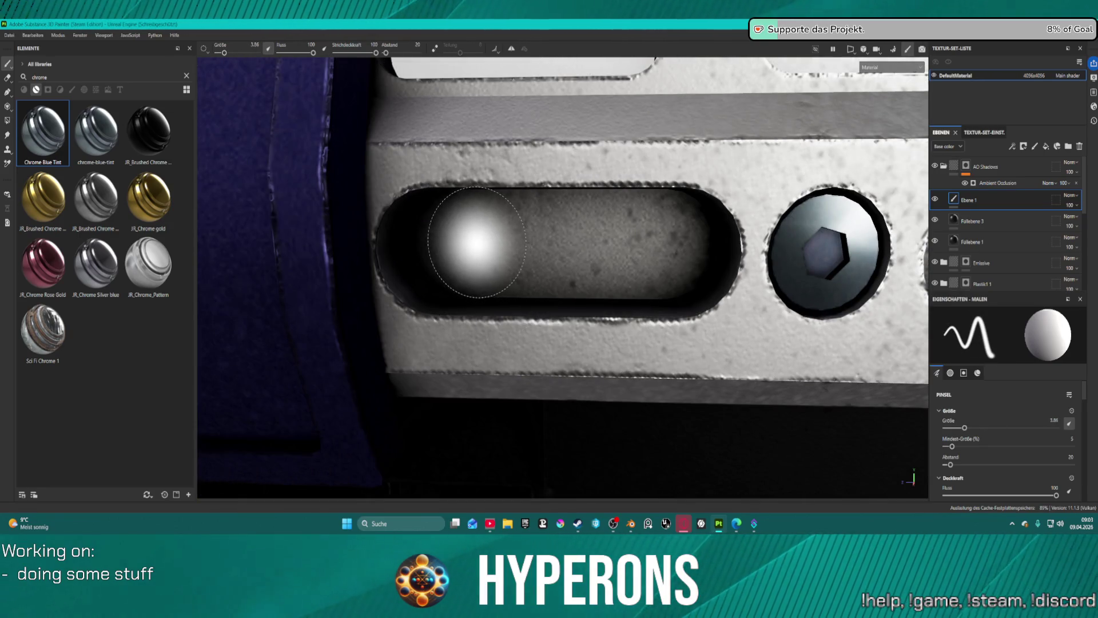
- Paint a soft white glow in the slot, discard it, and add a fresh paint layer
{"action": "left_click_drag", "start_coordinate": [542, 243], "coordinate": [452, 245]}
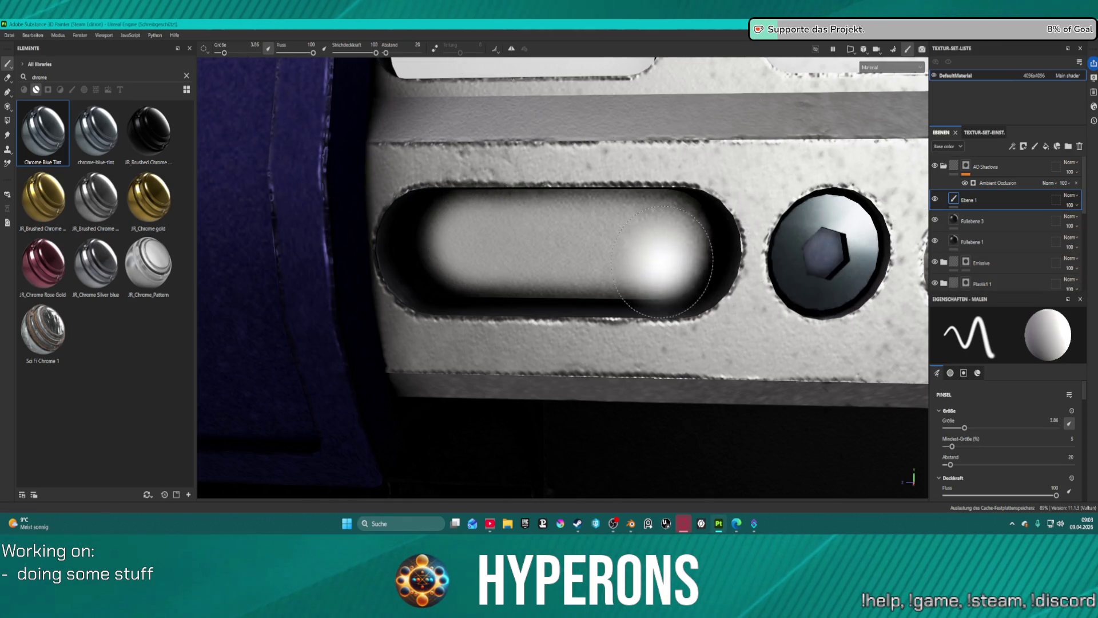
{"action": "key", "text": "Delete"}
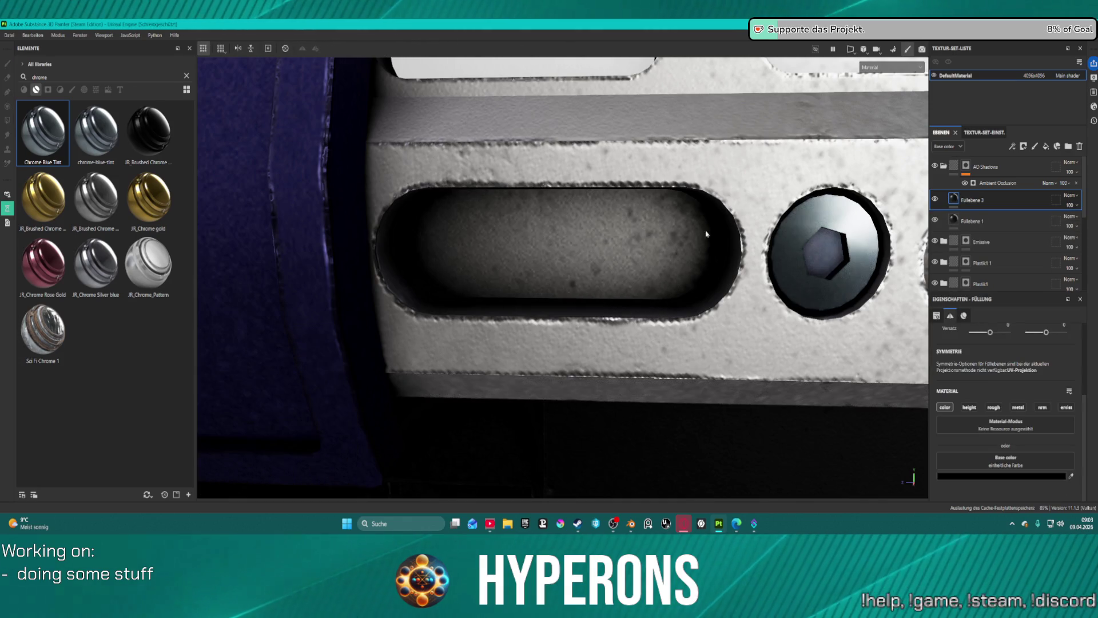
{"action": "left_click", "coordinate": [1035, 146]}
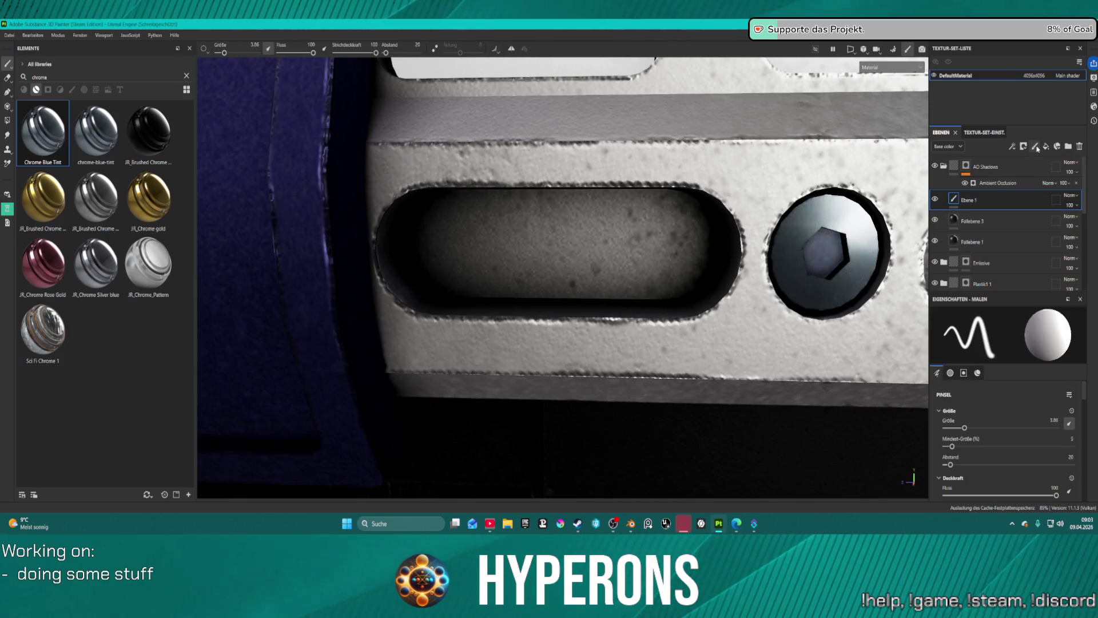
- Test a black brush dab beside the screw, then delete that paint layer and save
{"action": "scroll", "scroll_direction": "down", "scroll_amount": 3}
{"action": "scroll", "scroll_direction": "down", "scroll_amount": 3}
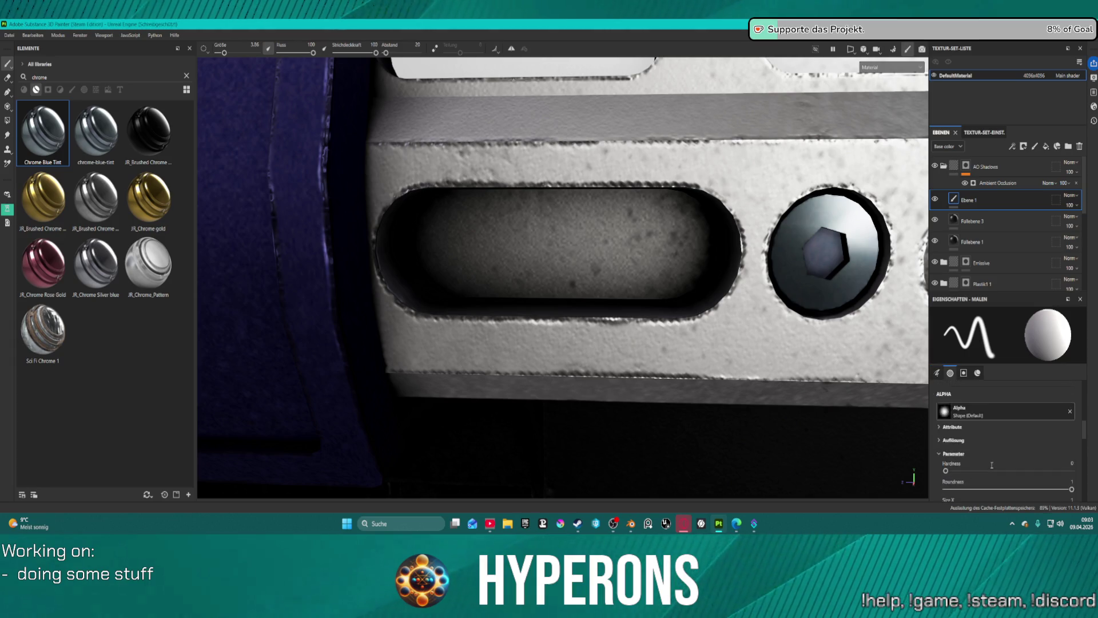
{"action": "scroll", "scroll_direction": "down", "scroll_amount": 3}
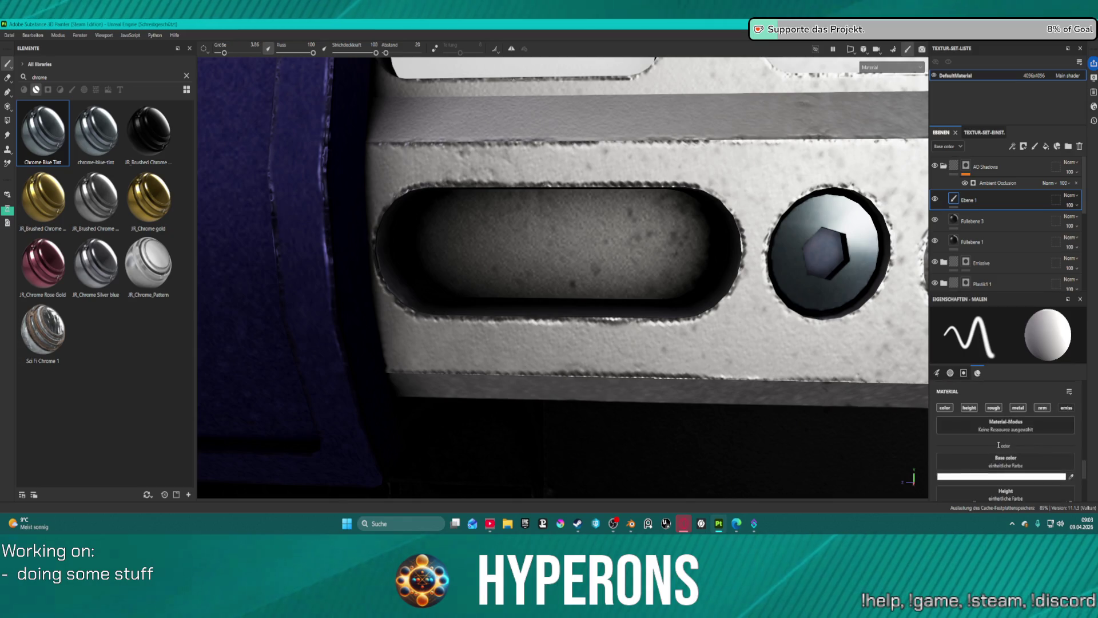
{"action": "left_click", "coordinate": [1035, 431]}
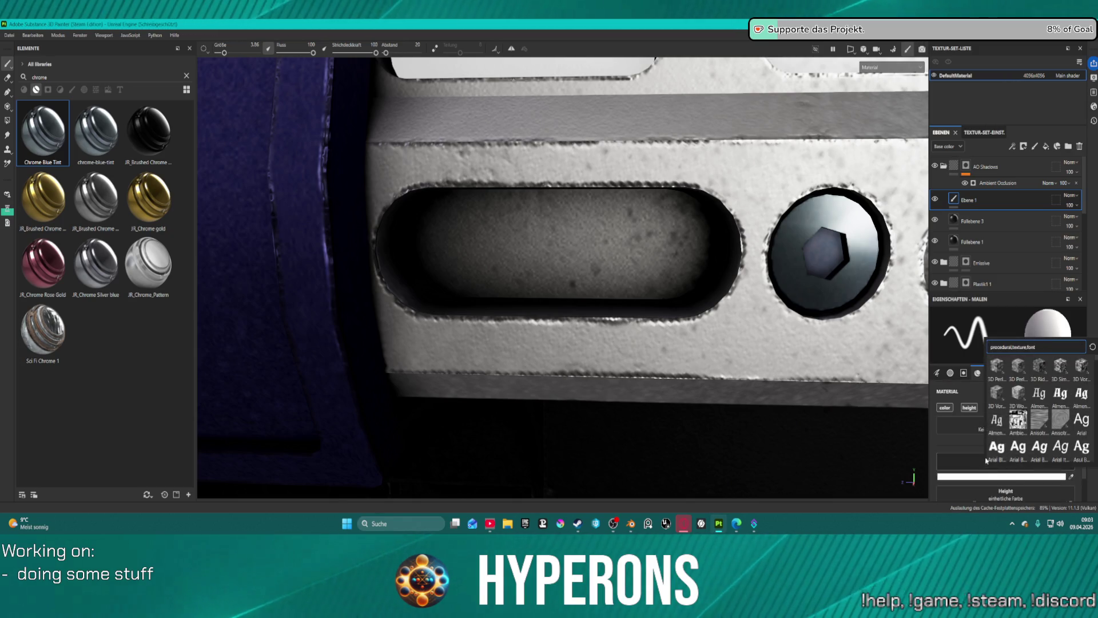
{"action": "left_click", "coordinate": [978, 476]}
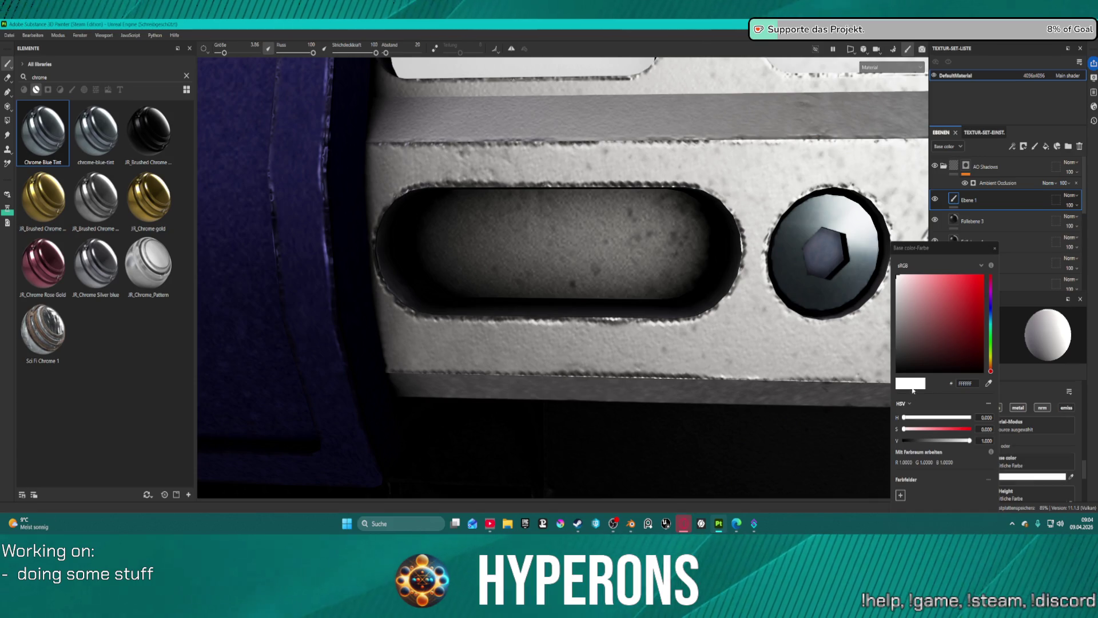
{"action": "left_click_drag", "start_coordinate": [919, 440], "coordinate": [887, 441]}
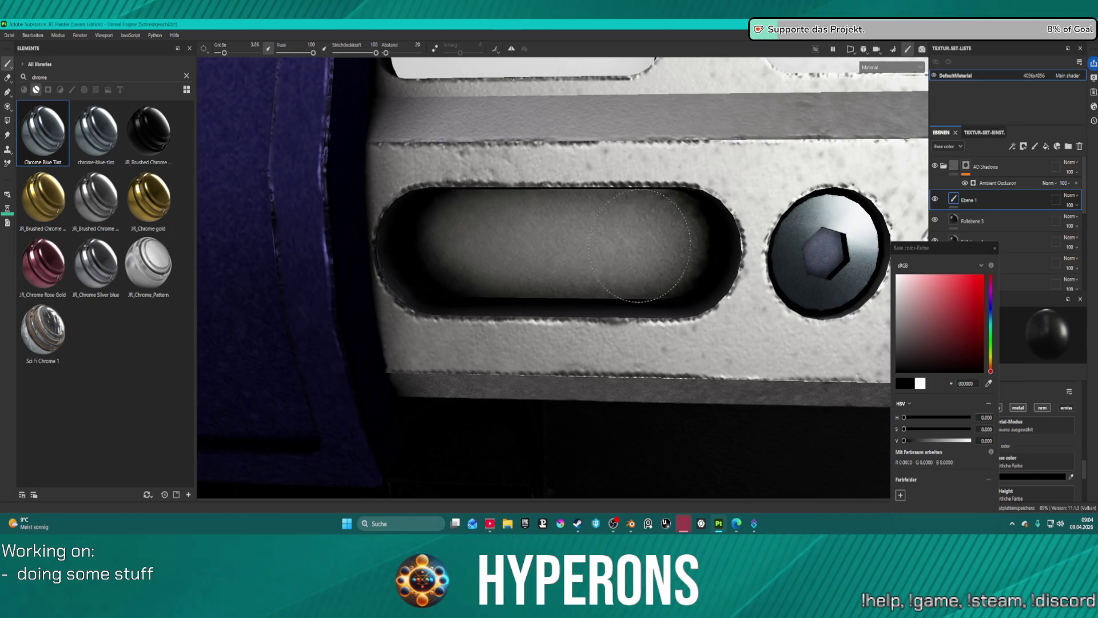
{"action": "left_click", "coordinate": [851, 317]}
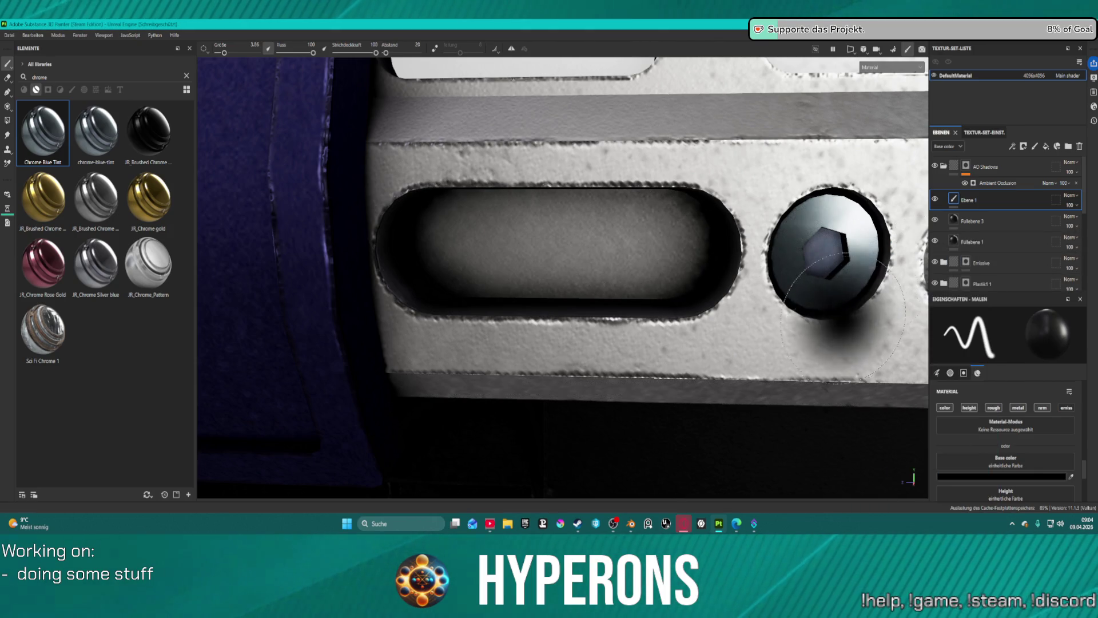
{"action": "key", "text": "Delete"}
{"action": "key", "text": "ctrl+s"}
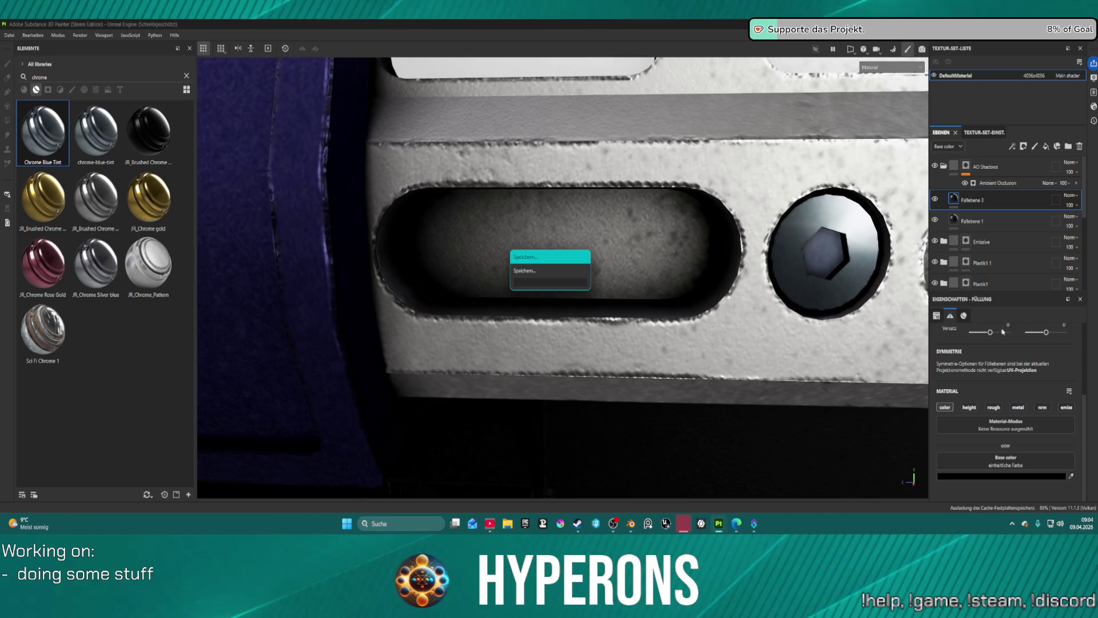
- Add a new paint layer, try Polygon Fill, then return to the Paint brush
{"action": "left_click", "coordinate": [1035, 145]}
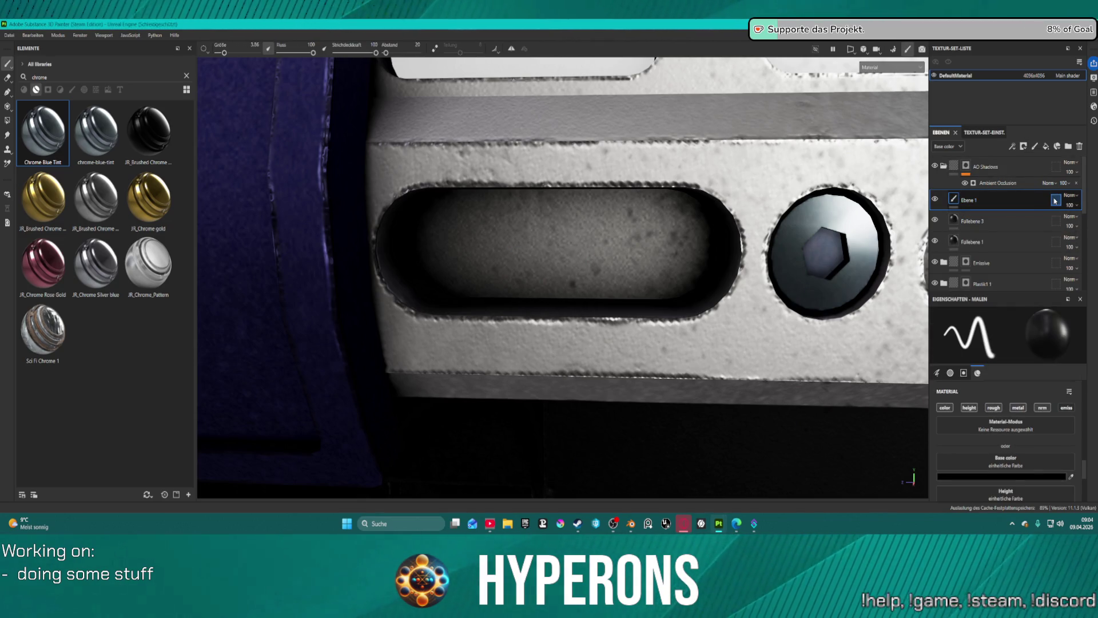
{"action": "right_click", "coordinate": [969, 200]}
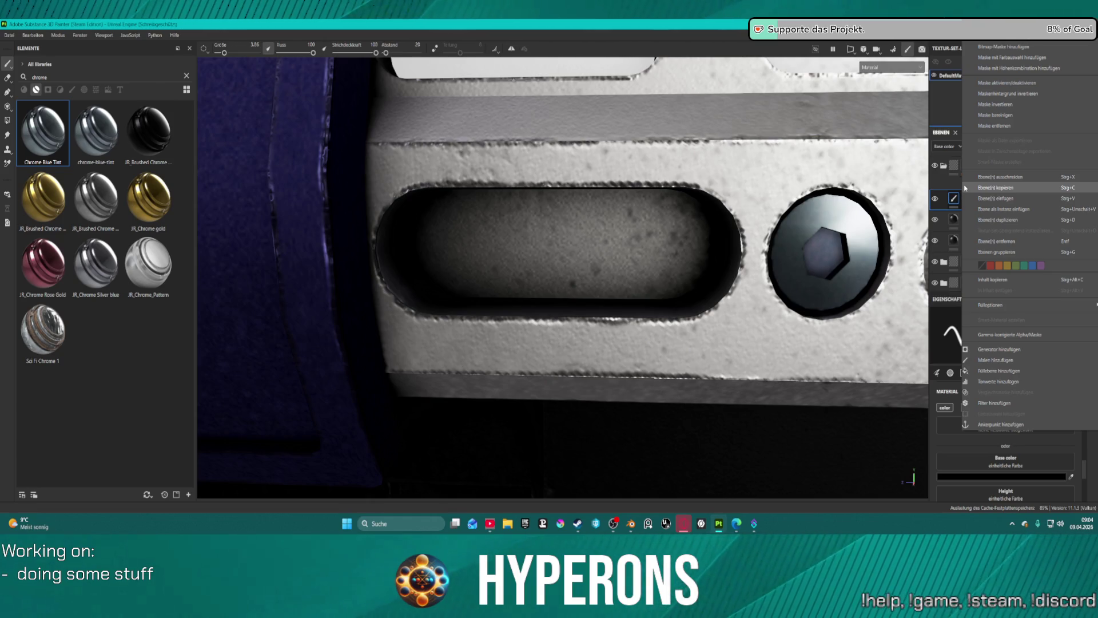
{"action": "left_click", "coordinate": [986, 112]}
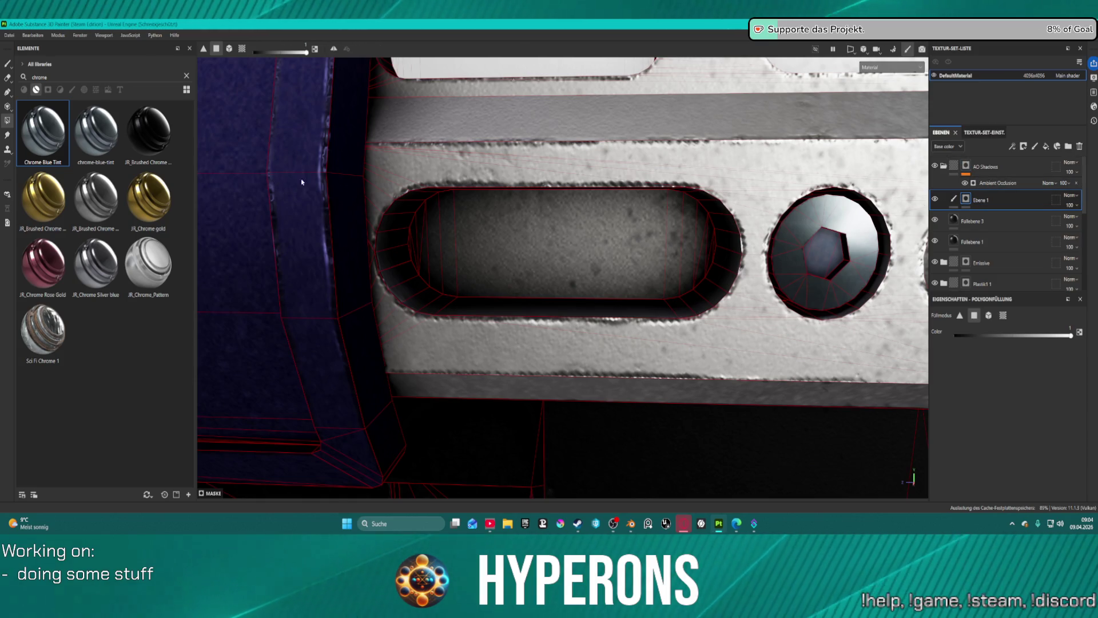
{"action": "left_click", "coordinate": [953, 201]}
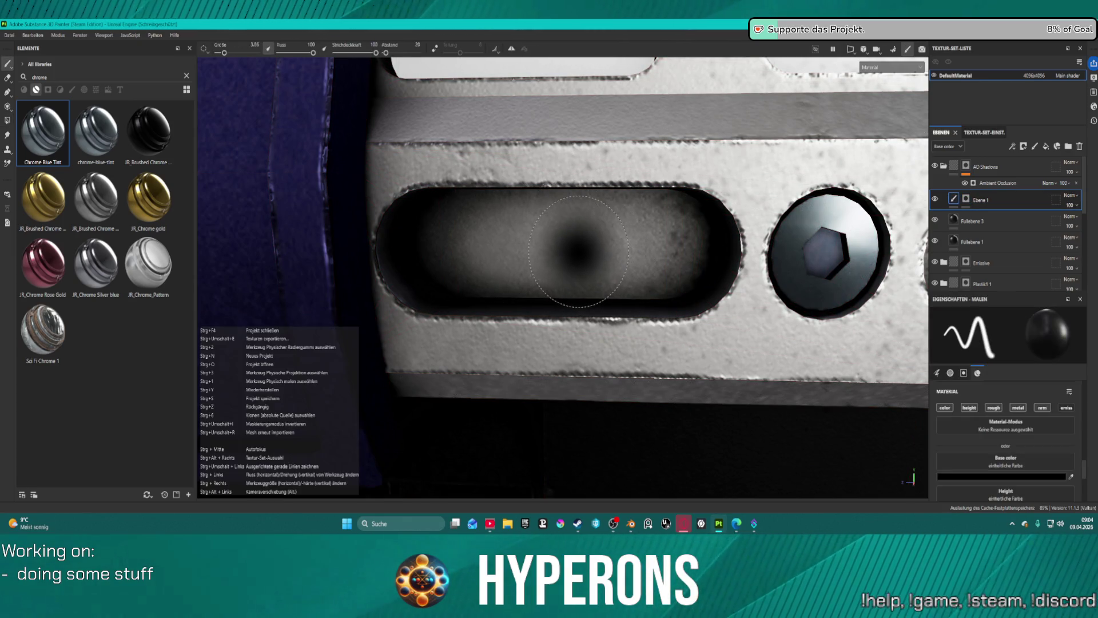
- Set the brush base colour to white (FFFFFF) for painting on Ebene 1
{"action": "left_click", "coordinate": [961, 478]}
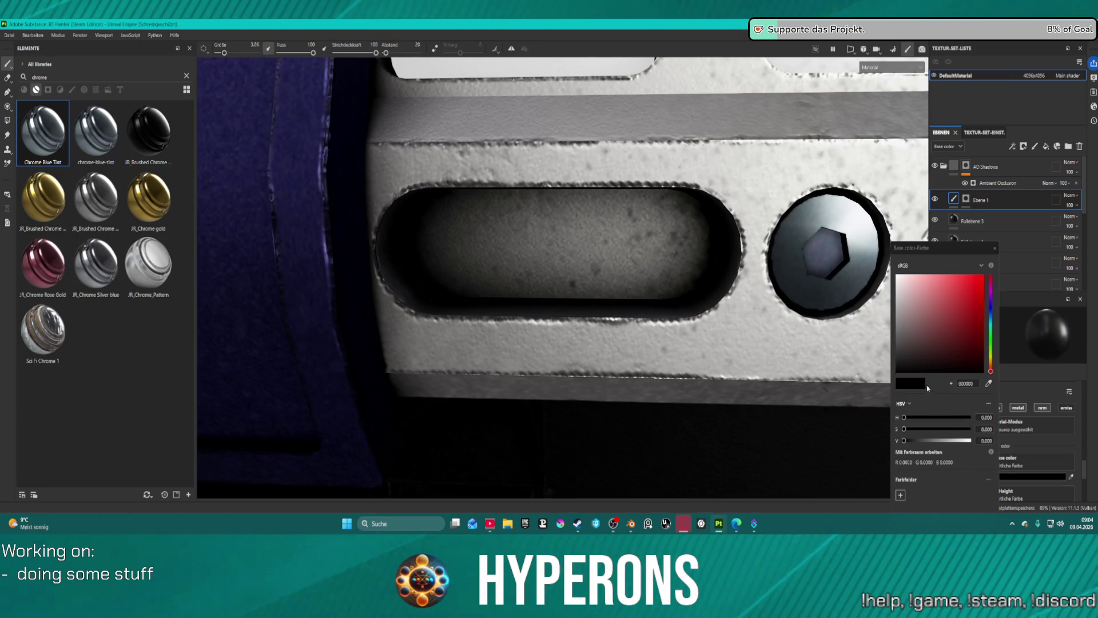
{"action": "left_click", "coordinate": [897, 276]}
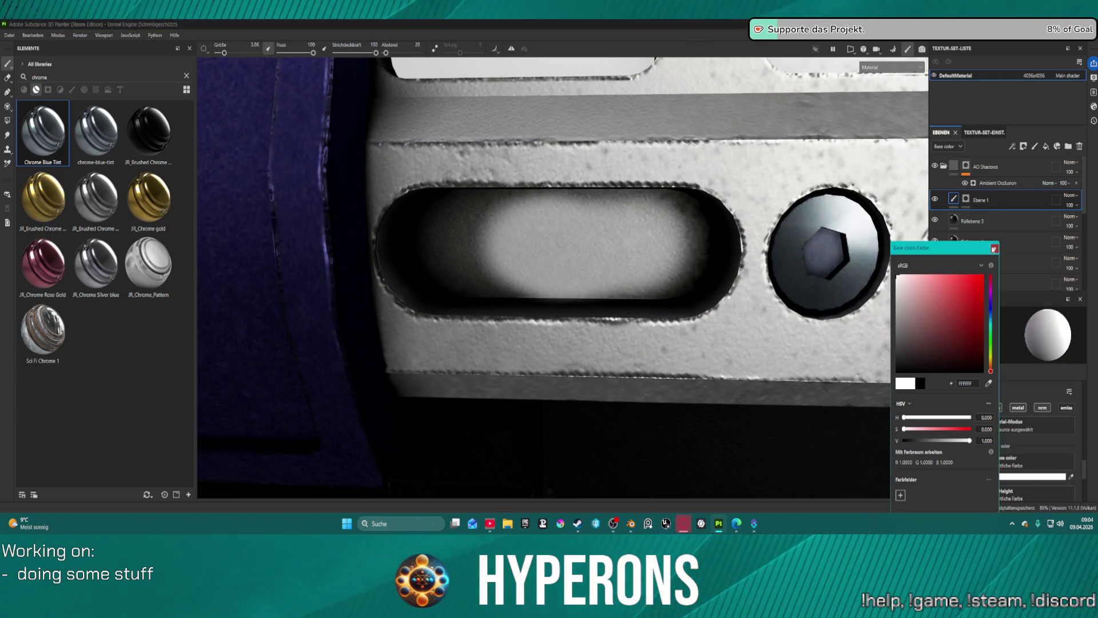
{"action": "left_click", "coordinate": [788, 267]}
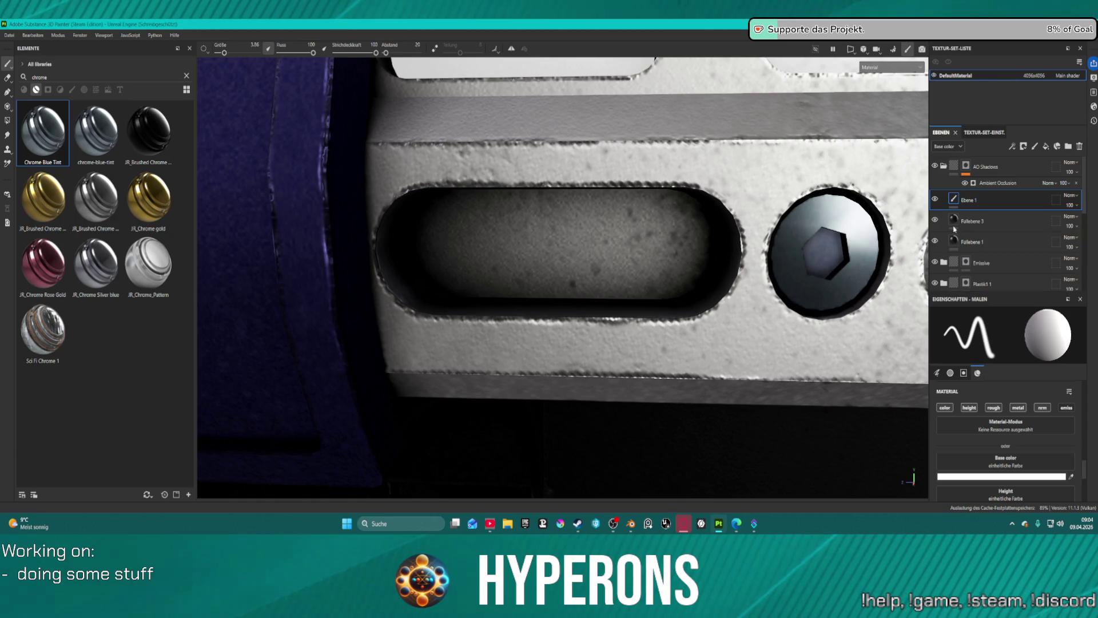
{"action": "right_click", "coordinate": [968, 204]}
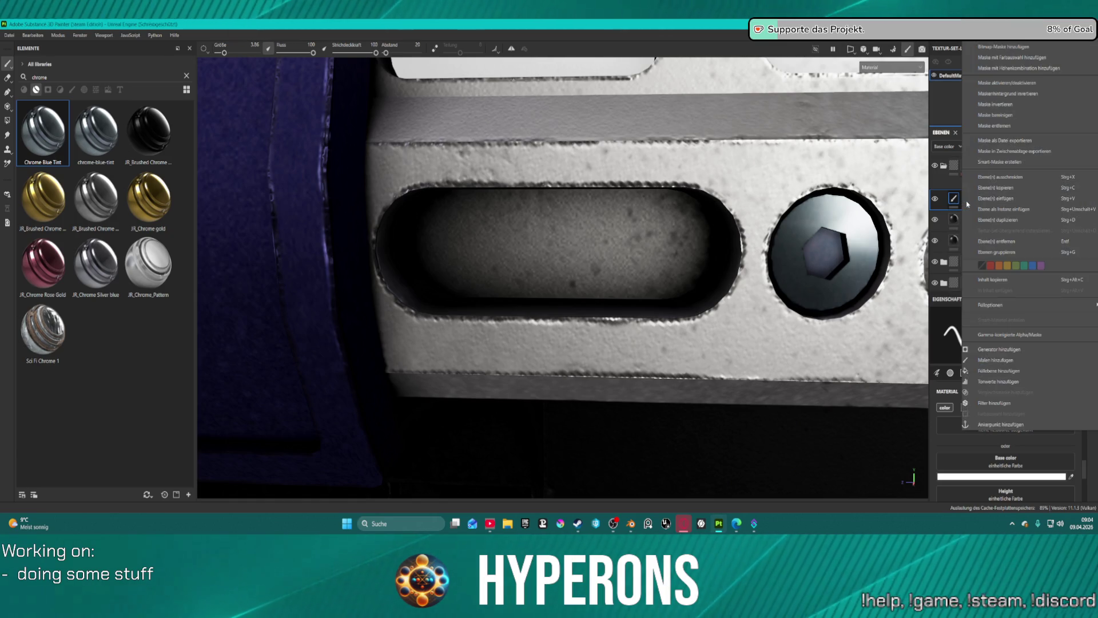
{"action": "left_click", "coordinate": [960, 200]}
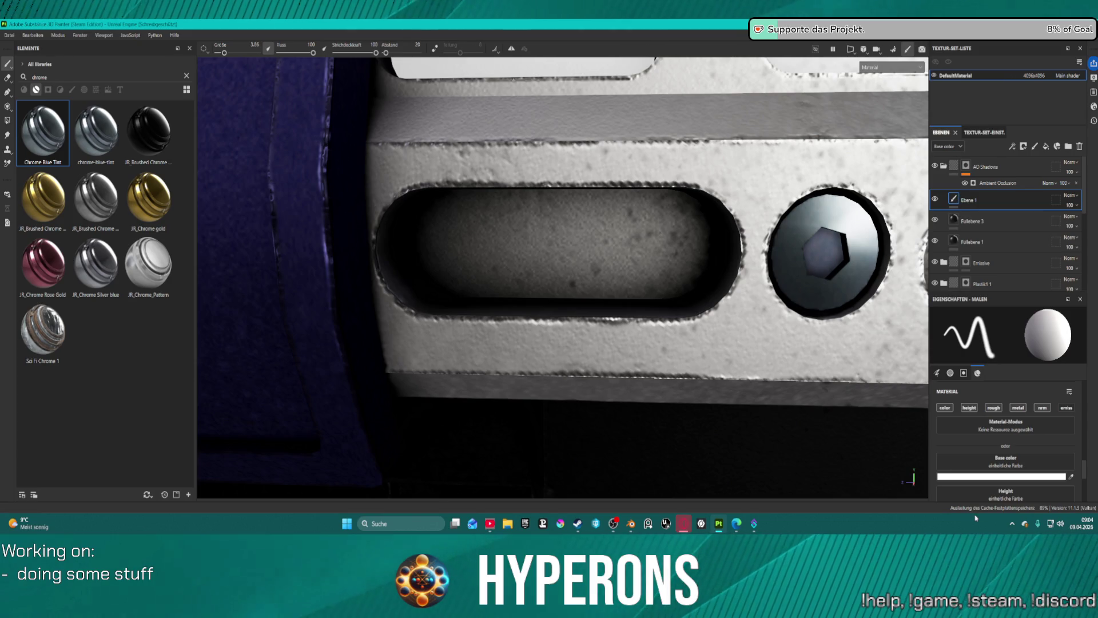
{"action": "scroll", "scroll_direction": "up", "scroll_amount": 3}
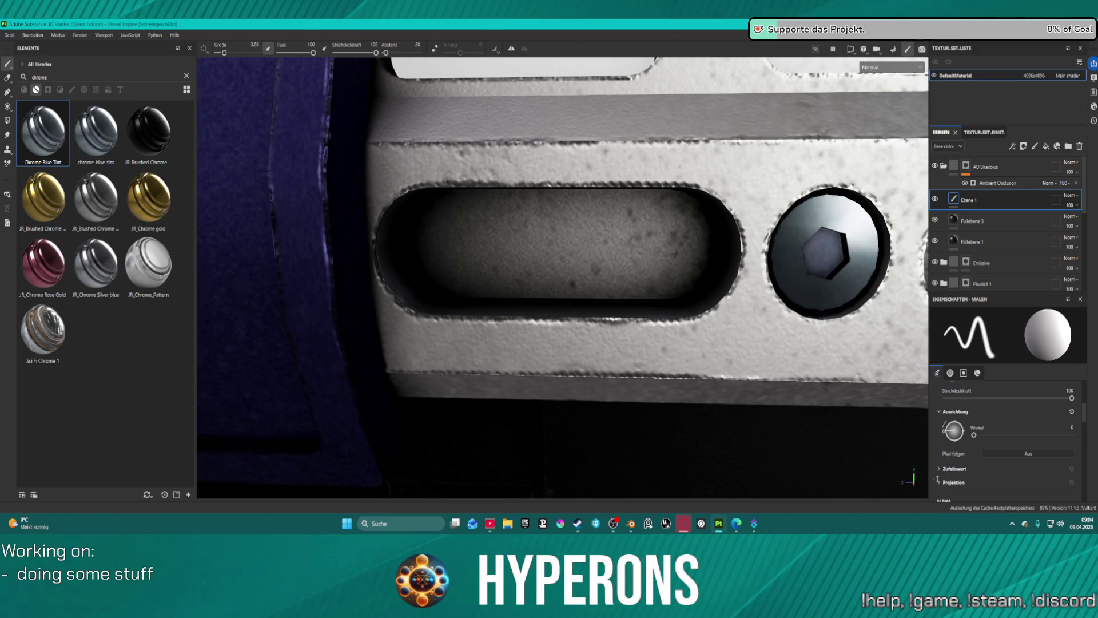
- Set the brush's Stempel Mischen to Aufhellen (Maximum) under Erweitertes Überblenden
{"action": "scroll", "scroll_direction": "up", "scroll_amount": 3}
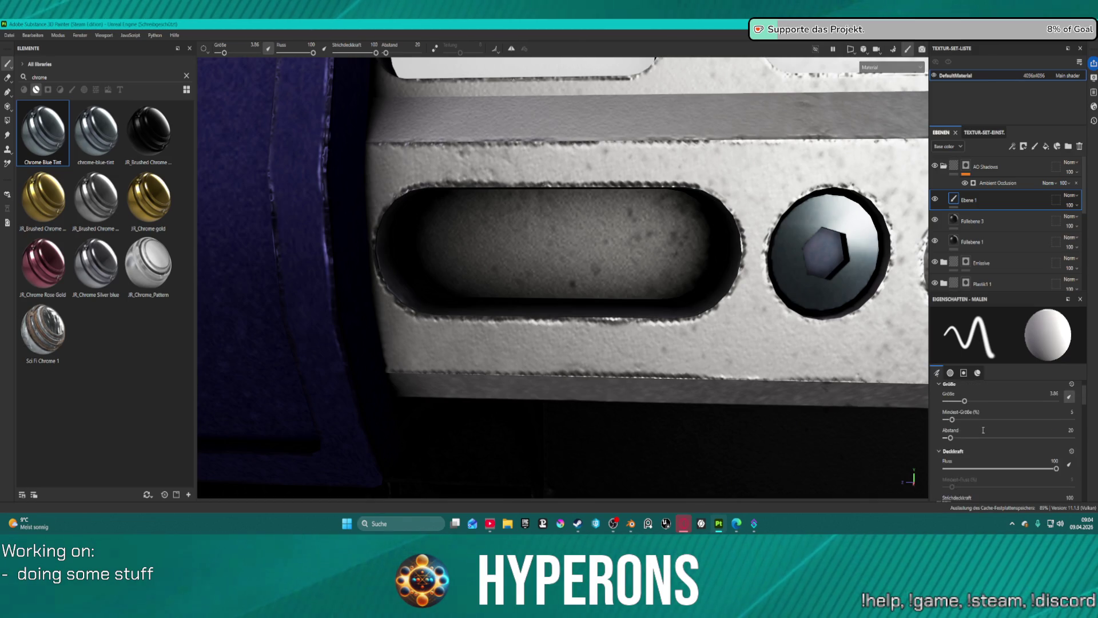
{"action": "scroll", "scroll_direction": "down", "scroll_amount": 3}
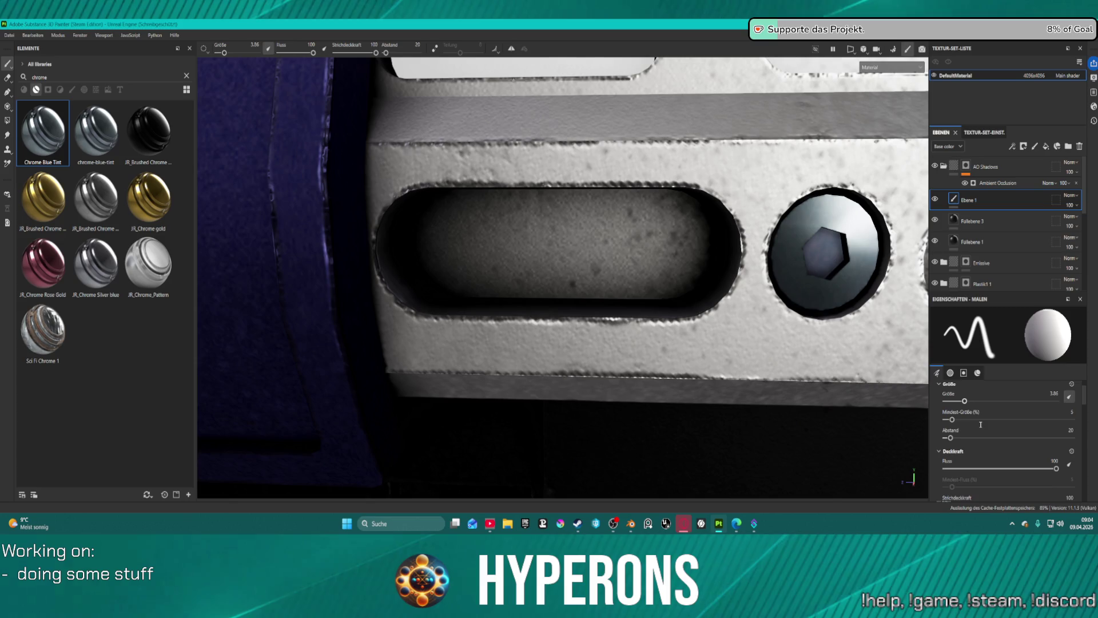
{"action": "scroll", "scroll_direction": "down", "scroll_amount": 3}
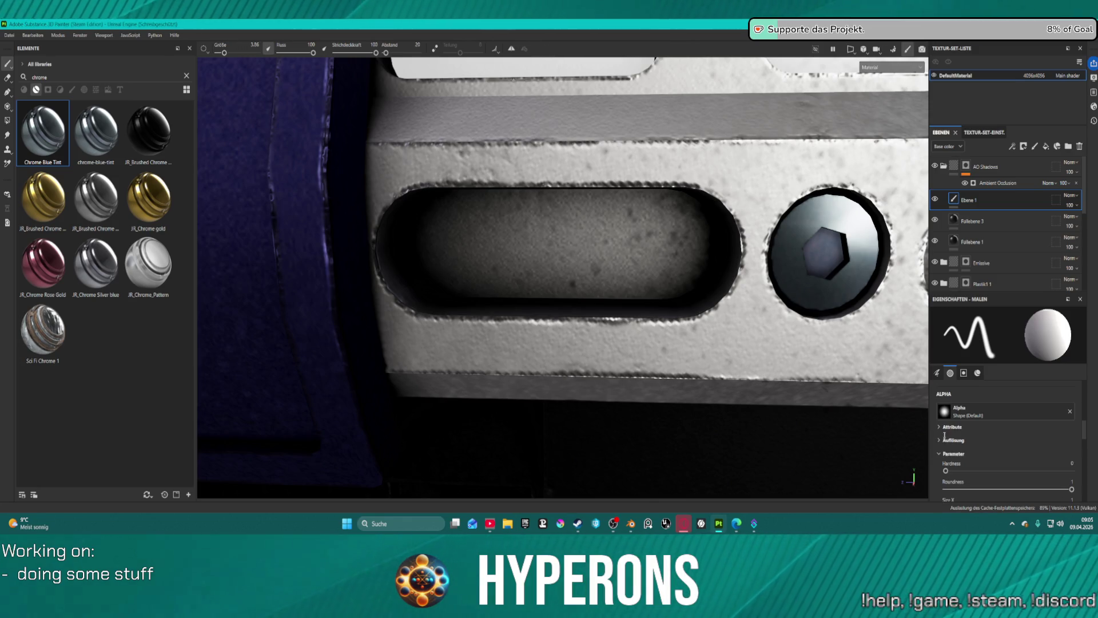
{"action": "scroll", "scroll_direction": "down", "scroll_amount": 3}
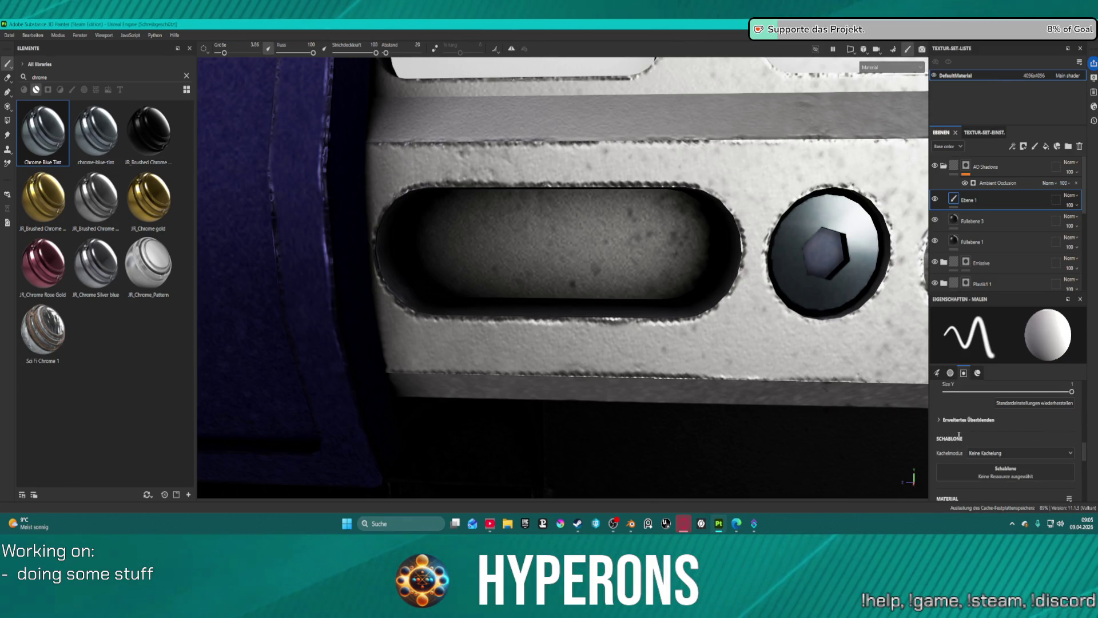
{"action": "left_click", "coordinate": [938, 419]}
{"action": "left_click", "coordinate": [1058, 432]}
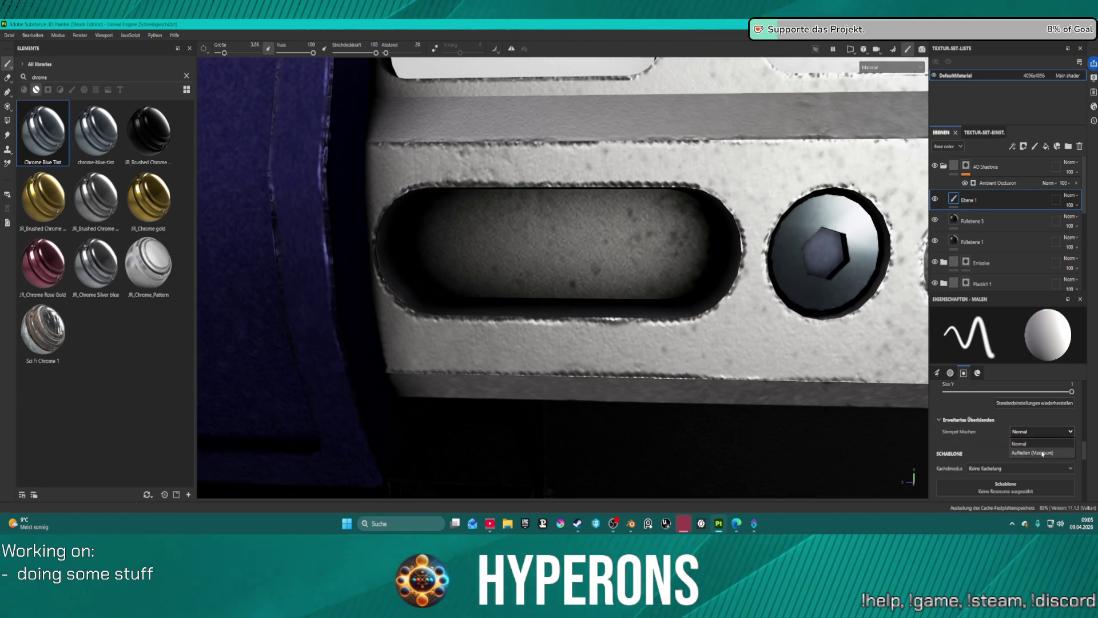
{"action": "left_click", "coordinate": [1042, 454]}
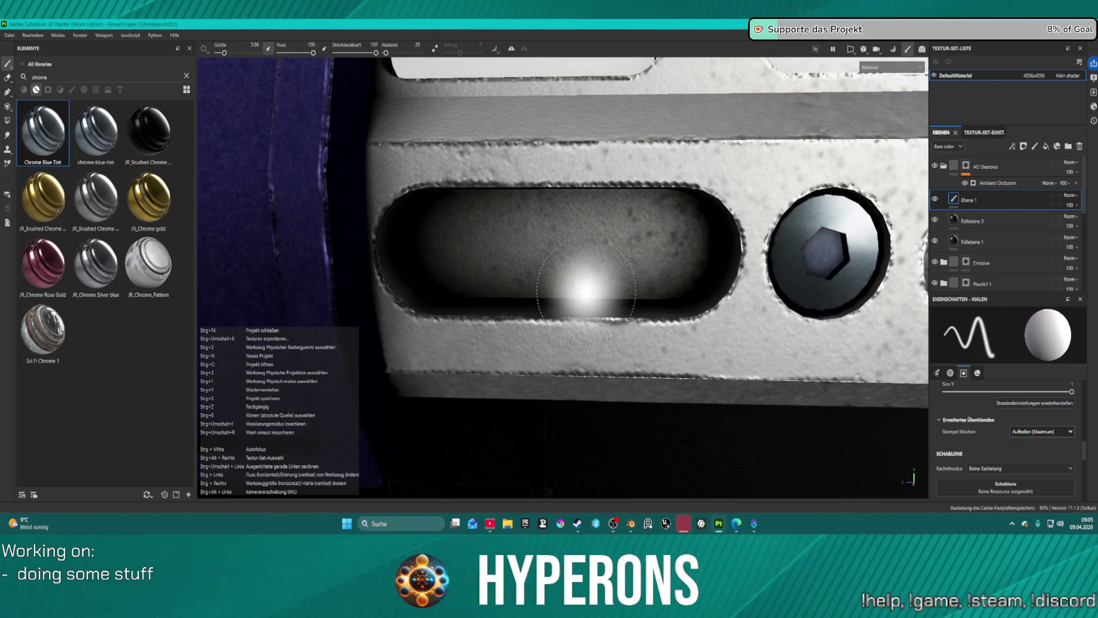
- Review the brush's Material channel sliders and open the material section's extra options
{"action": "scroll", "scroll_direction": "down", "scroll_amount": 3}
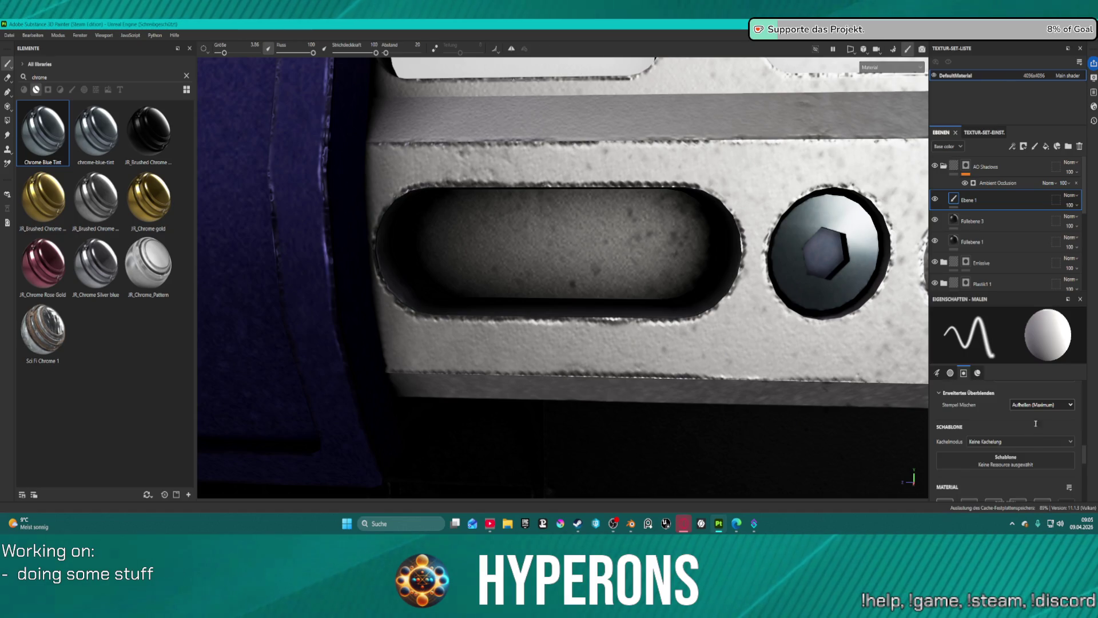
{"action": "scroll", "scroll_direction": "down", "scroll_amount": 3}
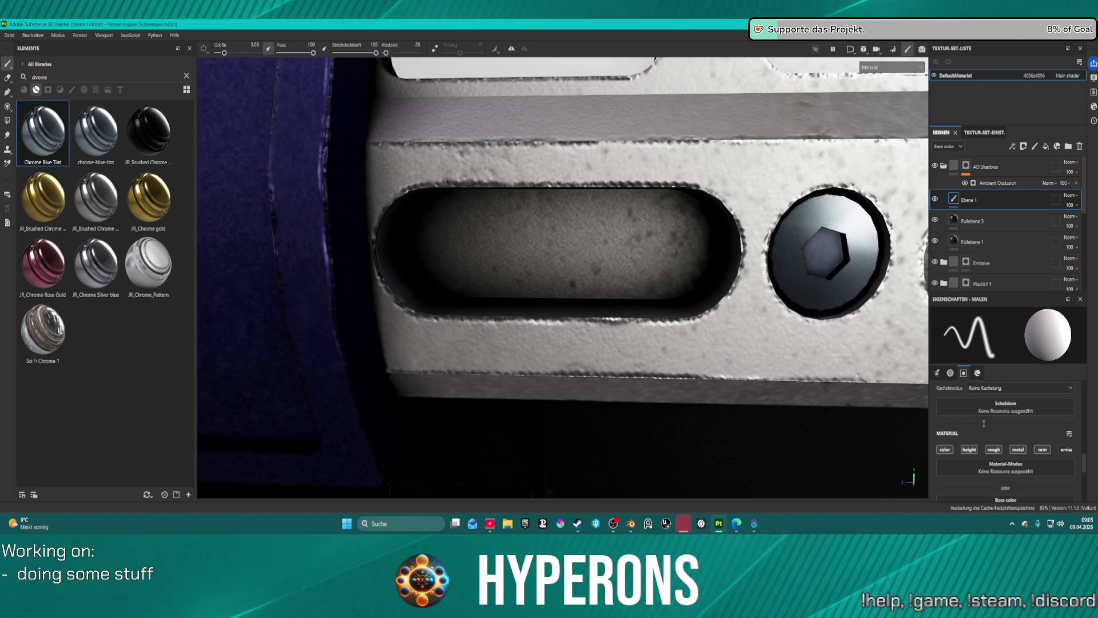
{"action": "scroll", "scroll_direction": "down", "scroll_amount": 3}
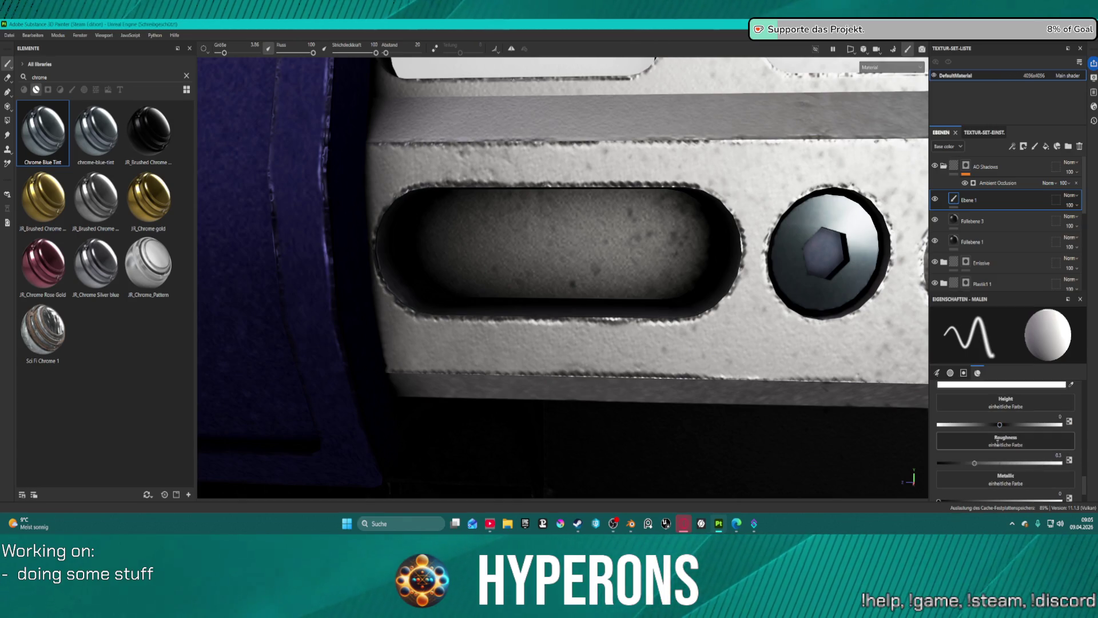
{"action": "scroll", "scroll_direction": "down", "scroll_amount": 3}
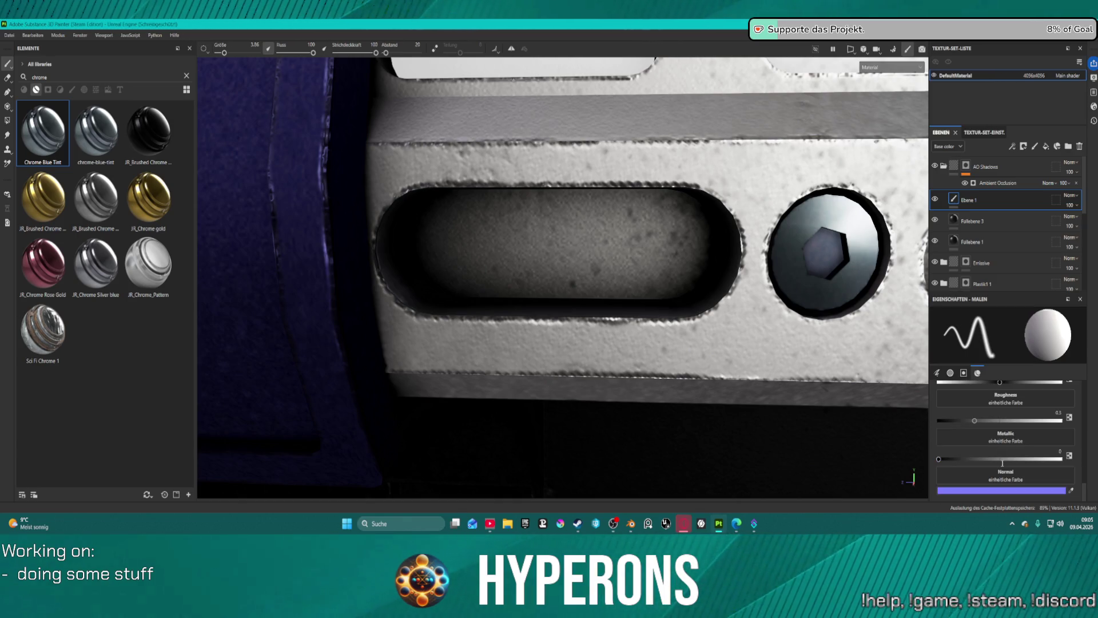
{"action": "scroll", "scroll_direction": "up", "scroll_amount": 3}
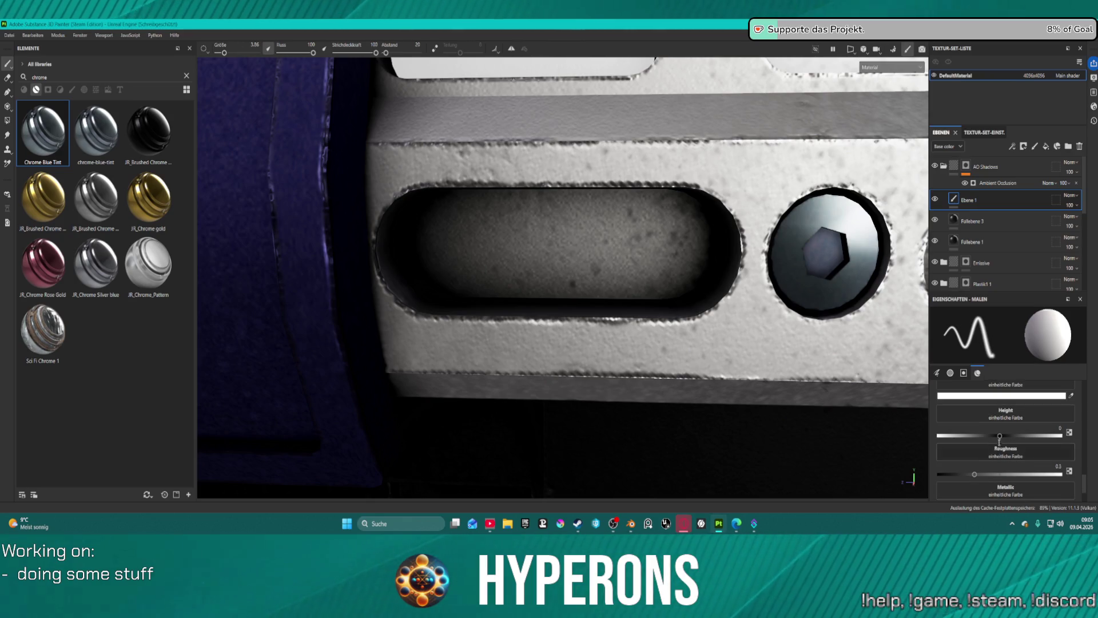
{"action": "scroll", "scroll_direction": "up", "scroll_amount": 3}
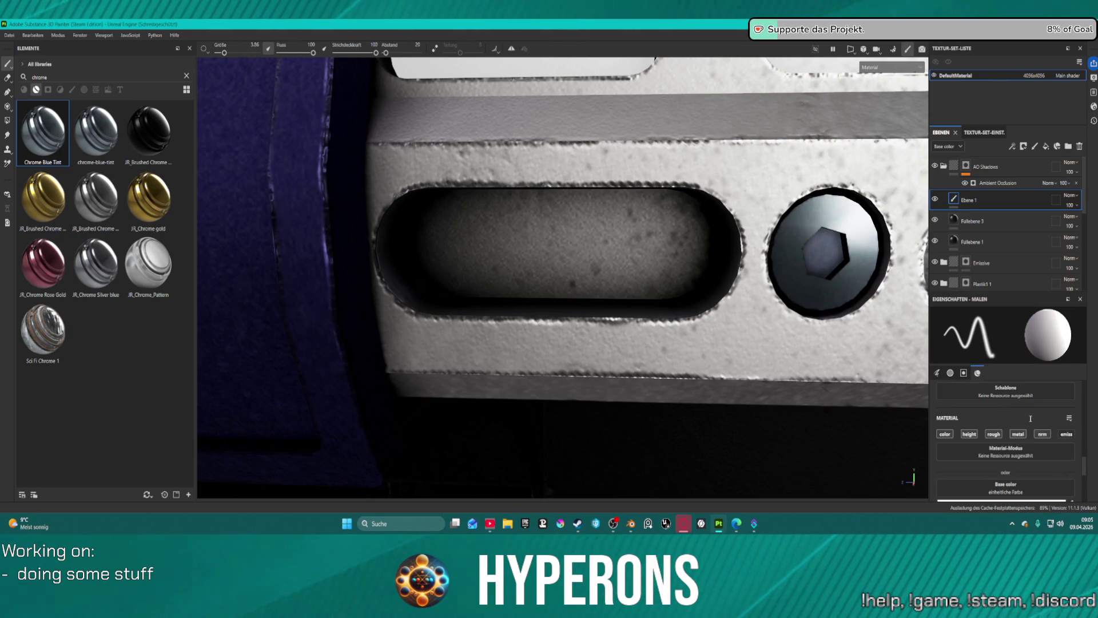
{"action": "left_click", "coordinate": [1069, 418]}
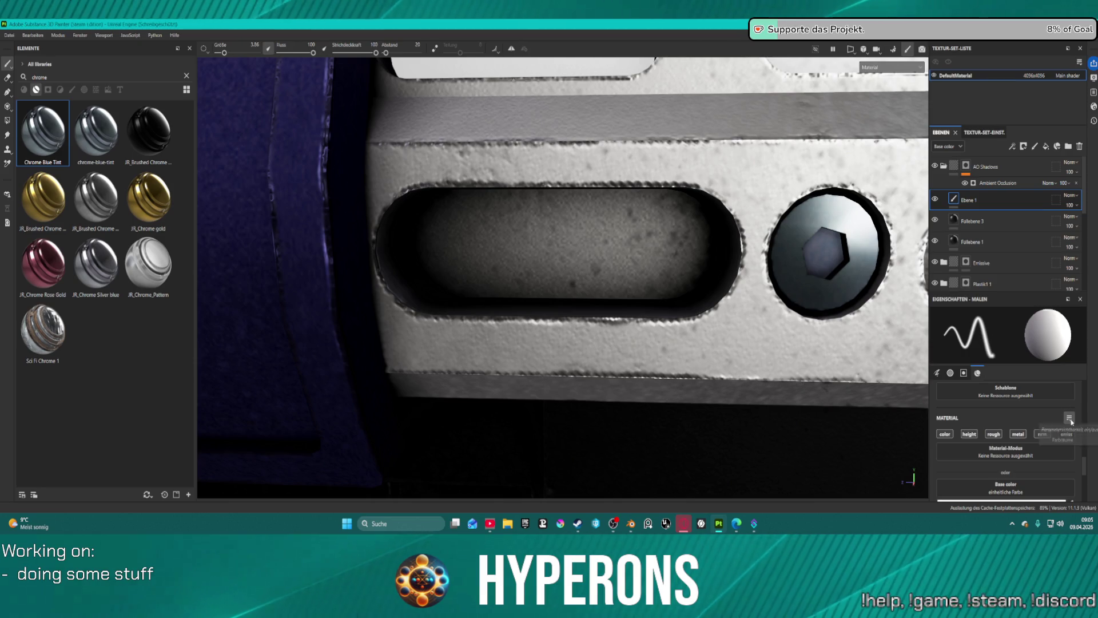
- Search the material resource pickers for 'ao' and a base colour resource, then dismiss them
{"action": "left_click", "coordinate": [1070, 421]}
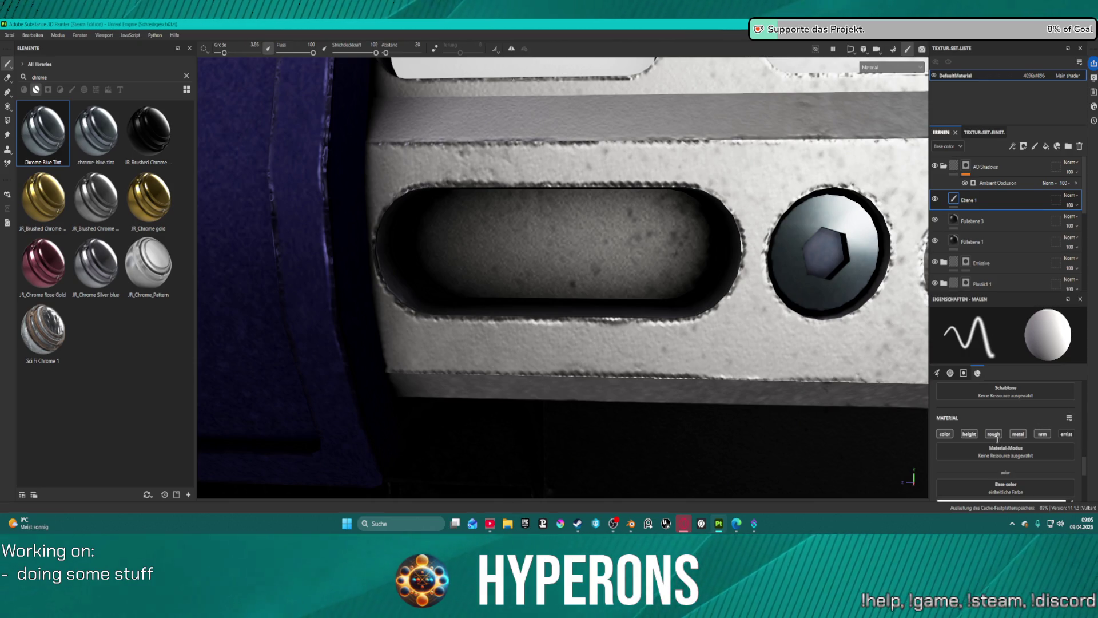
{"action": "left_click", "coordinate": [1033, 451]}
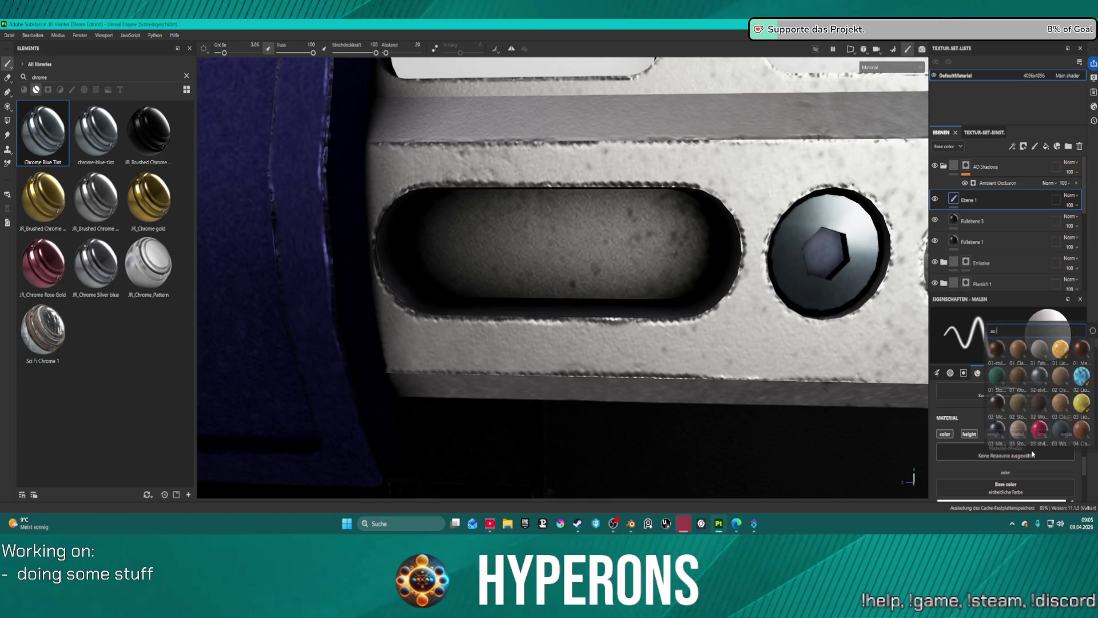
{"action": "type", "text": "ao"}
{"action": "key", "text": "Escape"}
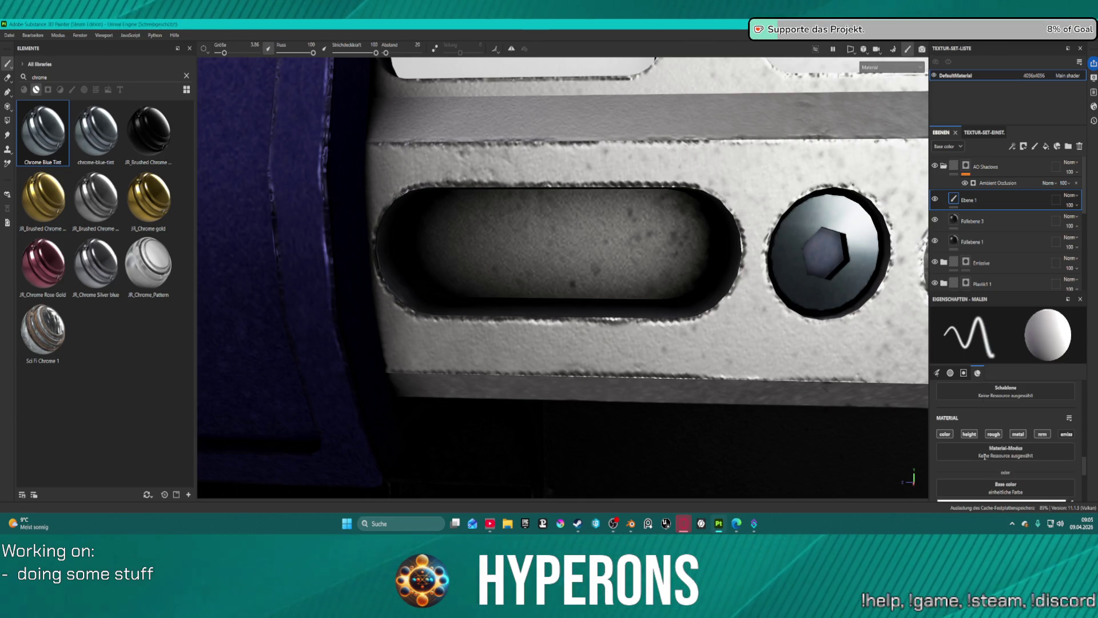
{"action": "scroll", "scroll_direction": "down", "scroll_amount": 3}
{"action": "left_click", "coordinate": [1003, 411]}
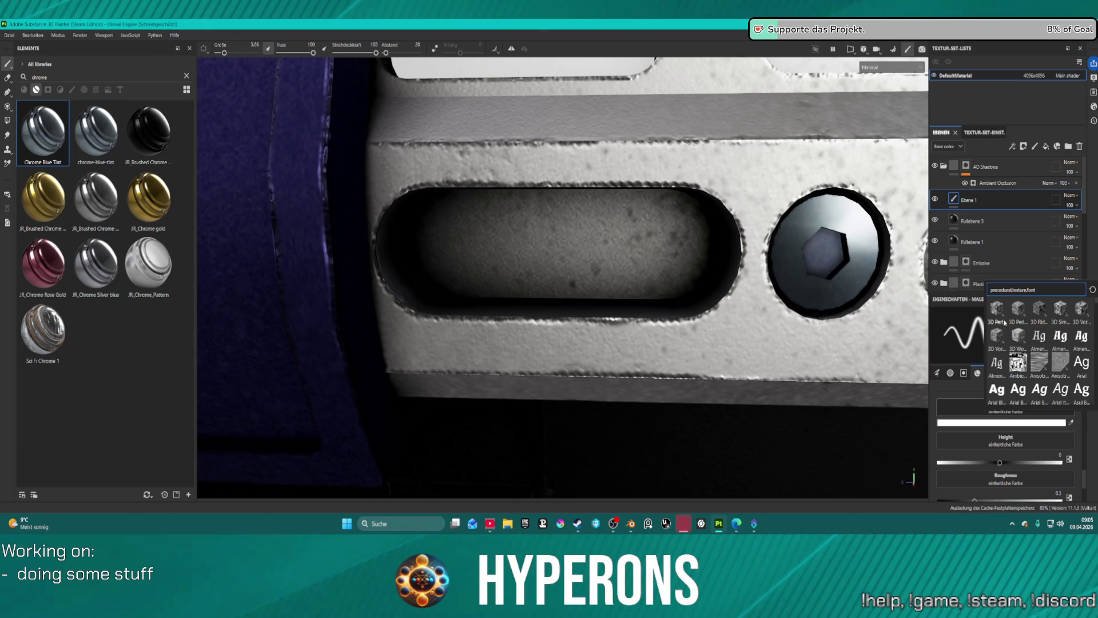
{"action": "key", "text": "Escape"}
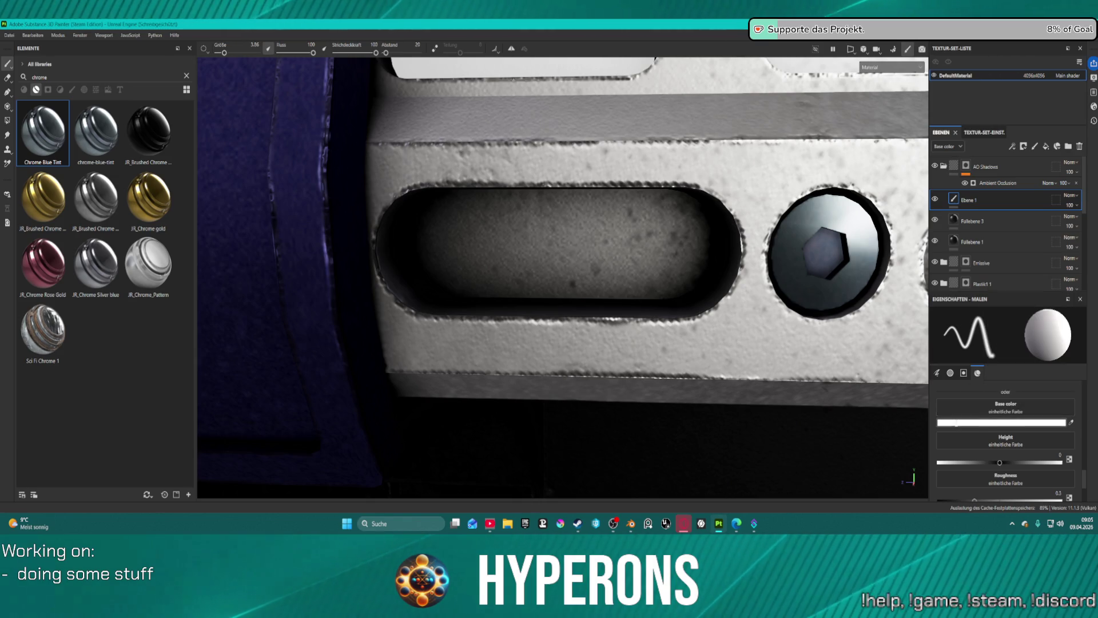
- Set the brush base colour to pure black and paint shading across the slot toward the bolt
{"action": "left_click", "coordinate": [953, 421]}
{"action": "left_click_drag", "start_coordinate": [944, 331], "coordinate": [884, 386]}
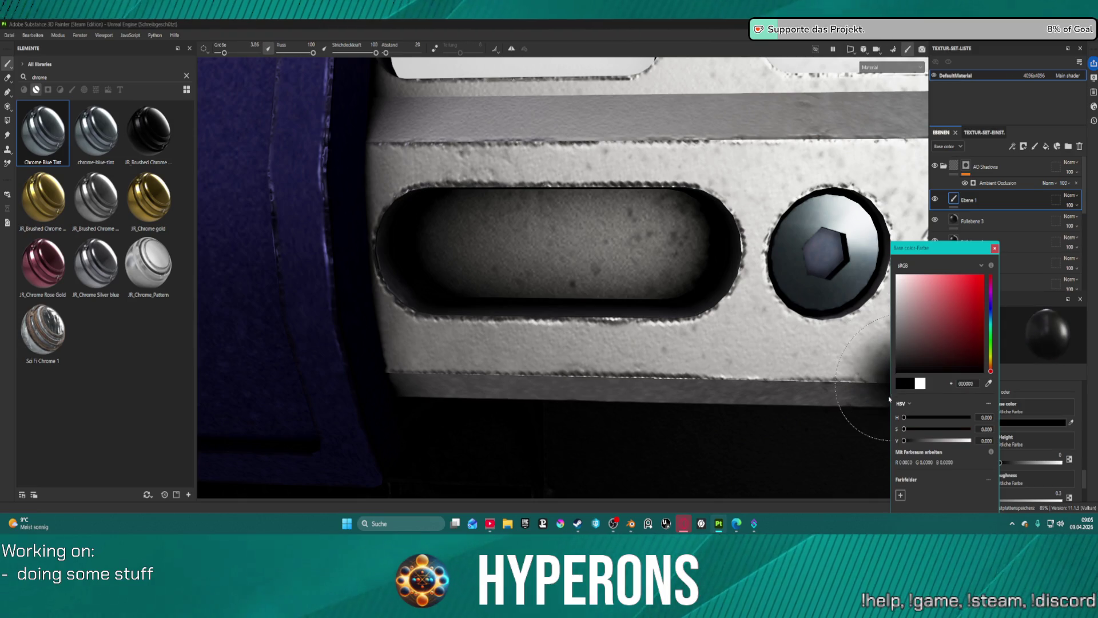
{"action": "left_click_drag", "start_coordinate": [576, 258], "coordinate": [542, 280]}
{"action": "left_click_drag", "start_coordinate": [473, 235], "coordinate": [751, 192]}
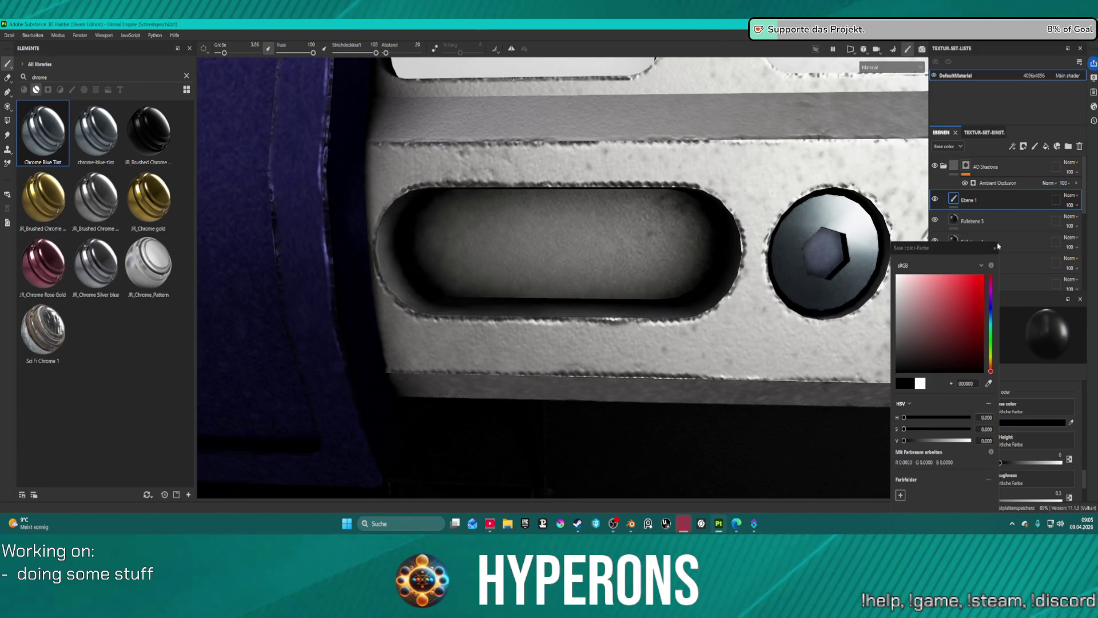
{"action": "left_click", "coordinate": [999, 250]}
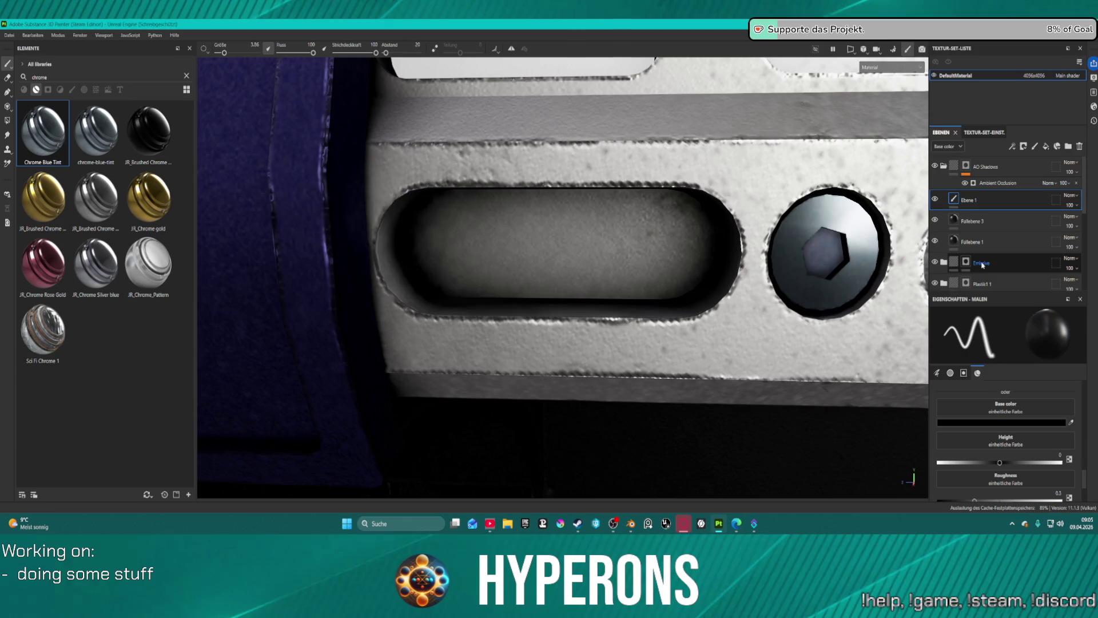
- Delete the black-stroked layer, then try a white paint layer below Füllebene 3 and delete it
{"action": "key", "text": "Delete"}
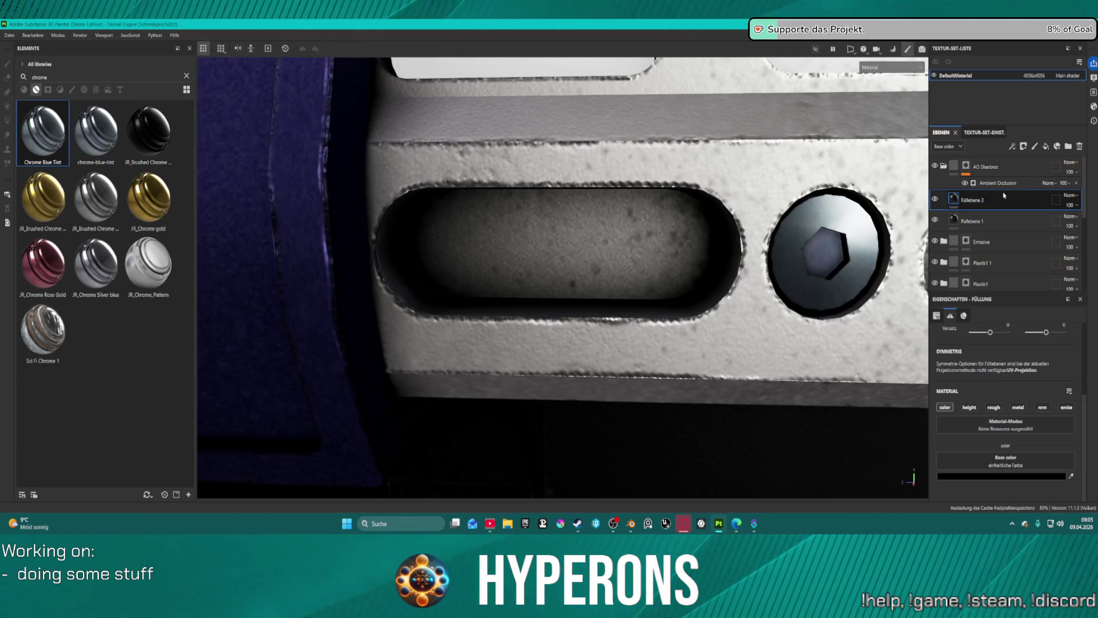
{"action": "left_click", "coordinate": [1032, 146]}
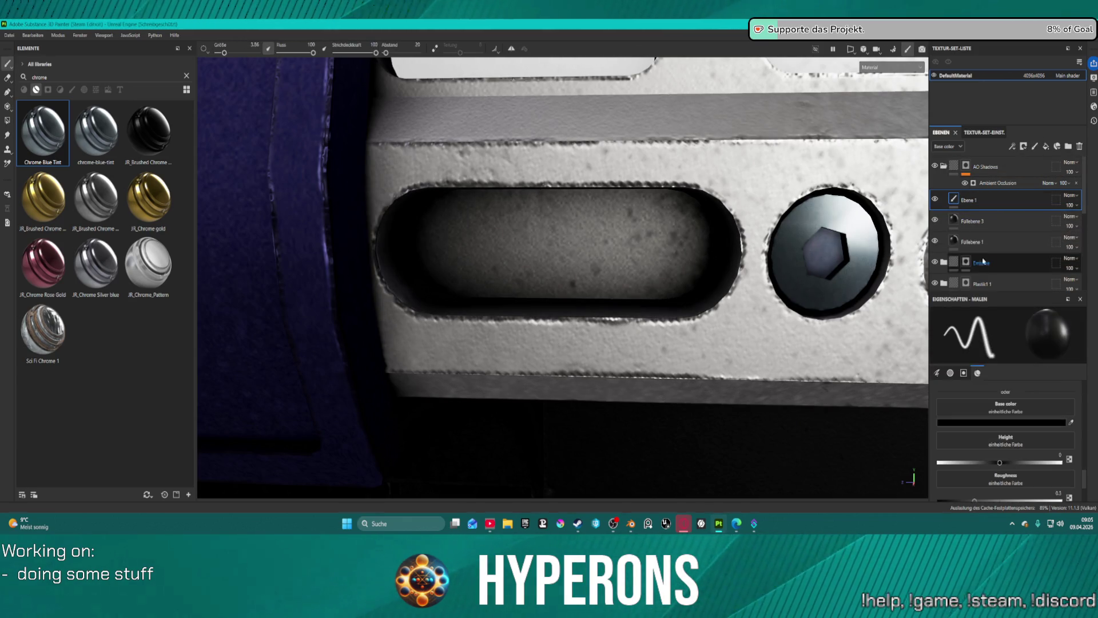
{"action": "left_click_drag", "start_coordinate": [984, 200], "coordinate": [1007, 229]}
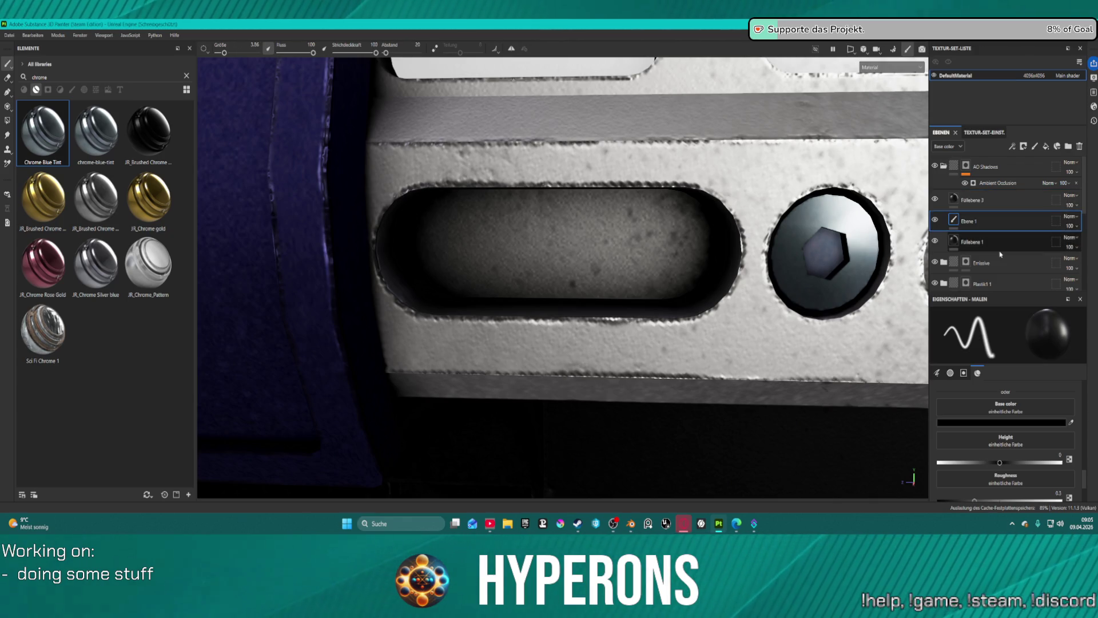
{"action": "left_click", "coordinate": [993, 424]}
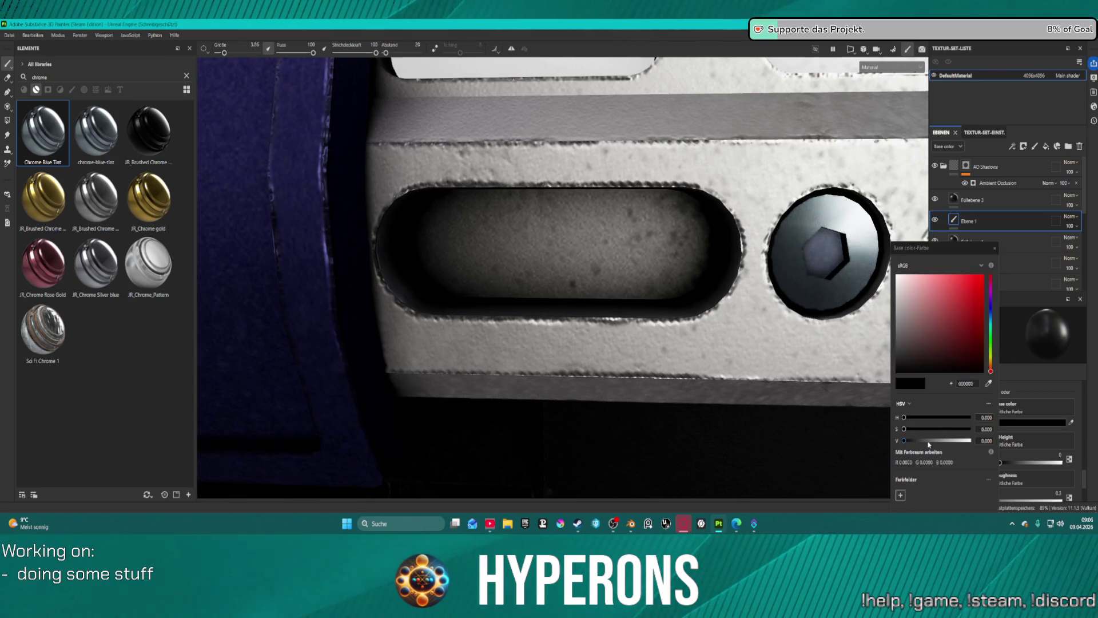
{"action": "left_click_drag", "start_coordinate": [928, 442], "coordinate": [973, 441]}
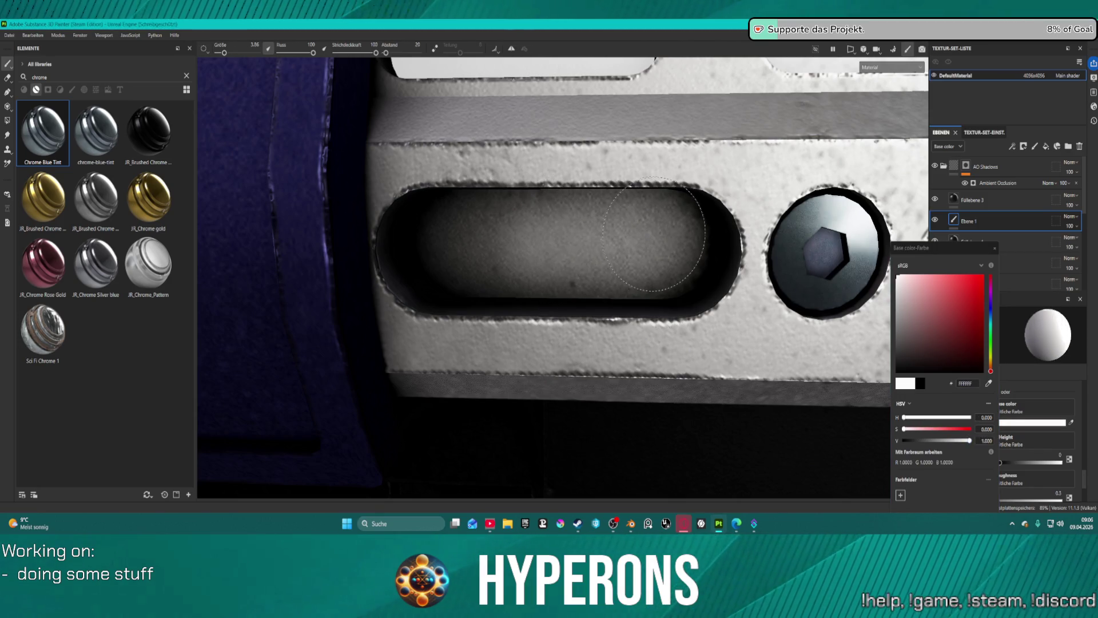
{"action": "left_click", "coordinate": [995, 248]}
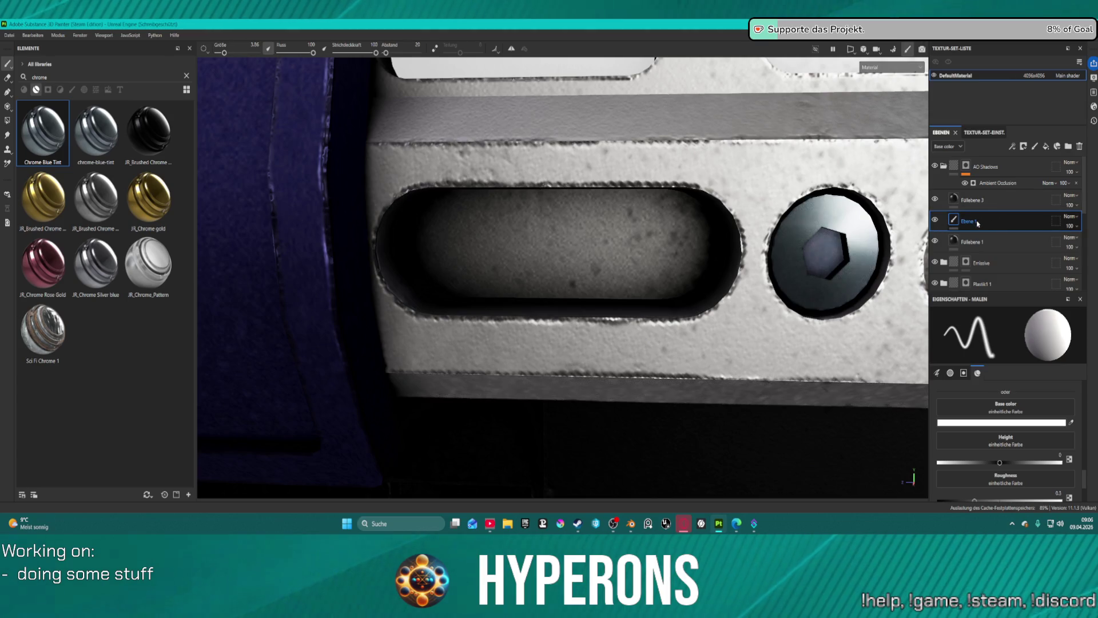
{"action": "key", "text": "Delete"}
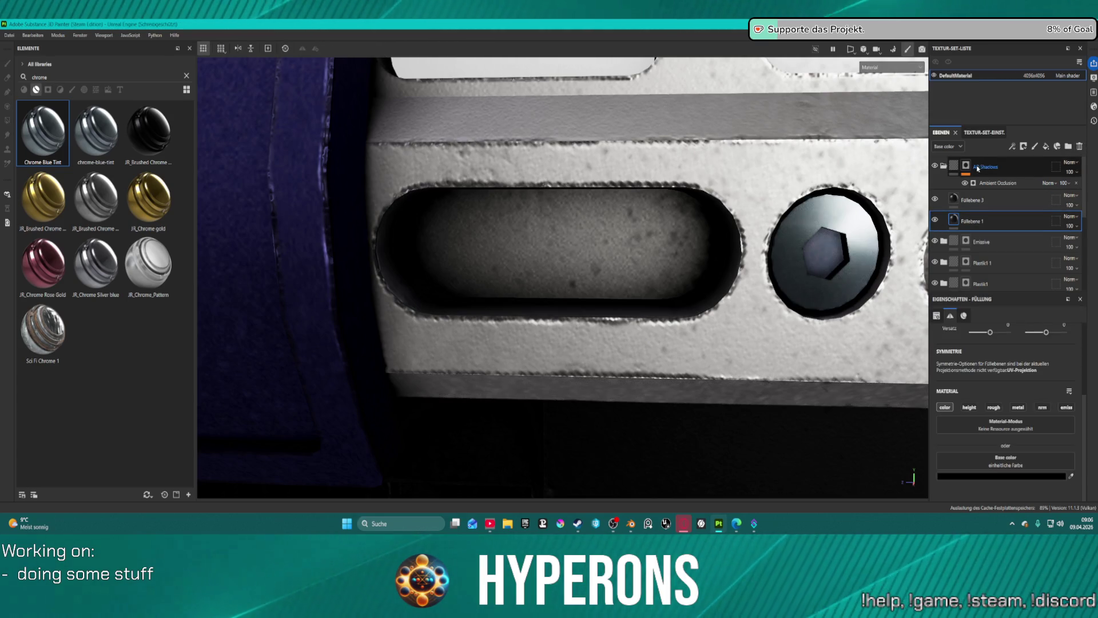
- Select the AO Shadows folder's mask and show its Ambient Occlusion generator settings
{"action": "left_click", "coordinate": [966, 166]}
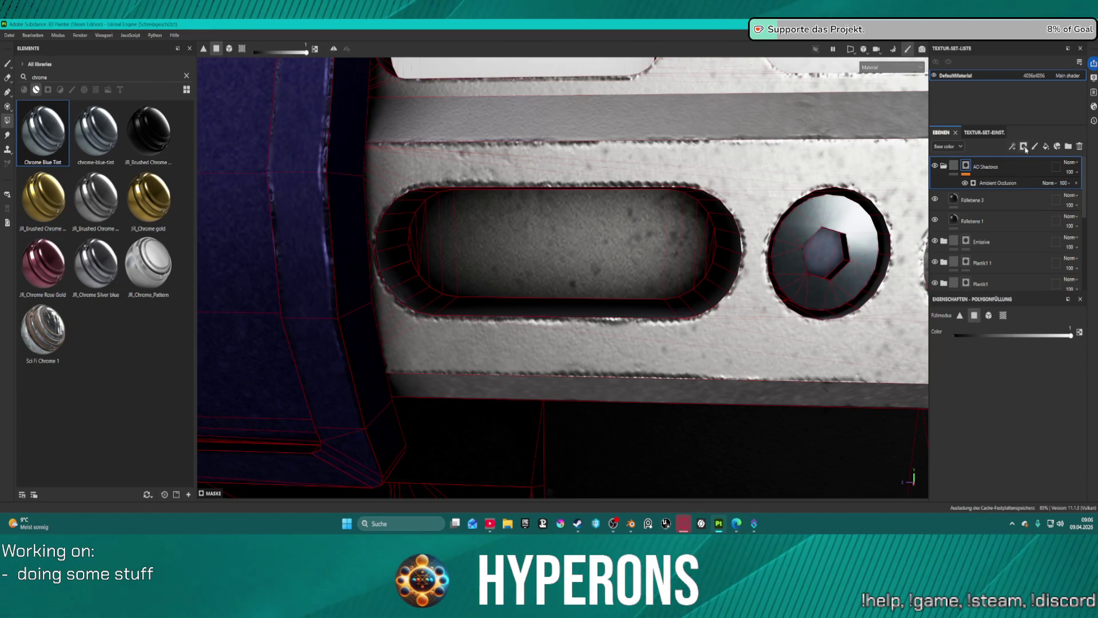
{"action": "left_click", "coordinate": [1035, 146]}
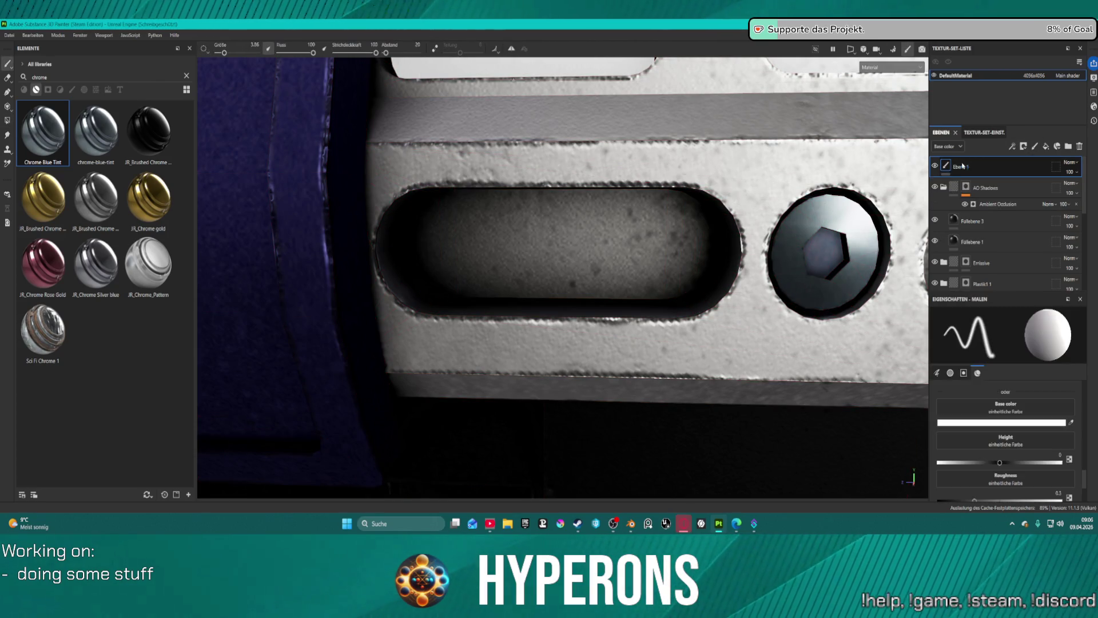
{"action": "left_click", "coordinate": [1080, 146]}
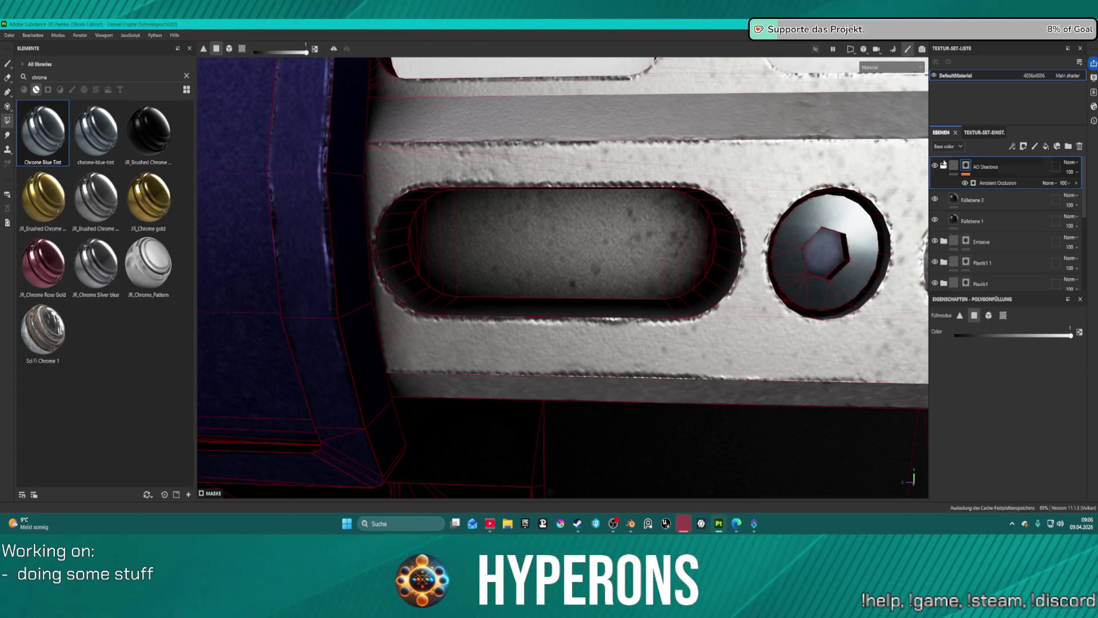
{"action": "left_click", "coordinate": [1002, 182]}
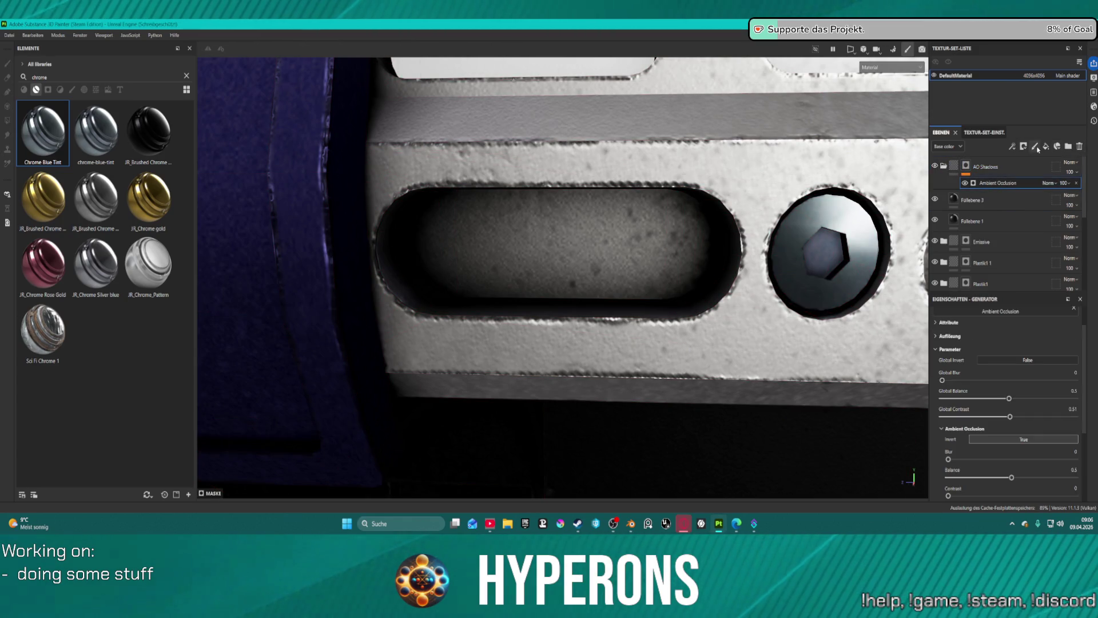
- Add paint layer Ebene 1, try Divide then Replace blending, and move it below Füllebene 3
{"action": "left_click", "coordinate": [1036, 147]}
{"action": "left_click_drag", "start_coordinate": [973, 167], "coordinate": [964, 203]}
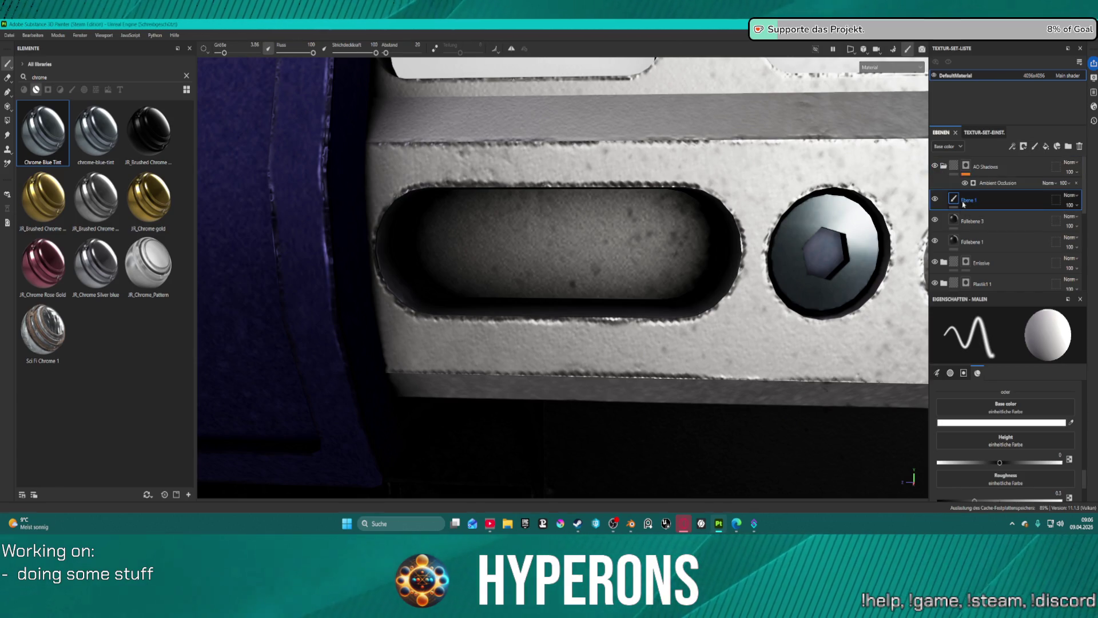
{"action": "left_click", "coordinate": [1076, 196]}
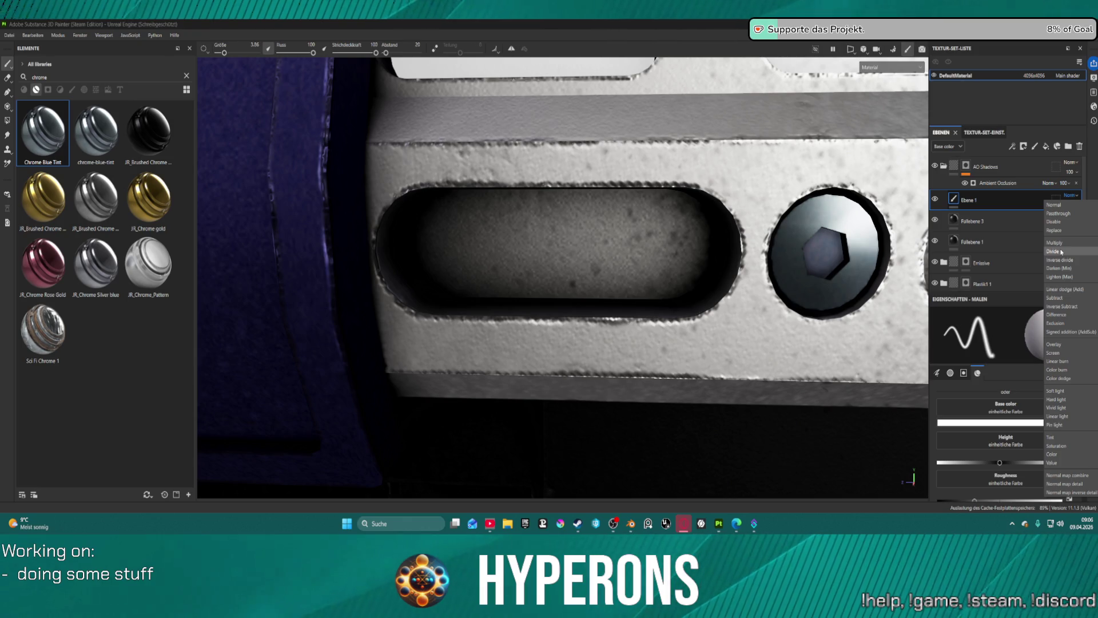
{"action": "left_click", "coordinate": [1053, 251]}
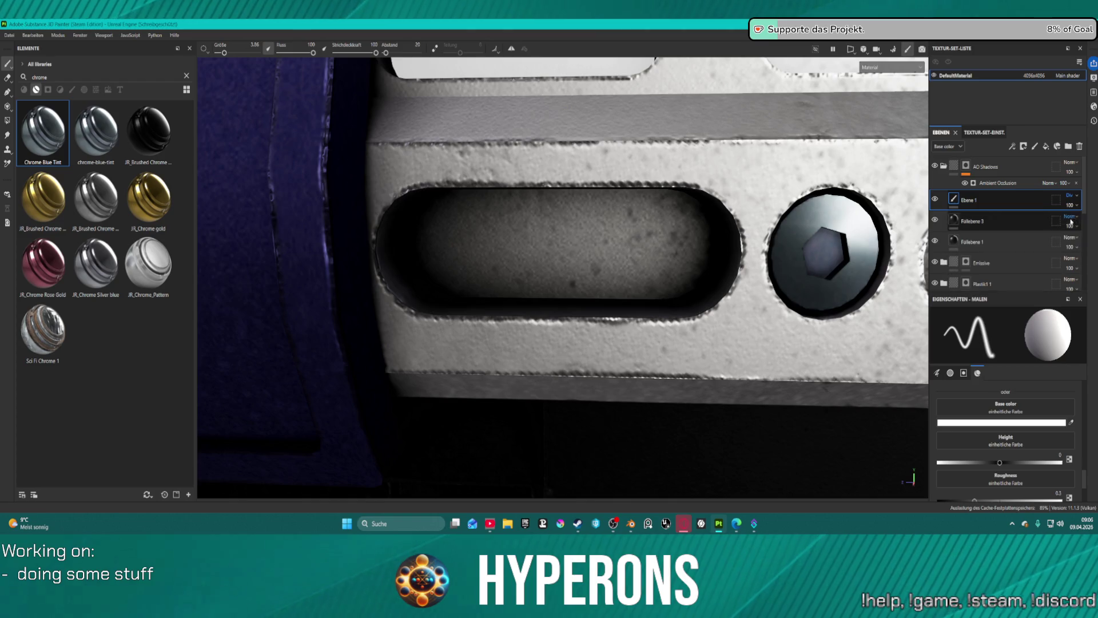
{"action": "left_click", "coordinate": [1078, 196]}
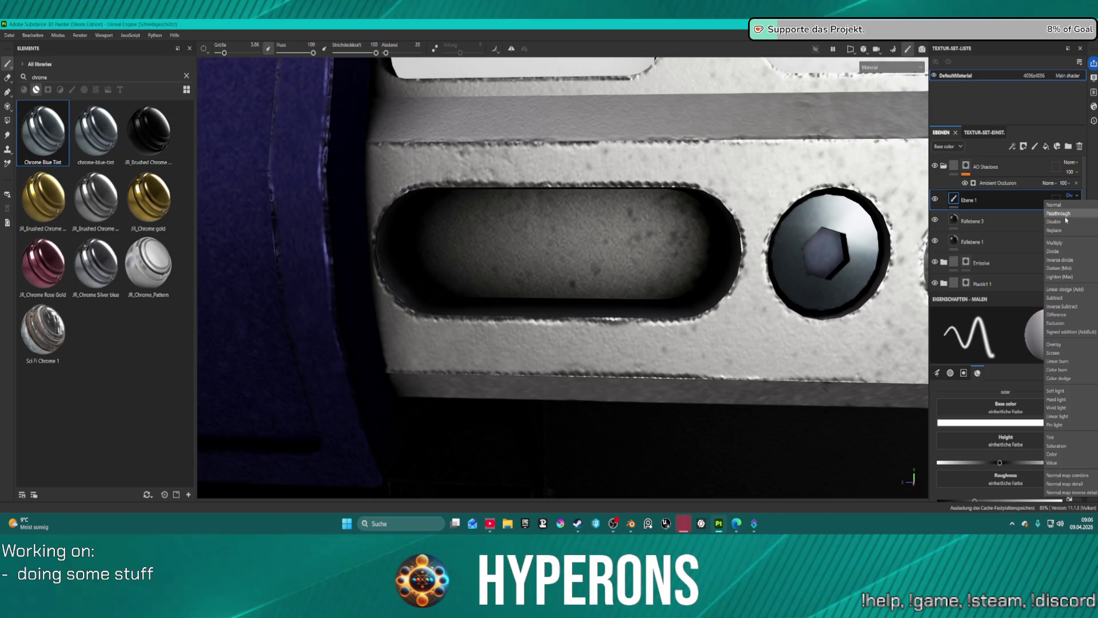
{"action": "left_click", "coordinate": [1059, 230]}
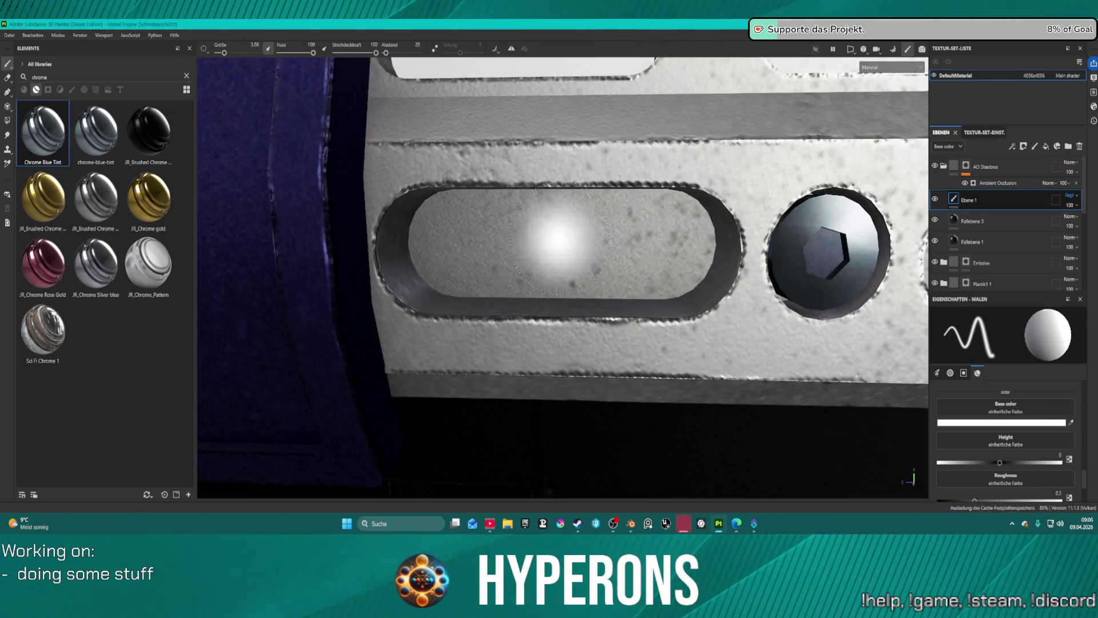
{"action": "left_click_drag", "start_coordinate": [1002, 201], "coordinate": [1027, 231]}
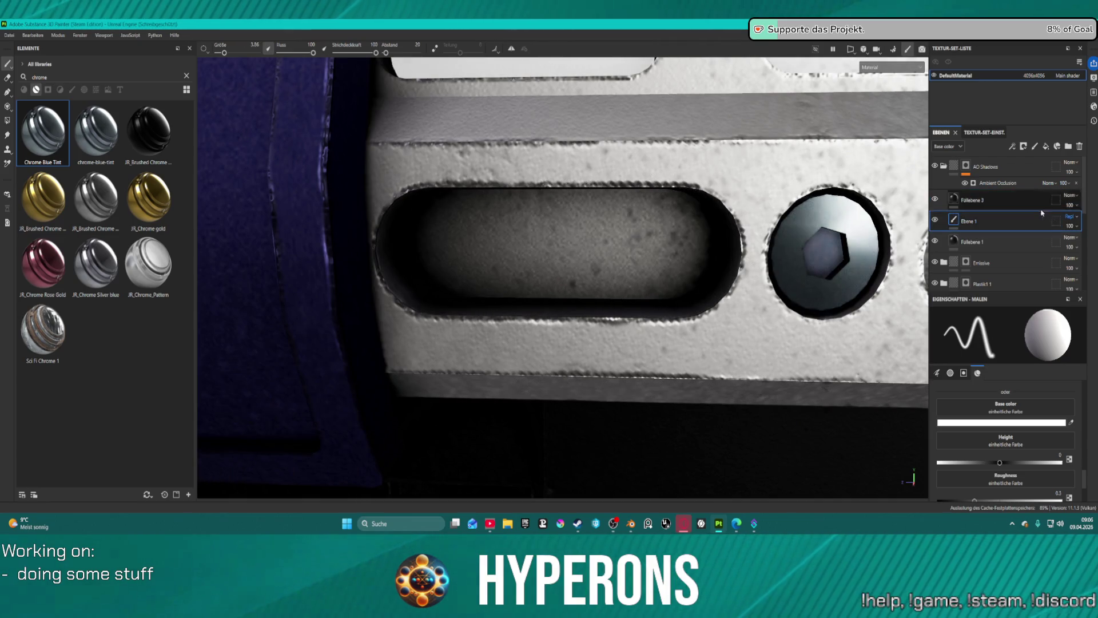
{"action": "left_click", "coordinate": [1069, 216]}
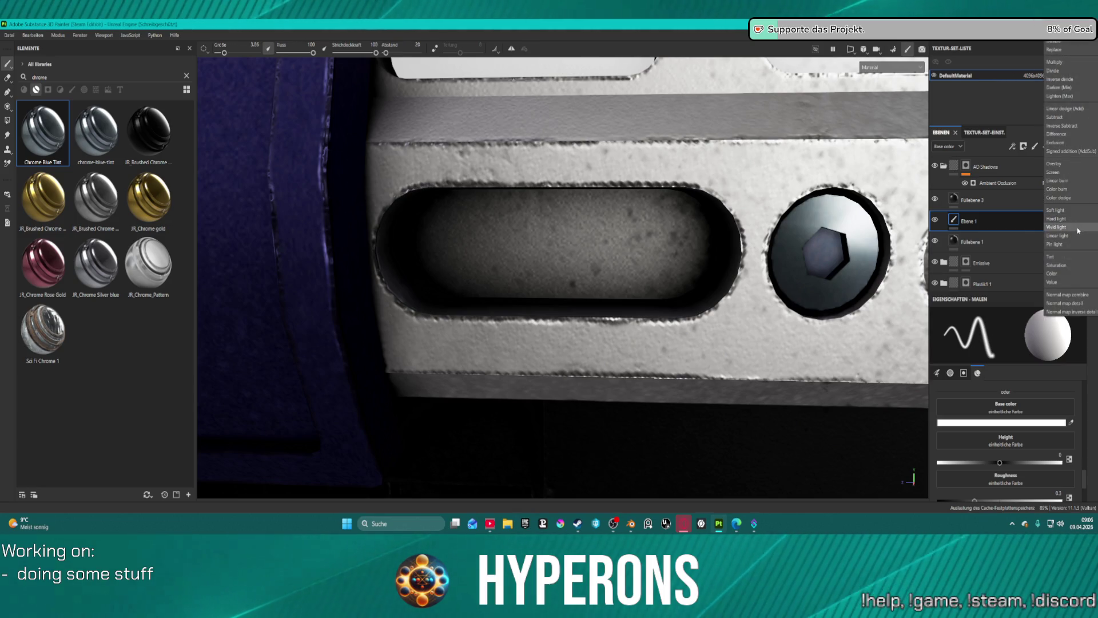
- Set Ebene 1 to Color burn blending and show the brush's Roughness, Metallic and Normal settings
{"action": "left_click", "coordinate": [1073, 192]}
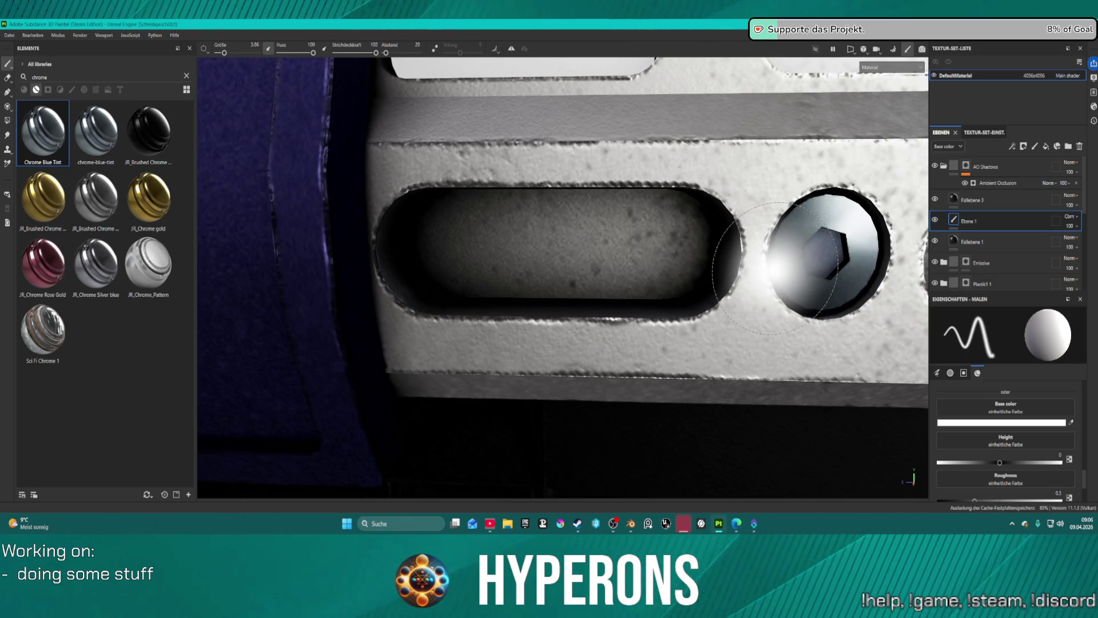
{"action": "scroll", "scroll_direction": "down", "scroll_amount": 3}
{"action": "scroll", "scroll_direction": "down", "scroll_amount": 3}
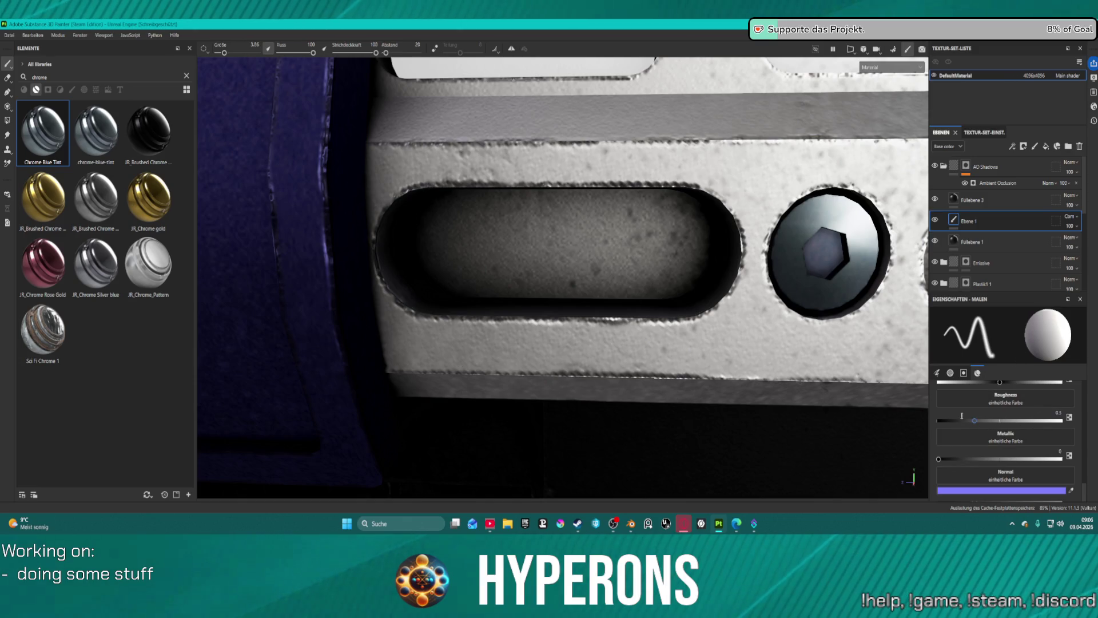
{"action": "scroll", "scroll_direction": "down", "scroll_amount": 3}
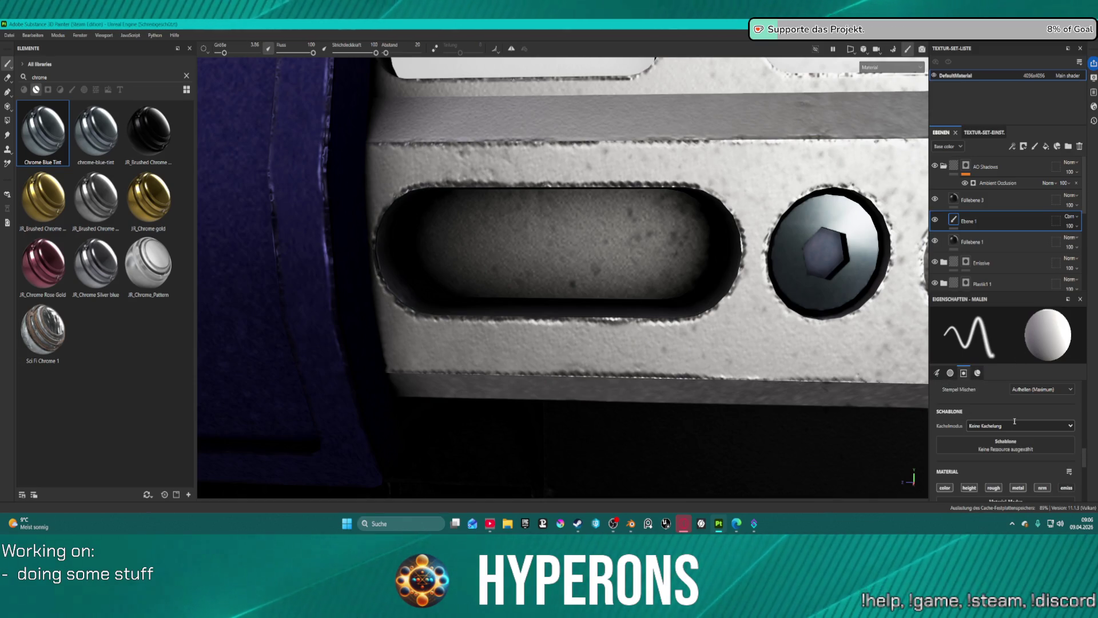
{"action": "scroll", "scroll_direction": "up", "scroll_amount": 3}
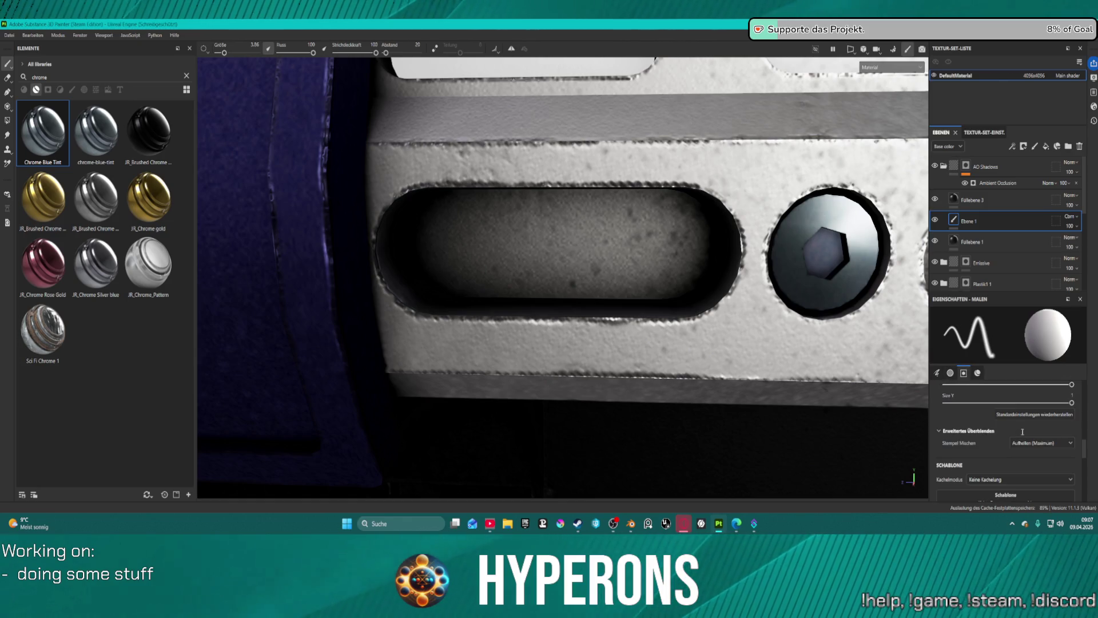
{"action": "scroll", "scroll_direction": "up", "scroll_amount": 3}
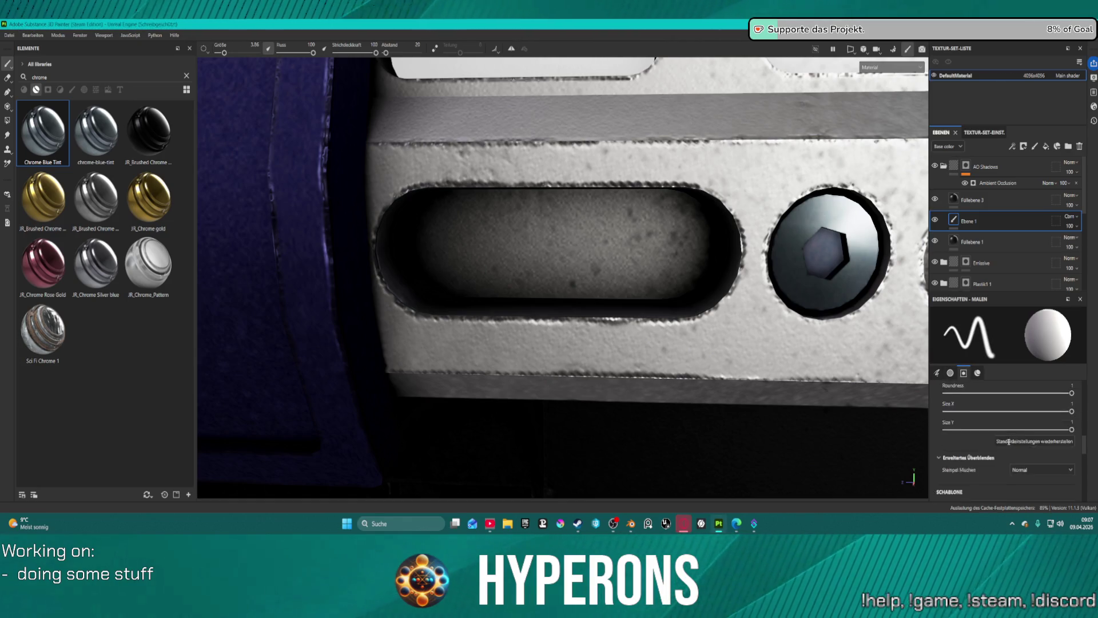
{"action": "scroll", "scroll_direction": "up", "scroll_amount": 3}
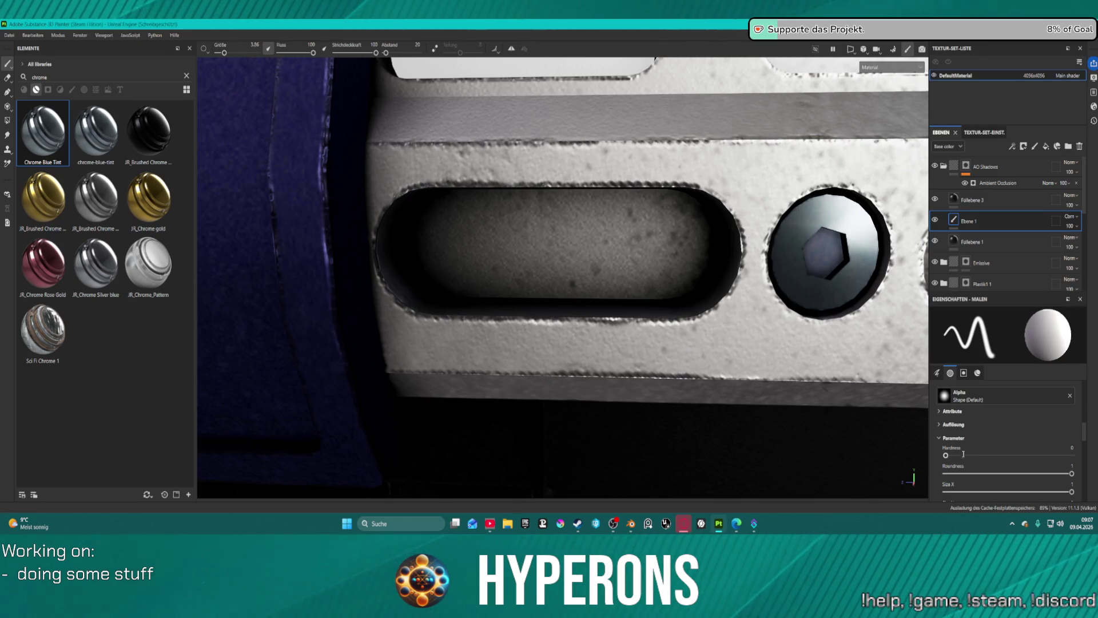
{"action": "scroll", "scroll_direction": "up", "scroll_amount": 3}
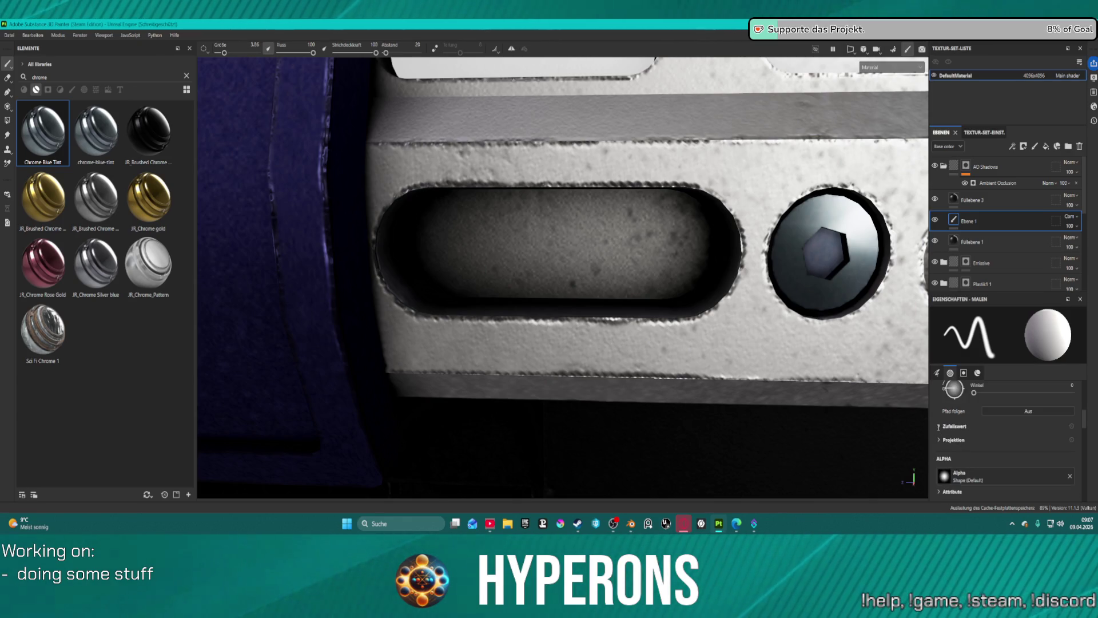
{"action": "scroll", "scroll_direction": "up", "scroll_amount": 3}
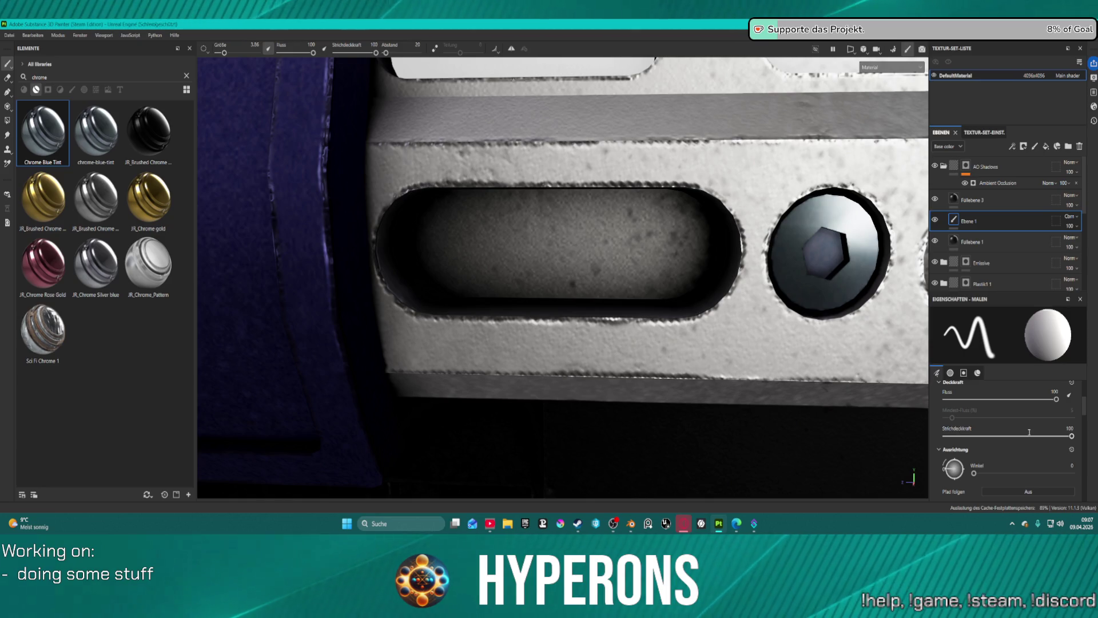
{"action": "scroll", "scroll_direction": "up", "scroll_amount": 3}
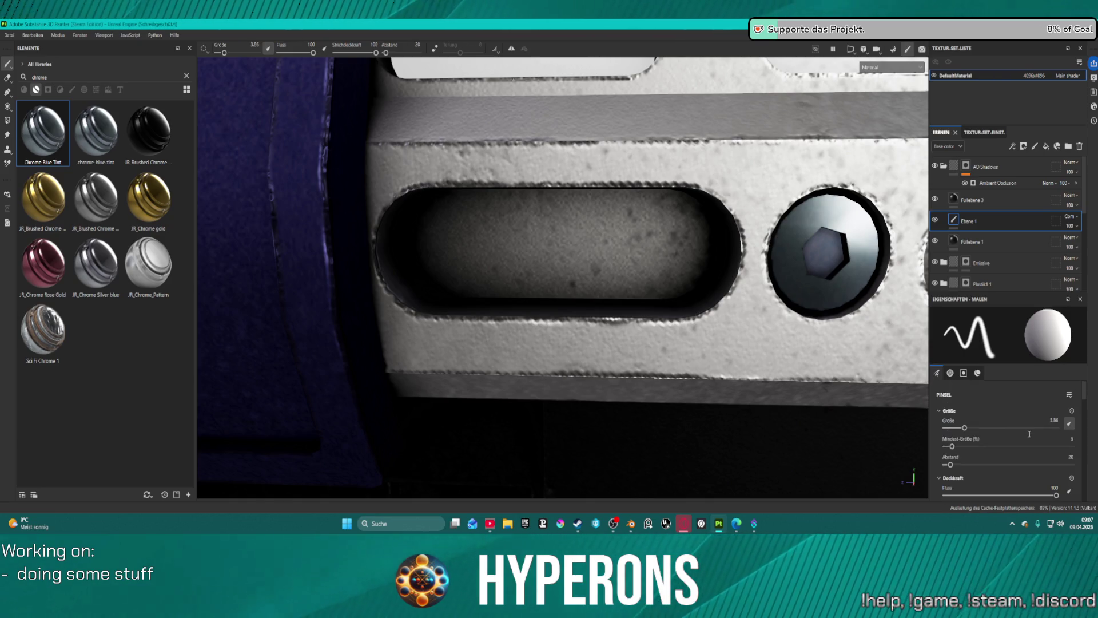
{"action": "scroll", "scroll_direction": "down", "scroll_amount": 3}
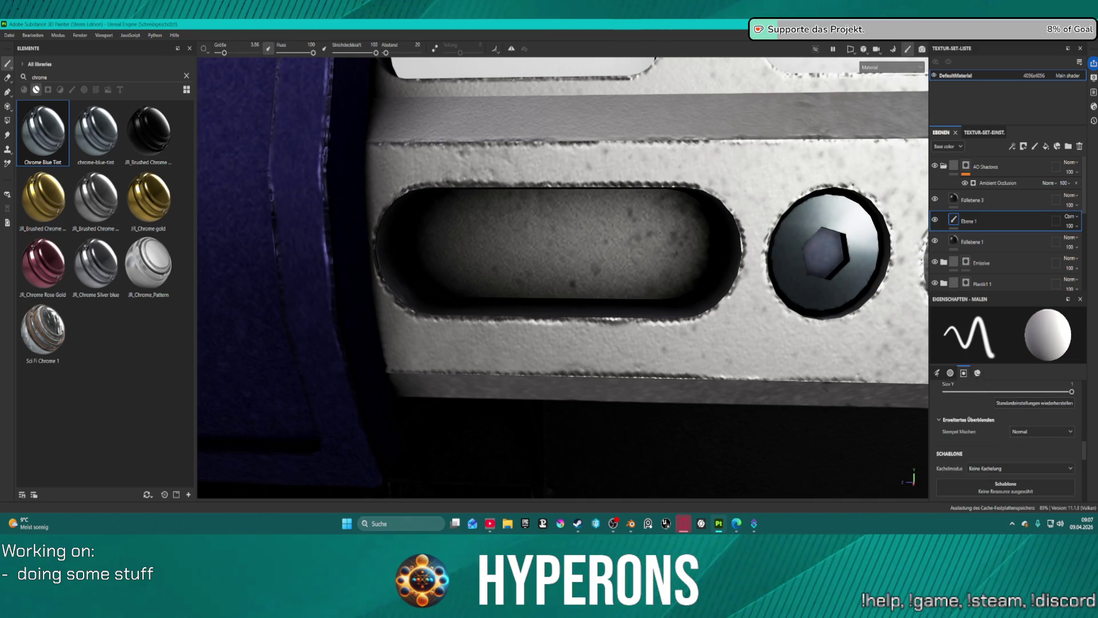
{"action": "left_click", "coordinate": [979, 373]}
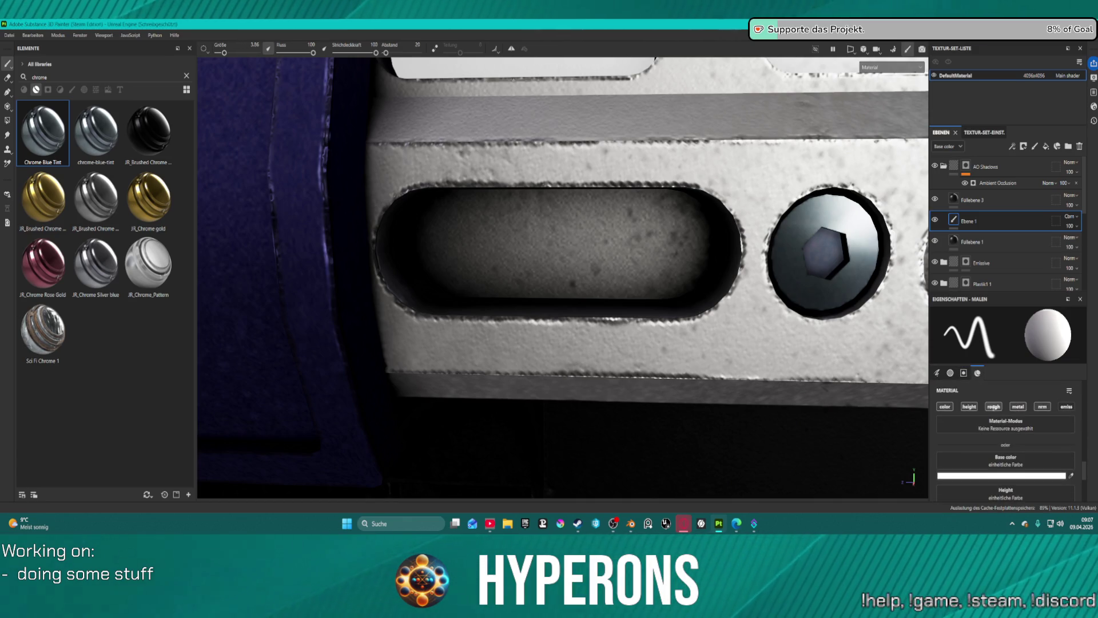
{"action": "scroll", "scroll_direction": "down", "scroll_amount": 3}
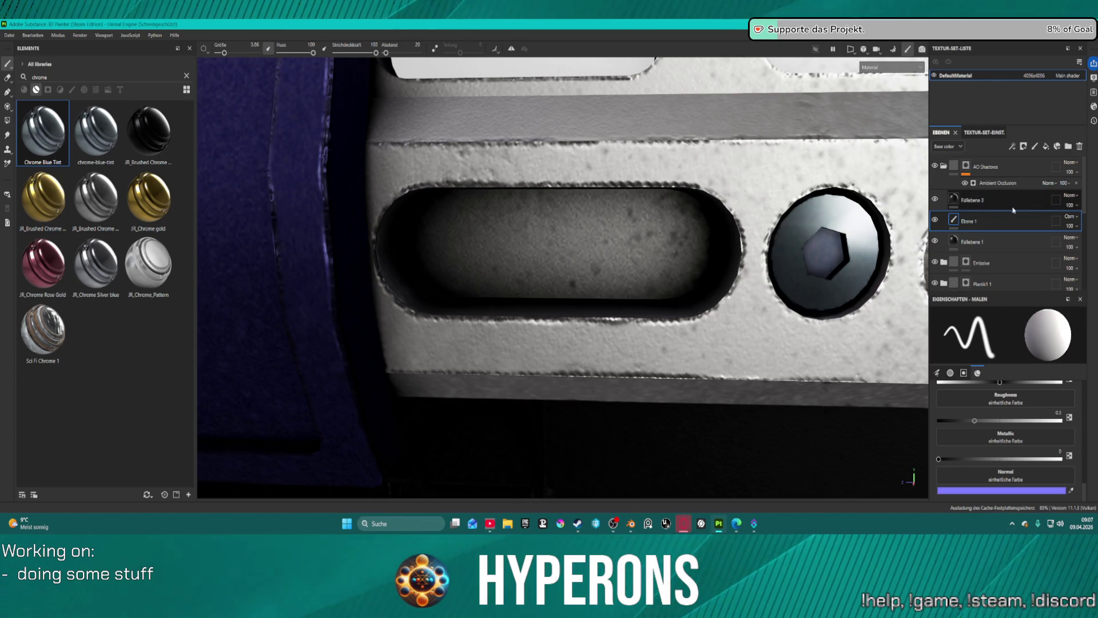
- Move Ebene 1 above Füllebene 3, then delete it and the extra fill layer
{"action": "left_click_drag", "start_coordinate": [1038, 222], "coordinate": [1042, 199]}
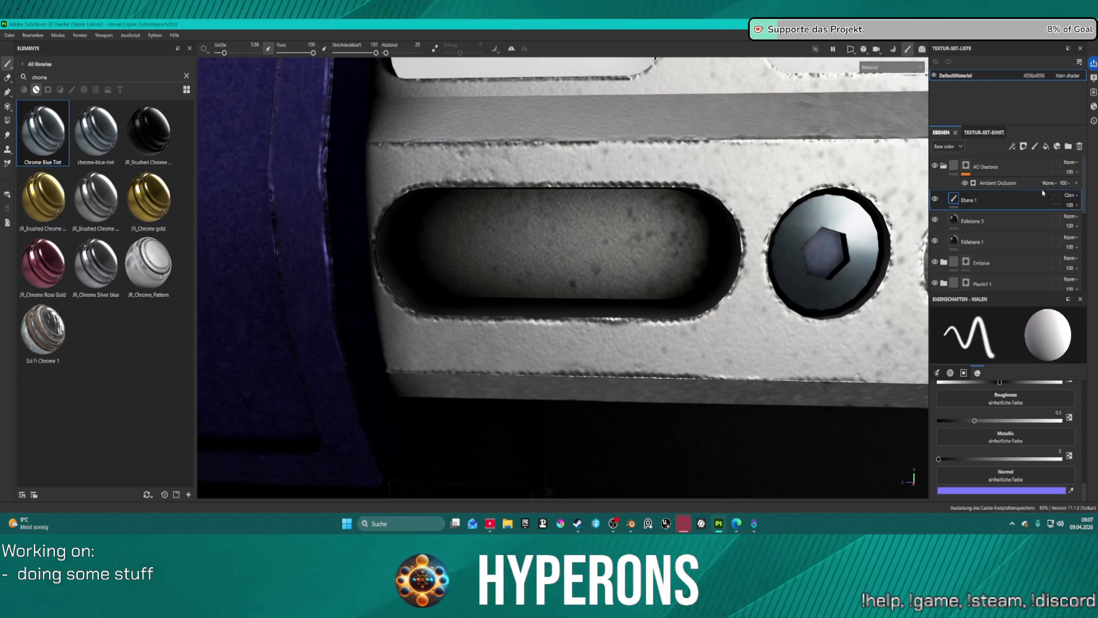
{"action": "key", "text": "Delete"}
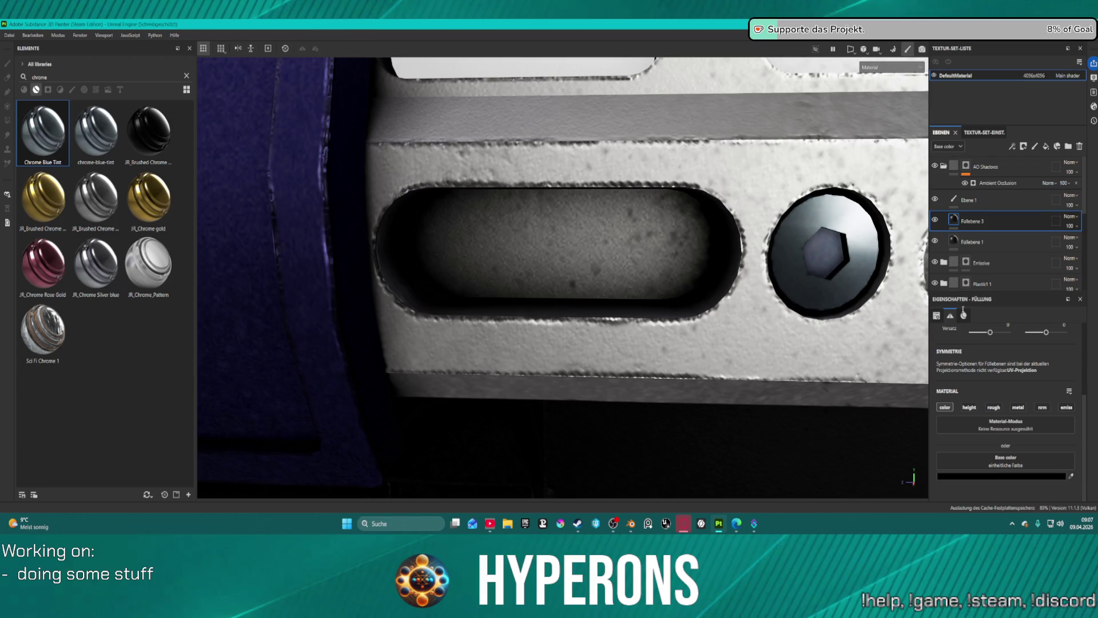
{"action": "key", "text": "Delete"}
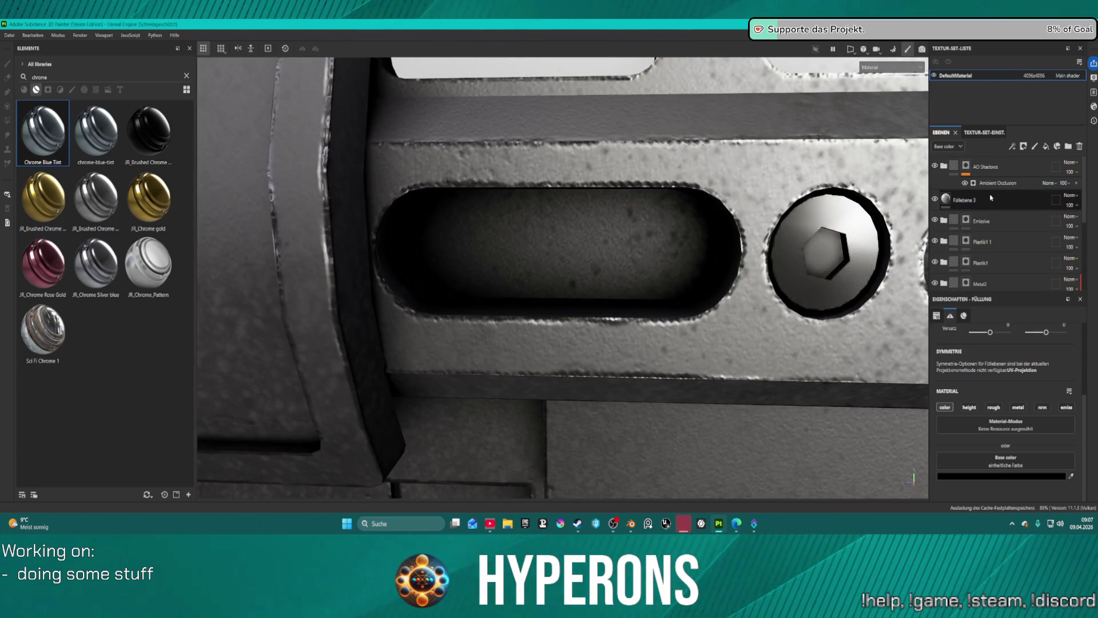
- Try near-black and pink fill colours, revert to grey BCBCBC, and move Füllebene 3 under AO Shadows
{"action": "left_click", "coordinate": [1007, 476]}
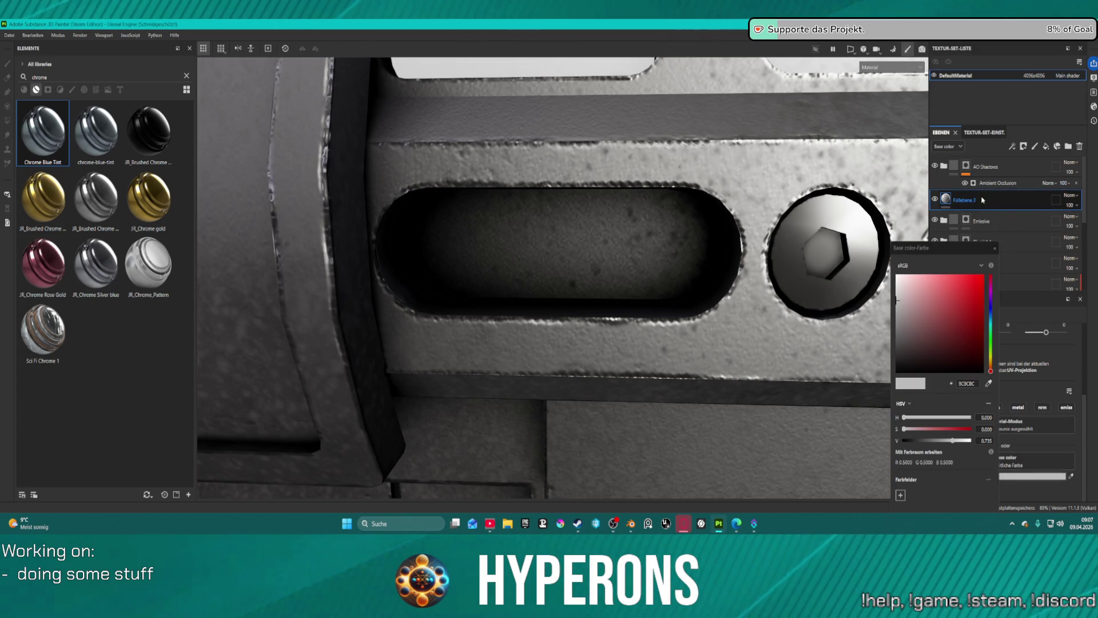
{"action": "left_click", "coordinate": [905, 375]}
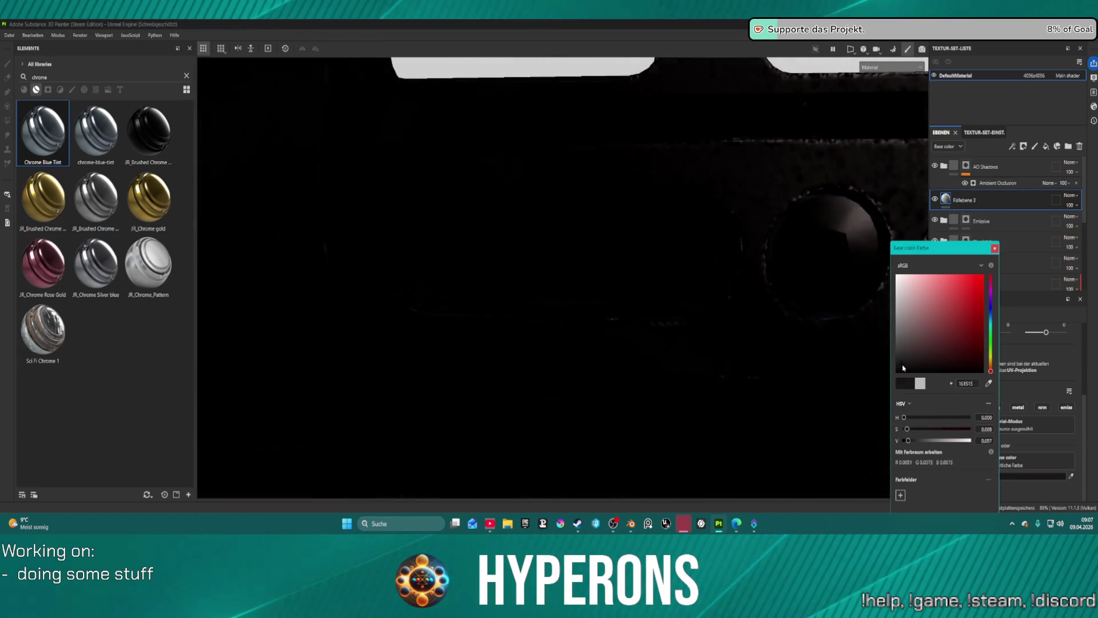
{"action": "left_click", "coordinate": [922, 286]}
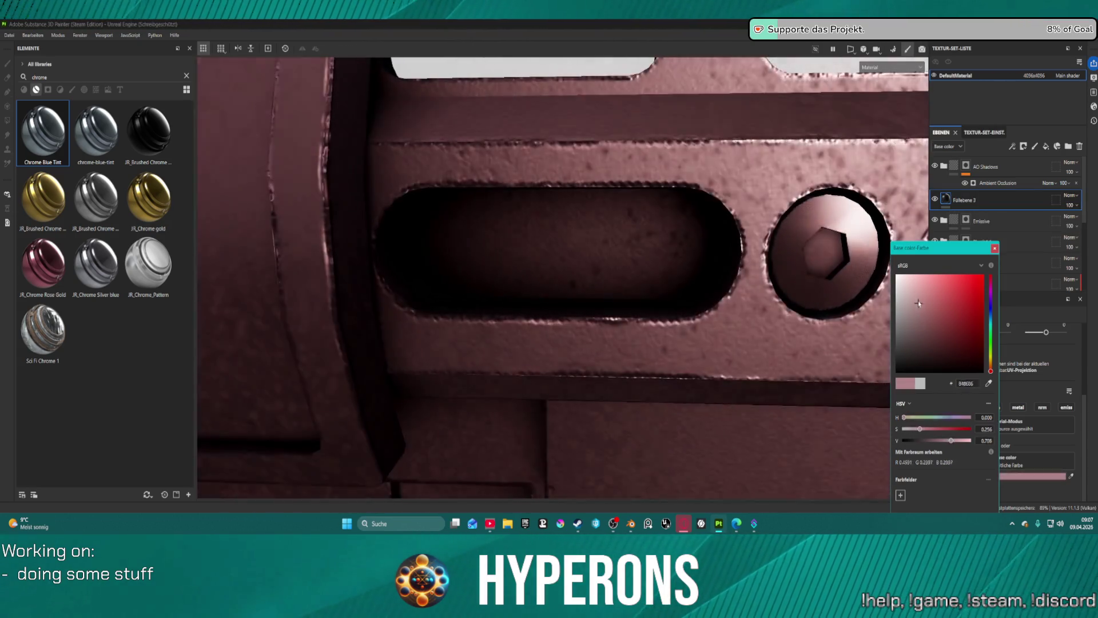
{"action": "key", "text": "ctrl+z"}
{"action": "key", "text": "ctrl+z"}
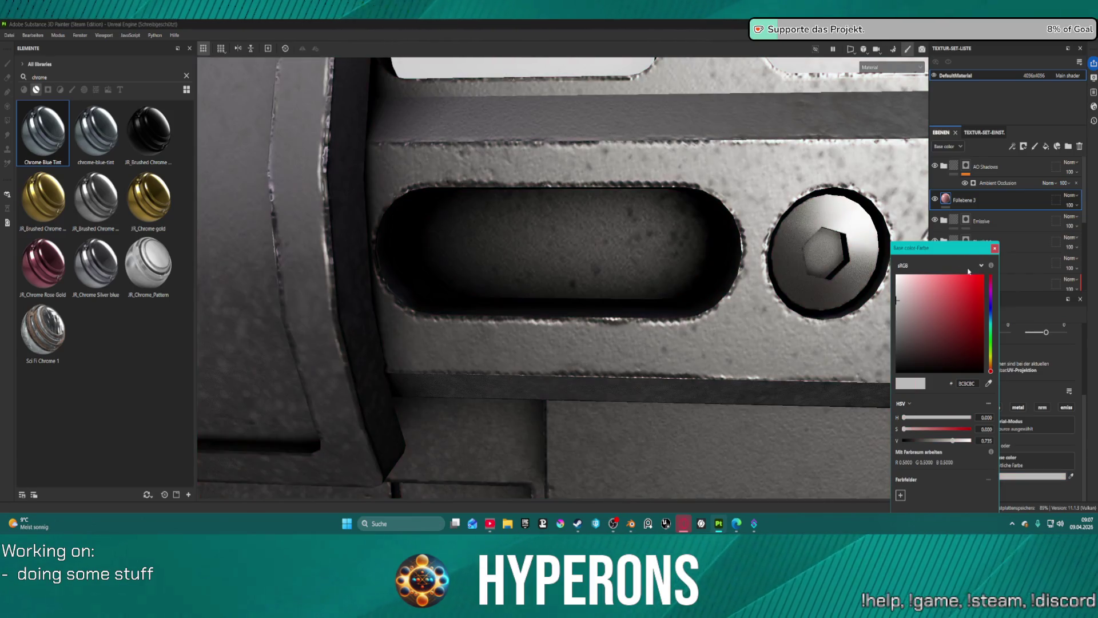
{"action": "left_click_drag", "start_coordinate": [973, 166], "coordinate": [1024, 212]}
{"action": "key", "text": "f"}
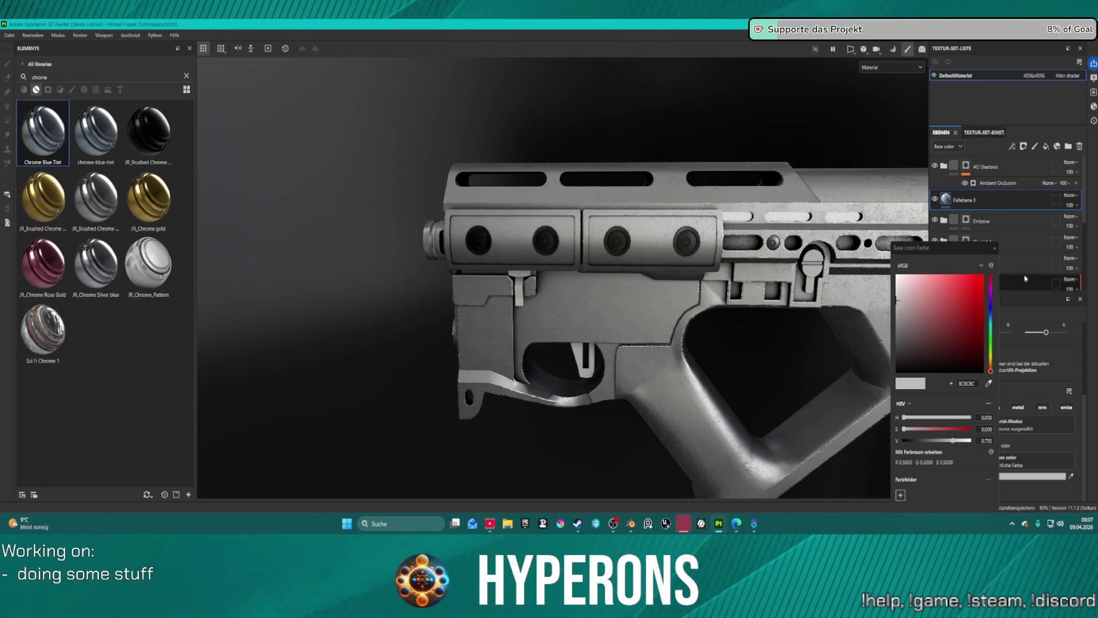
- Move Füllebene 3 up the stack and set its base colour to pure black (000000)
{"action": "left_click", "coordinate": [996, 250]}
{"action": "scroll", "scroll_direction": "down", "scroll_amount": 3}
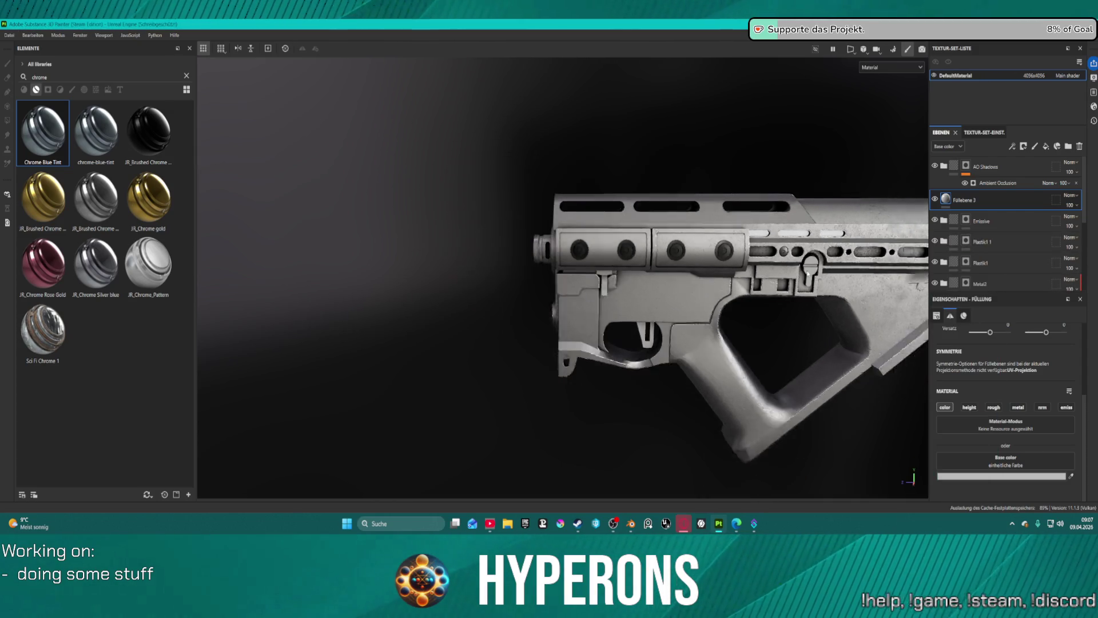
{"action": "scroll", "scroll_direction": "up", "scroll_amount": 3}
{"action": "left_click_drag", "start_coordinate": [981, 200], "coordinate": [993, 171]}
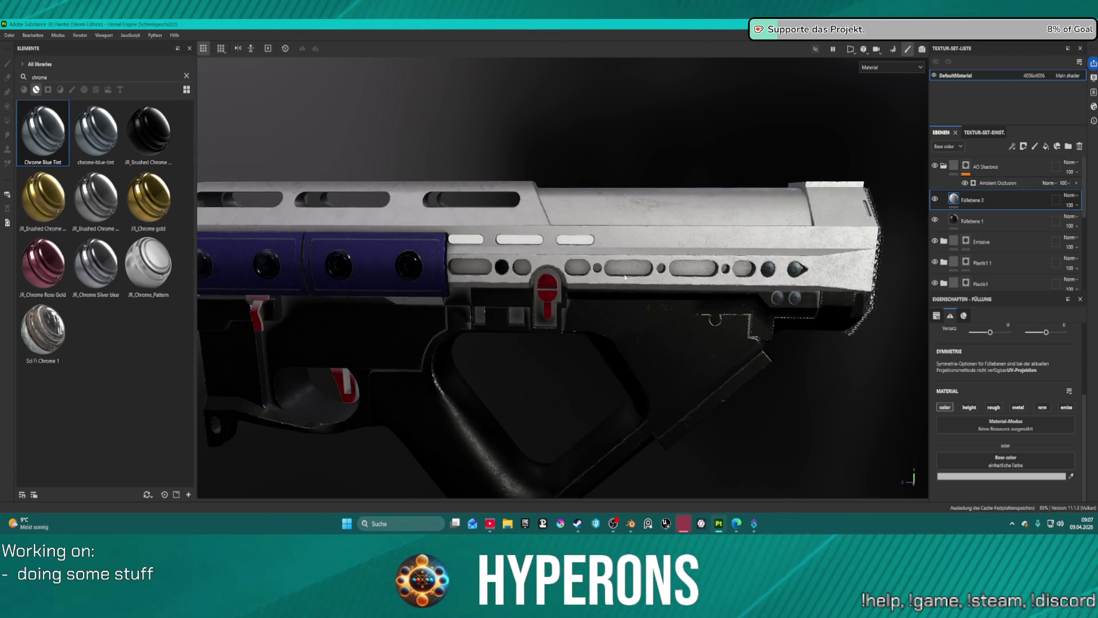
{"action": "scroll", "scroll_direction": "up", "scroll_amount": 3}
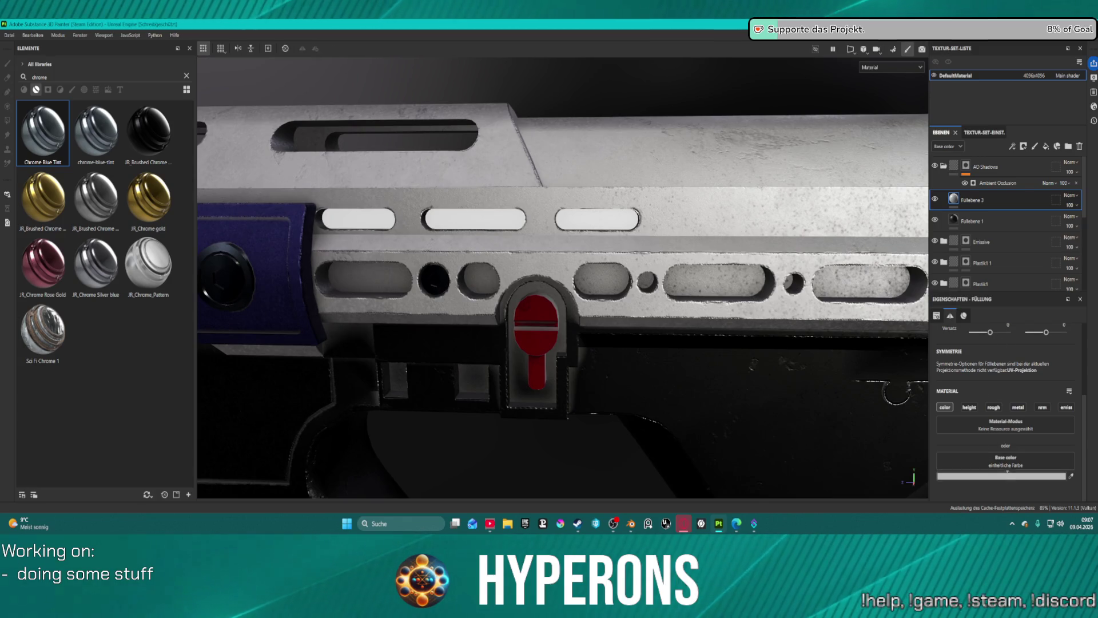
{"action": "left_click", "coordinate": [1001, 476]}
{"action": "left_click", "coordinate": [953, 369]}
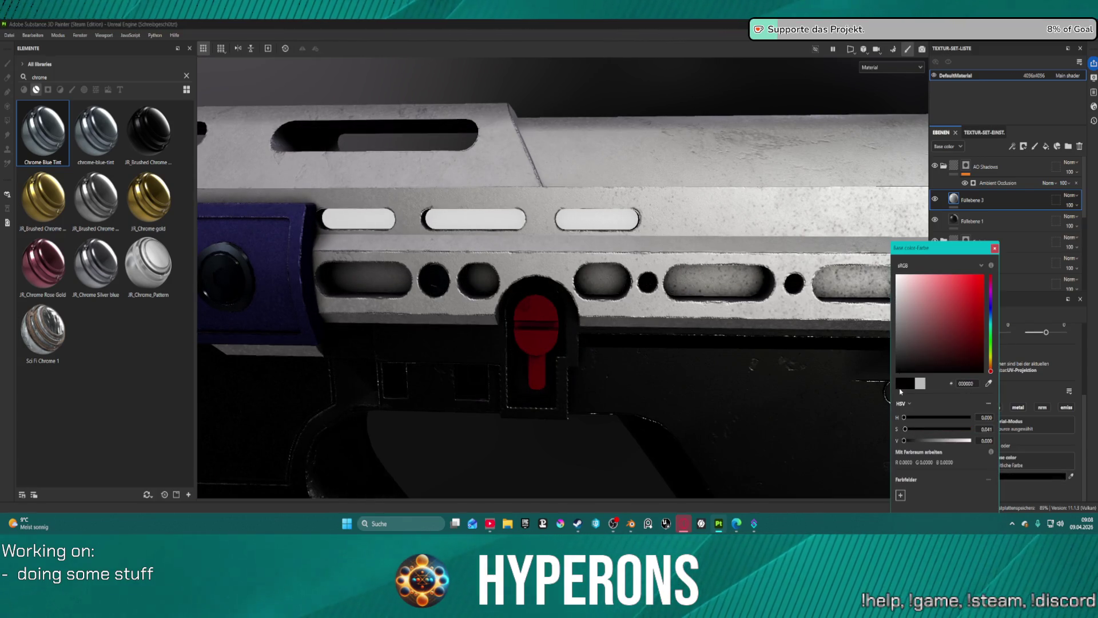
{"action": "left_click", "coordinate": [996, 248]}
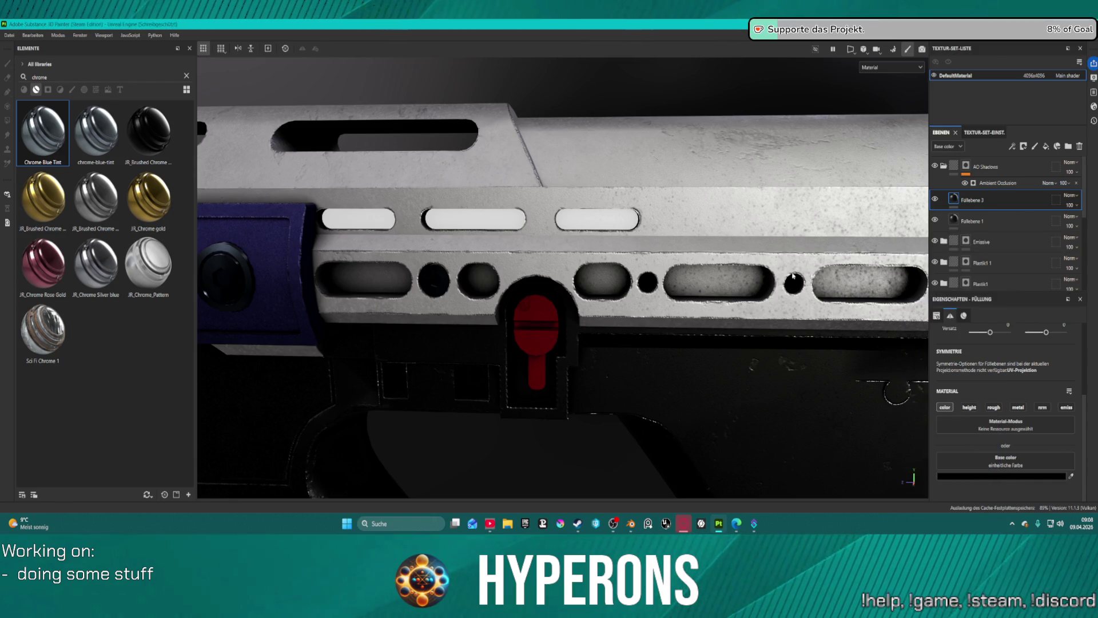
- Delete the Füllebene 1 fill layer
{"action": "left_click", "coordinate": [988, 223]}
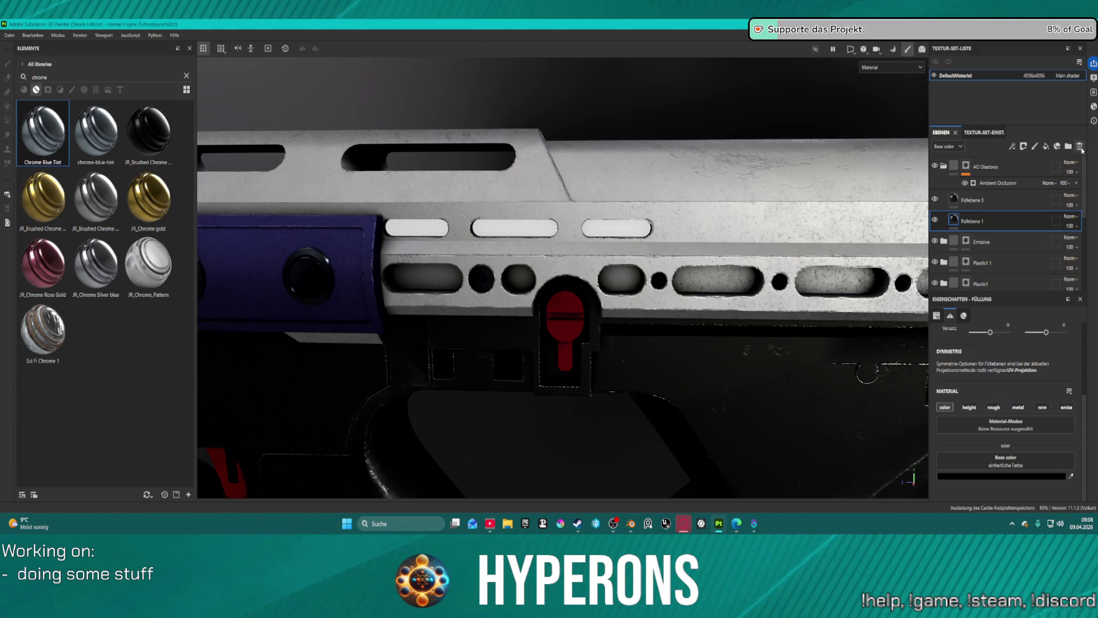
{"action": "left_click", "coordinate": [1079, 146]}
{"action": "scroll", "scroll_direction": "down", "scroll_amount": 3}
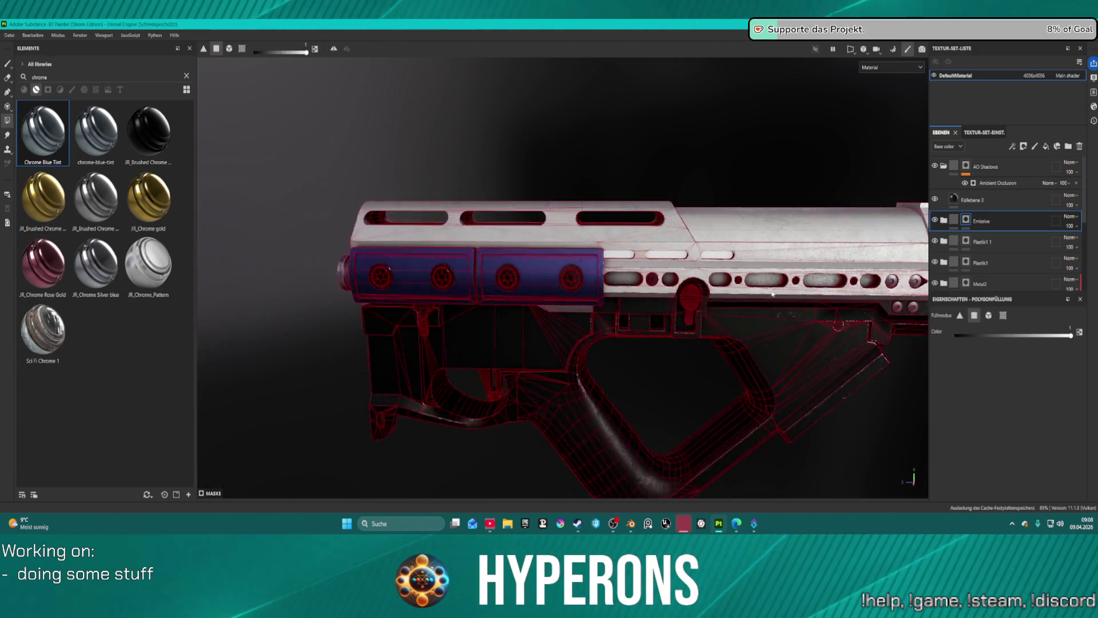
{"action": "scroll", "scroll_direction": "up", "scroll_amount": 3}
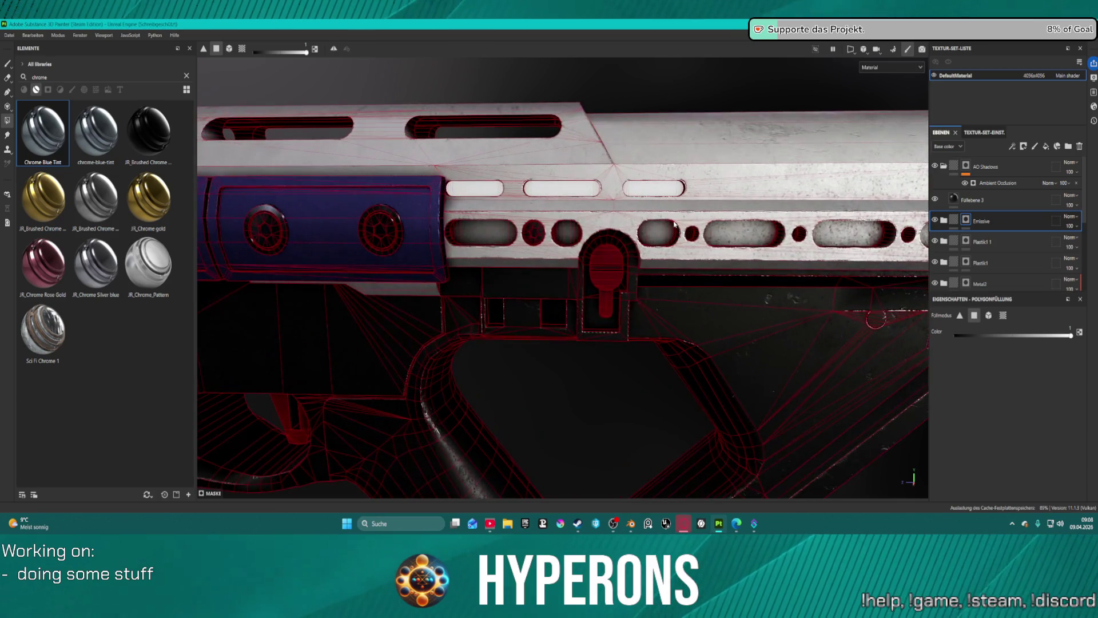
{"action": "scroll", "scroll_direction": "up", "scroll_amount": 3}
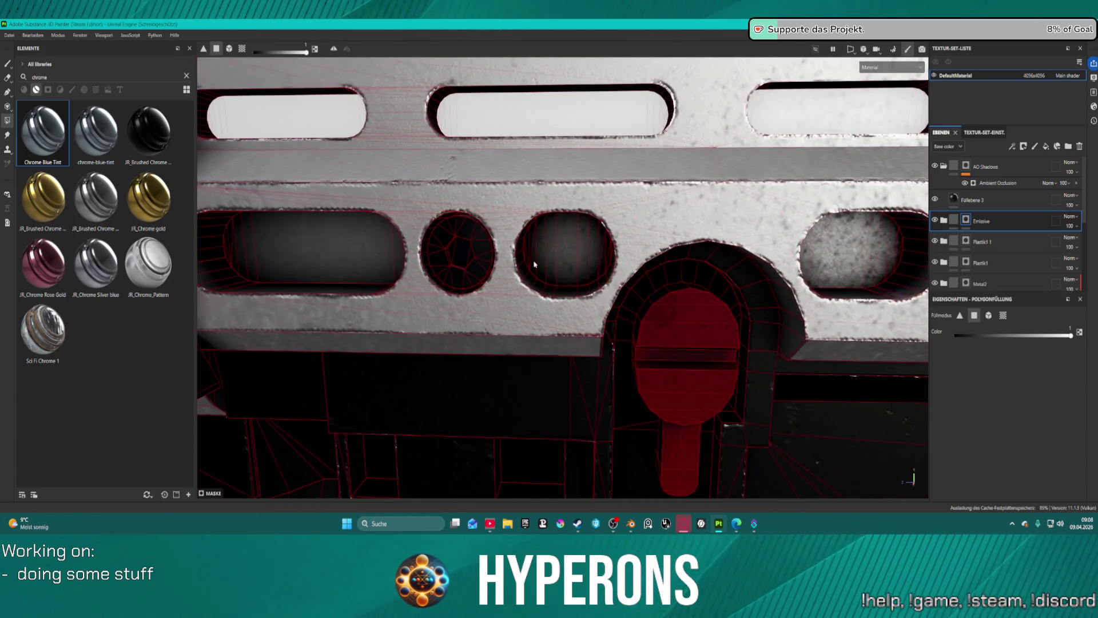